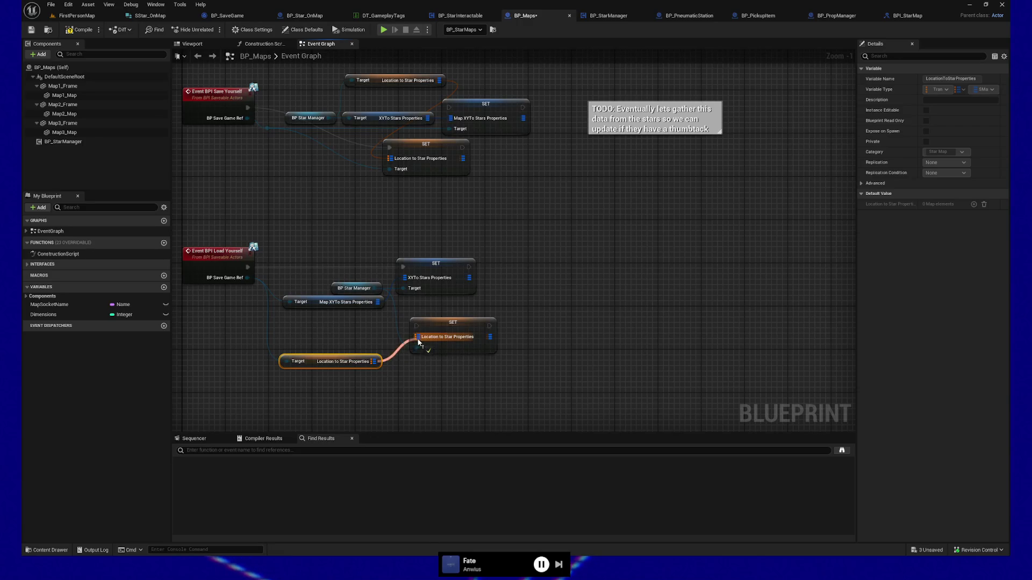
Wire BP_Maps' Load Yourself event into the lower SET Location node, then show BP_PropManager.
left_click_drag(248, 267, 417, 326)
left_click_drag(497, 277, 497, 288)
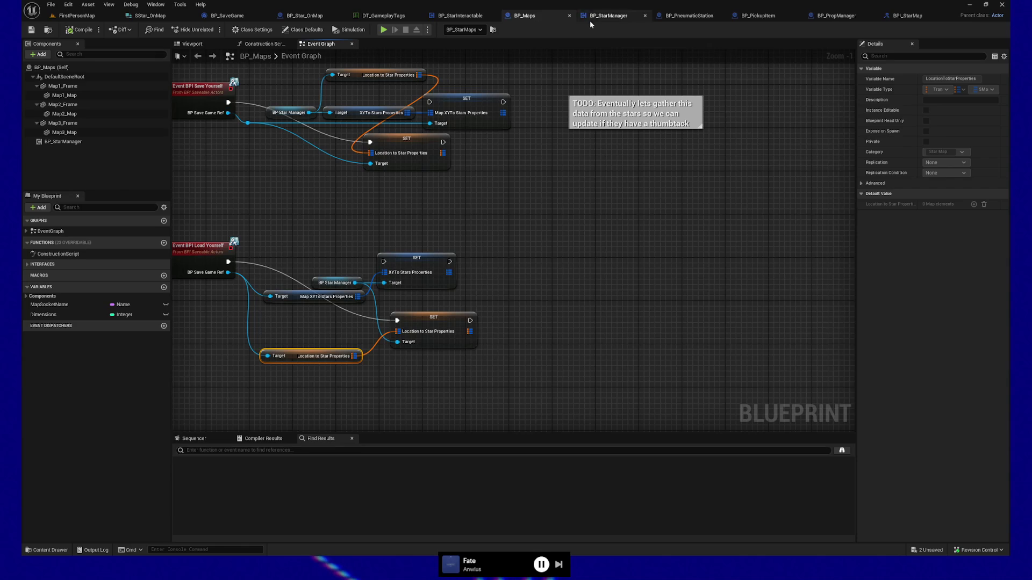
left_click(829, 17)
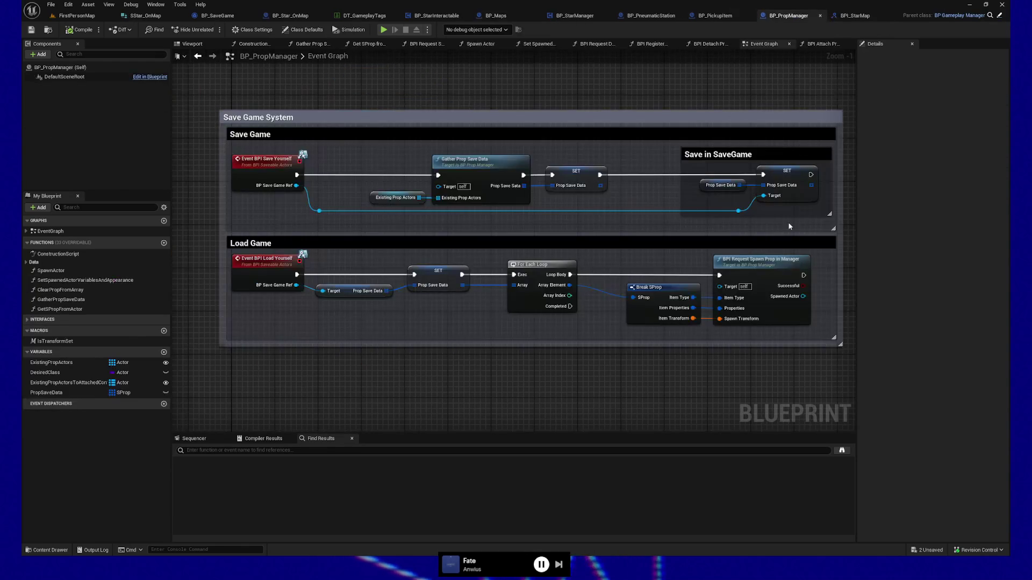
left_click_drag(721, 352, 654, 362)
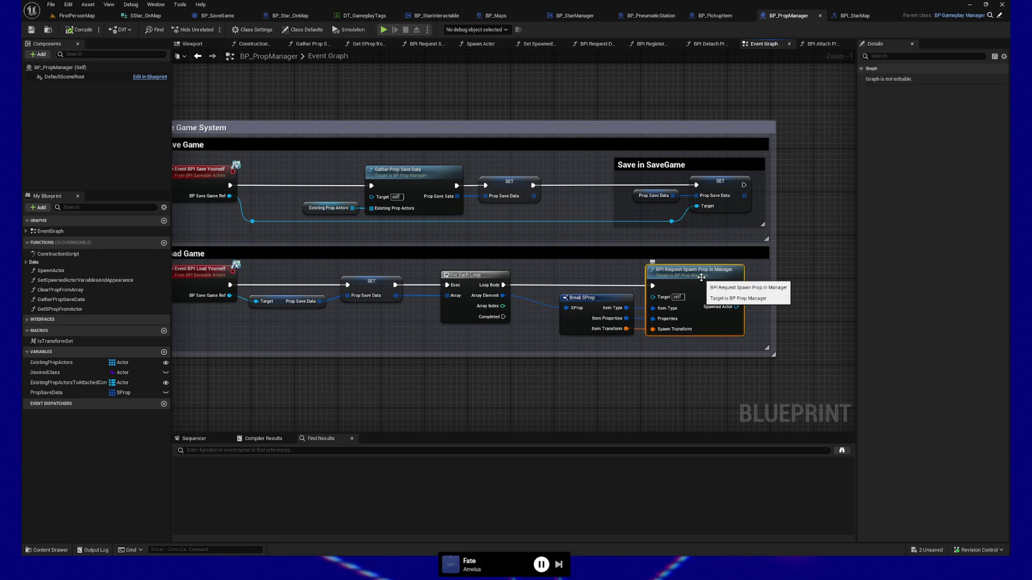
double_click(702, 278)
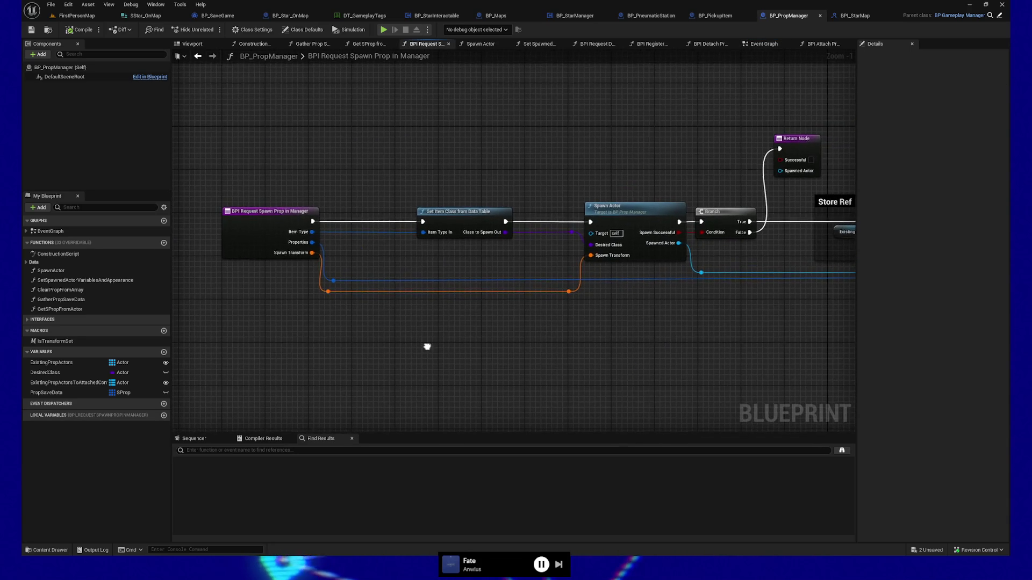
left_click_drag(428, 347, 465, 348)
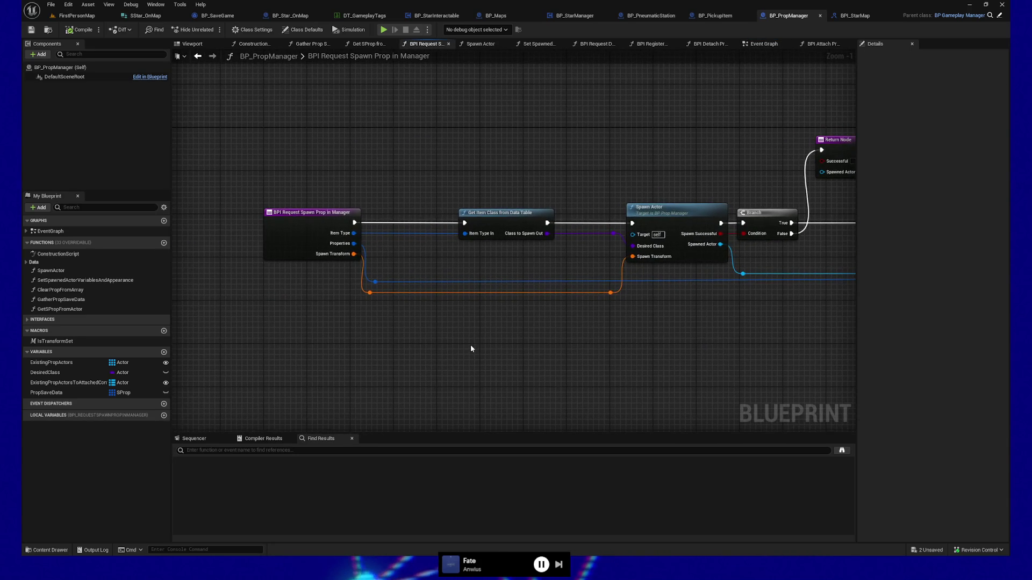
key("alt+Left")
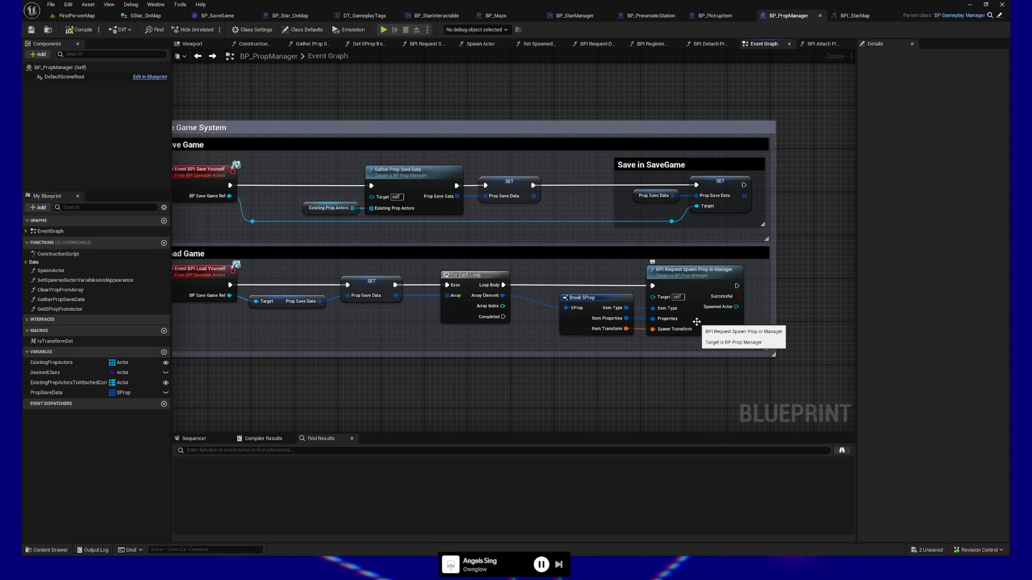
left_click_drag(484, 375, 497, 361)
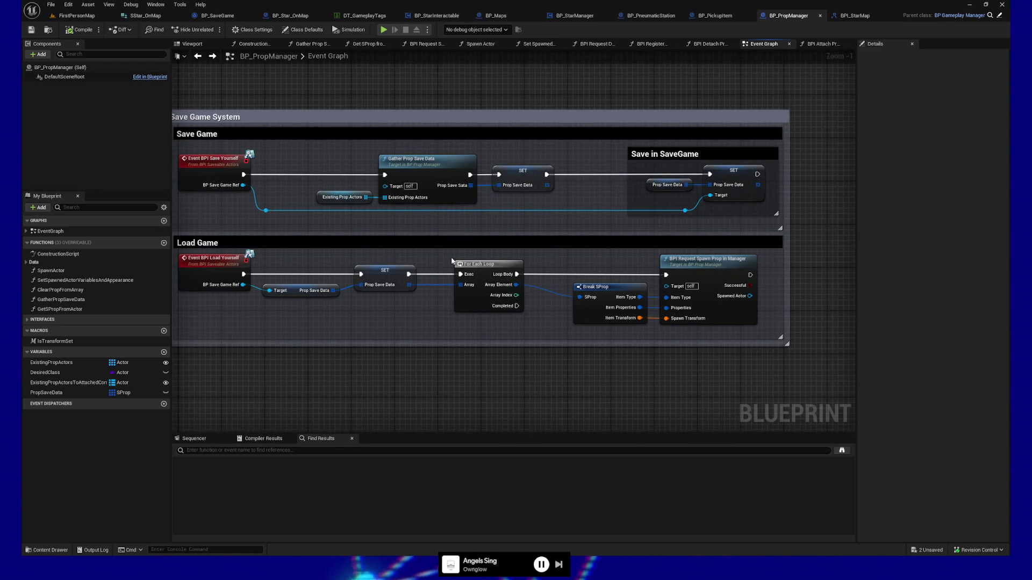
left_click(393, 271)
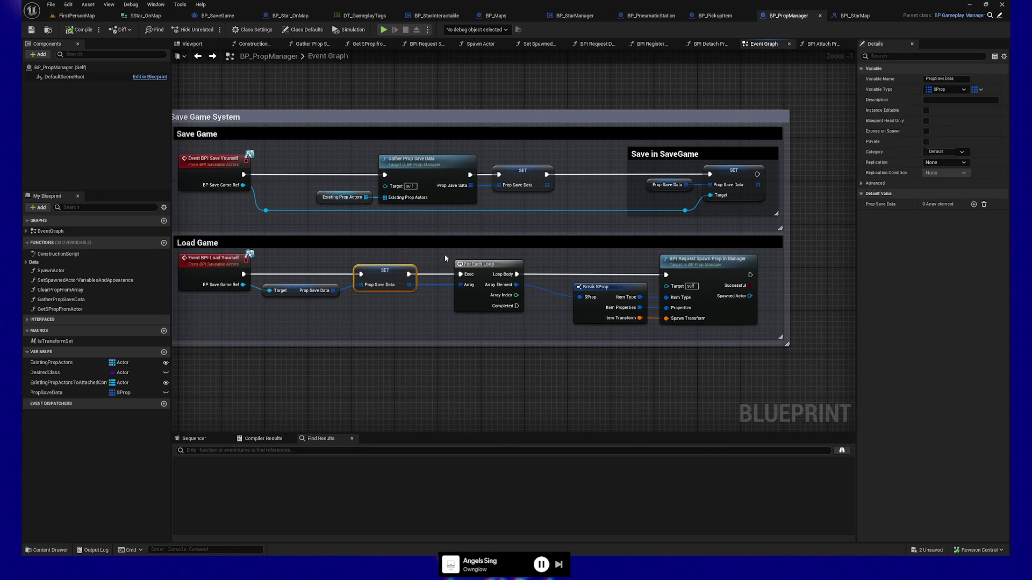
left_click_drag(538, 325, 538, 326)
left_click(709, 262)
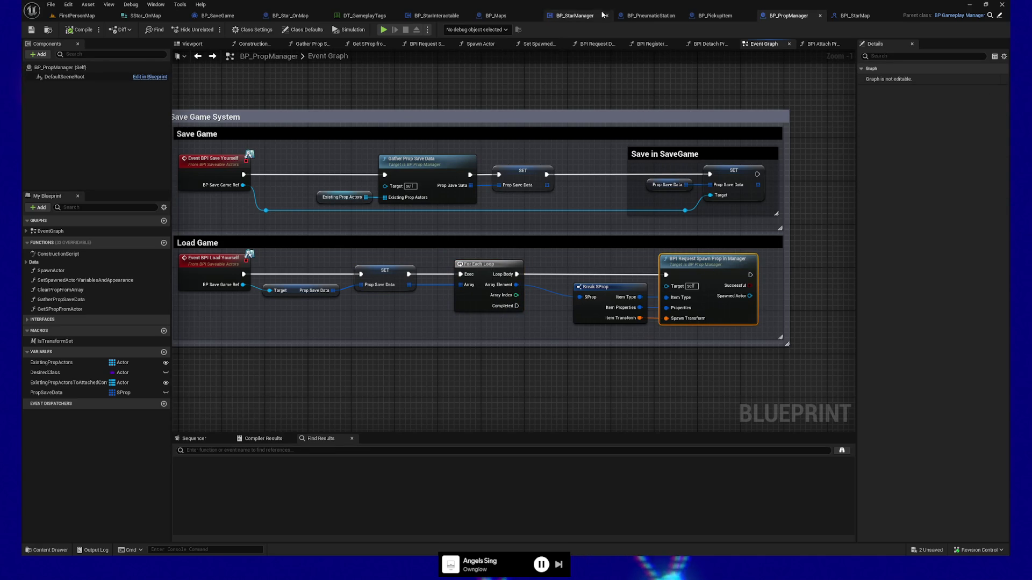
left_click(575, 15)
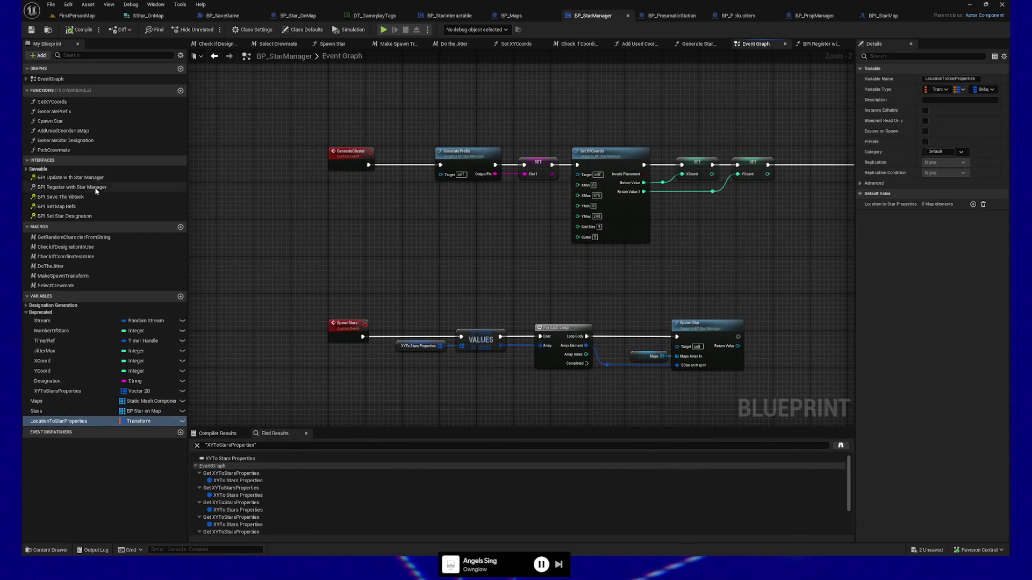
Set the GetRandomCharacterFromString macro's category to Deprecated.
left_click_drag(421, 292, 438, 188)
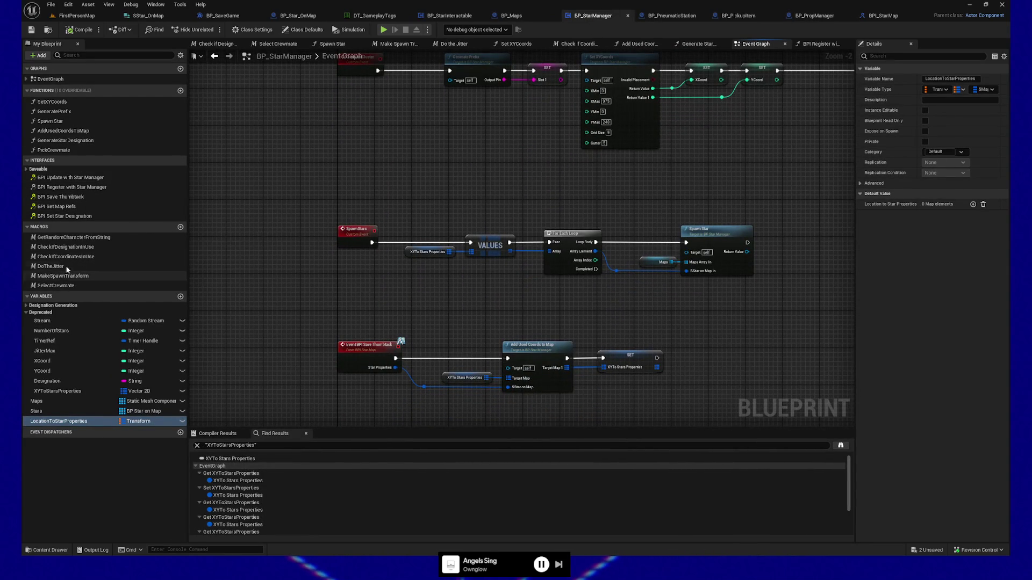
left_click(76, 242)
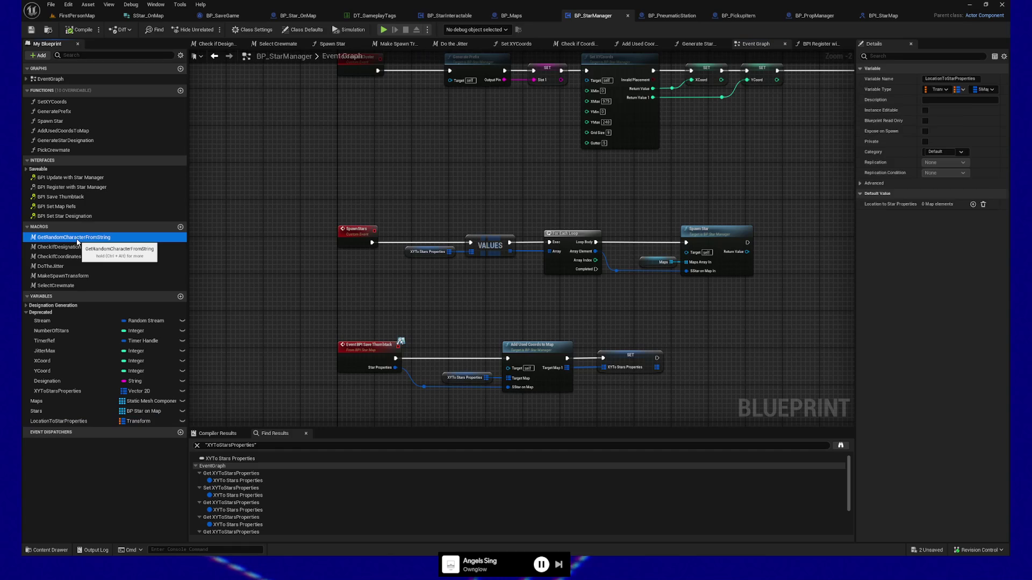
left_click(940, 90)
type("ecated")
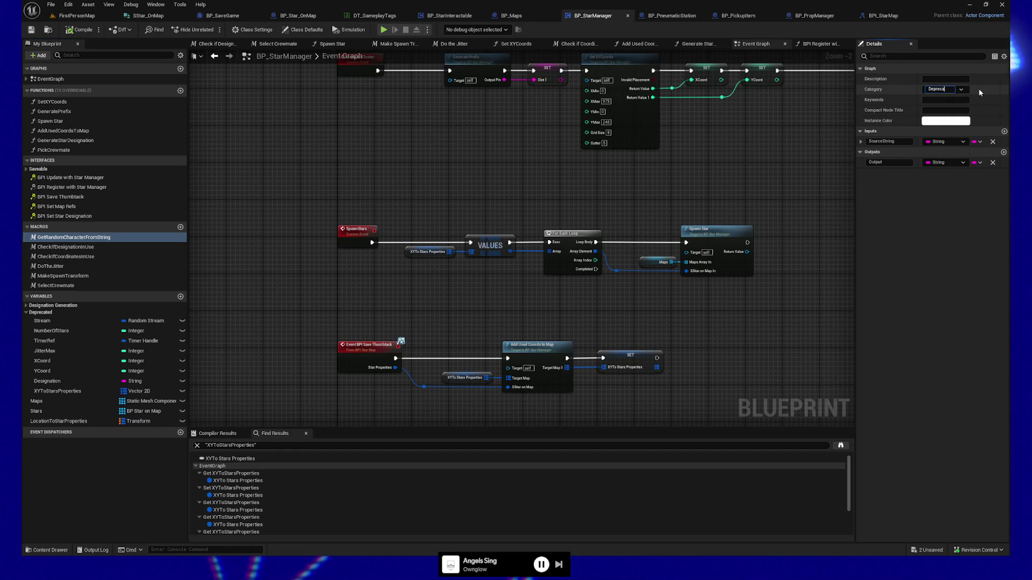
key("Return")
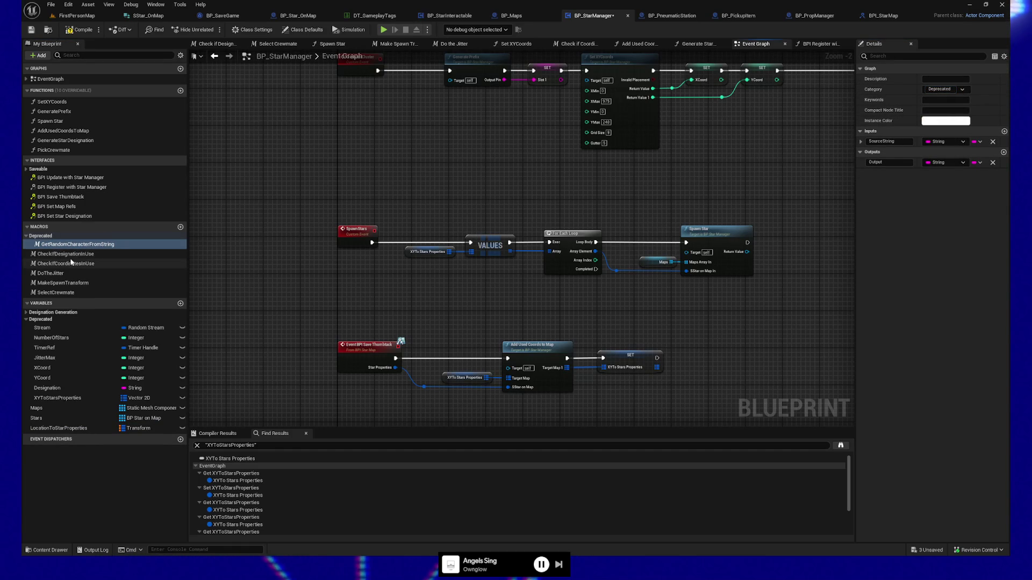
Move CheckIfDesignationInUse, DoTheJitter and MakeSpawnTransform into Deprecated and open MakeSpawnTransform's graph.
left_click_drag(64, 258, 43, 237)
left_click_drag(52, 275, 43, 237)
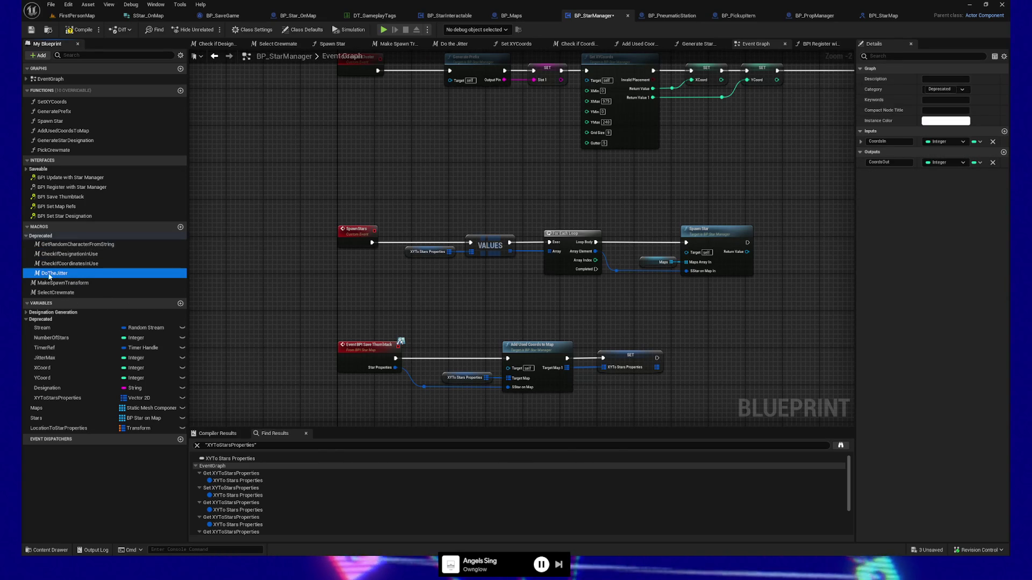
mouse_move(54, 283)
left_mouse_down()
mouse_move(45, 237)
mouse_move(53, 283)
left_mouse_up()
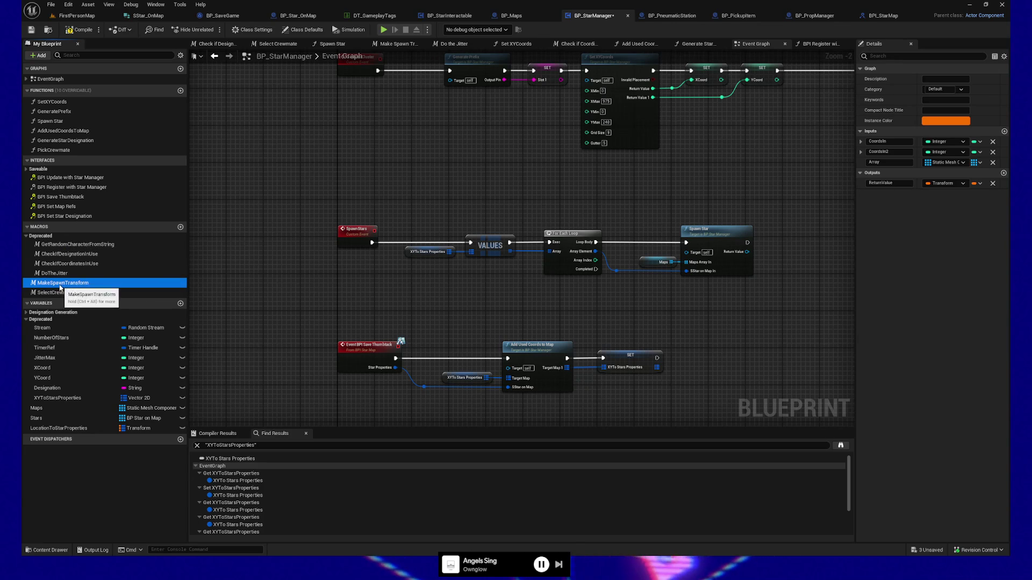
double_click(60, 284)
mouse_move(428, 295)
left_mouse_down()
mouse_move(532, 320)
mouse_move(422, 341)
mouse_move(466, 330)
left_mouse_up()
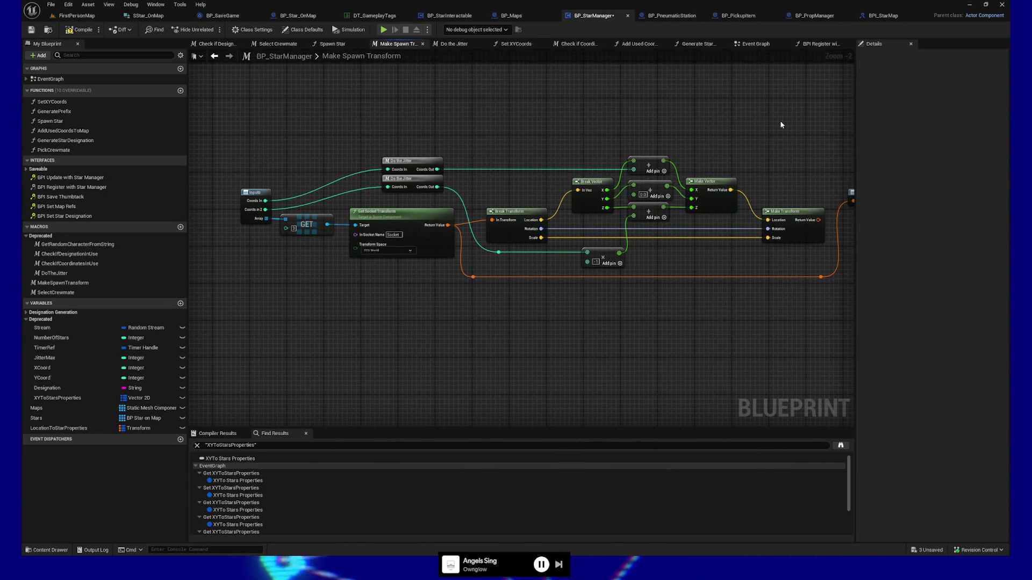
Close the macro graph and file MakeSpawnTransform and SelectCrewmate under Deprecated macros.
left_click(423, 44)
left_click_drag(60, 282, 40, 238)
left_click_drag(56, 293, 41, 238)
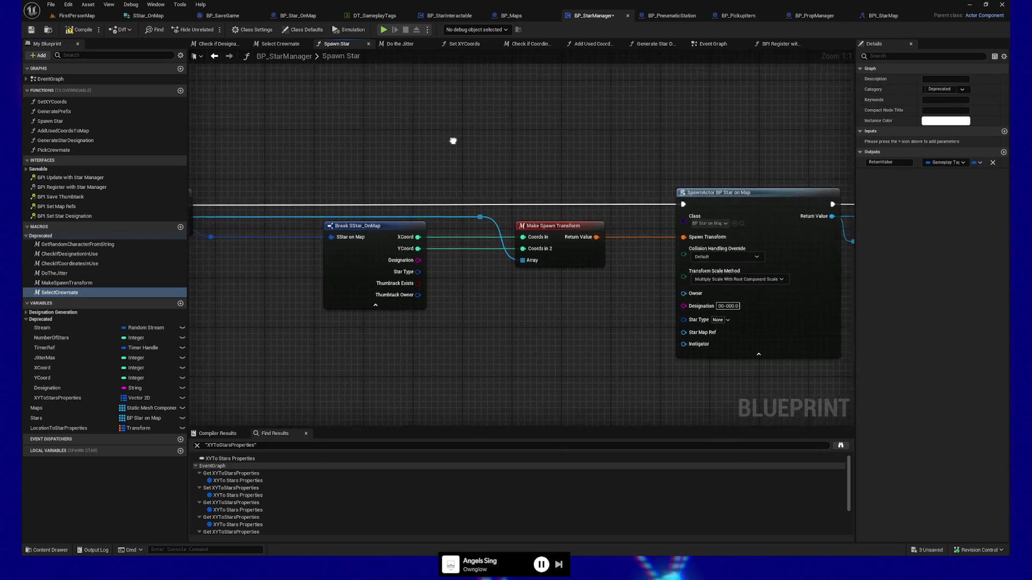
Set the SetXYCoords function's category to Deprecated and move GeneratePrefix there too.
left_click(64, 102)
left_click(949, 90)
type("D")
key("Return")
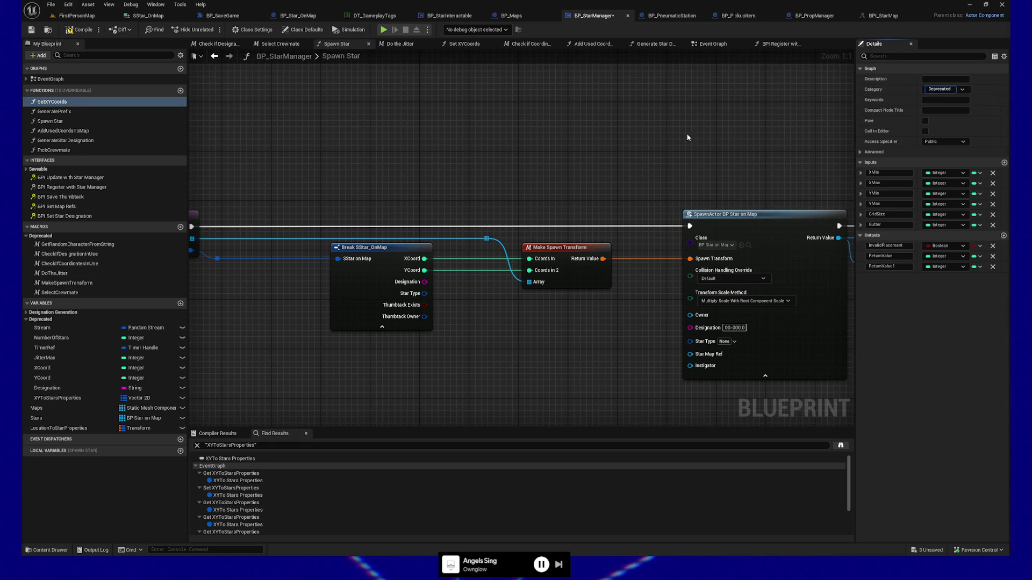
left_click_drag(54, 119, 54, 108)
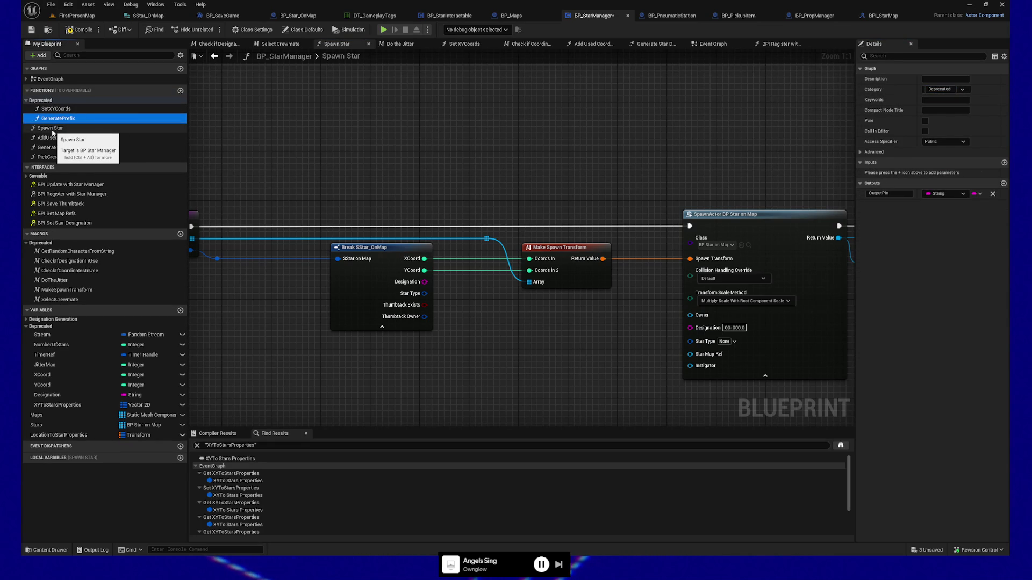
Move AddUsedCoordsToMap, GenerateStarDesignation and PickCrewmate into Deprecated, leaving Spawn Star's graph open.
double_click(50, 129)
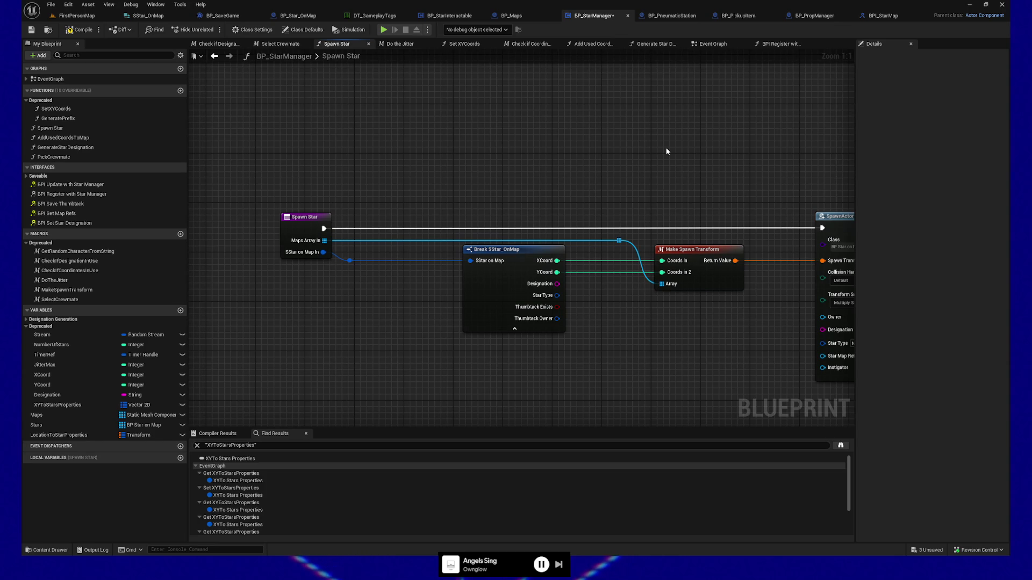
left_click_drag(83, 138, 43, 103)
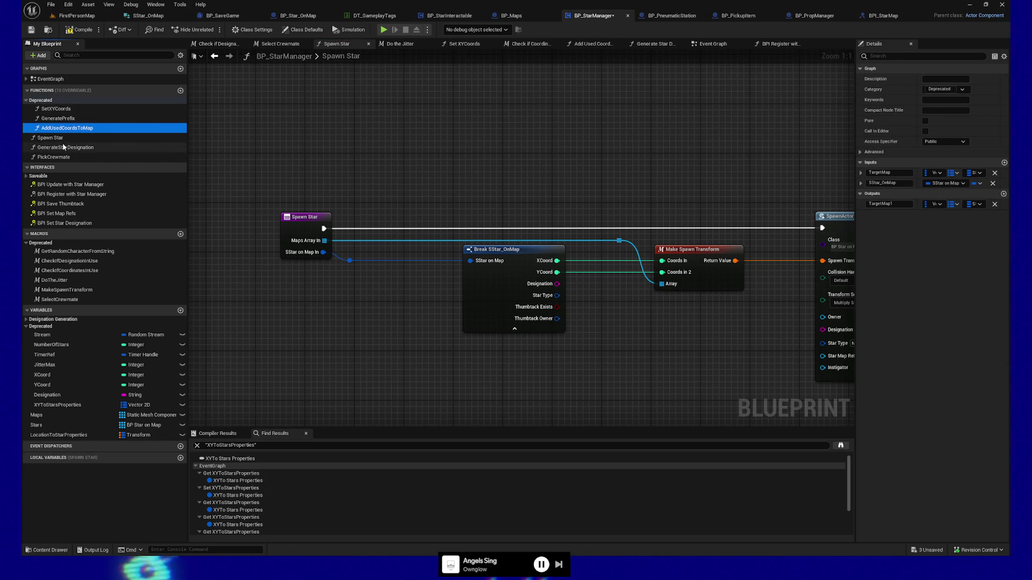
left_click_drag(55, 153, 43, 104)
left_click_drag(55, 160, 43, 103)
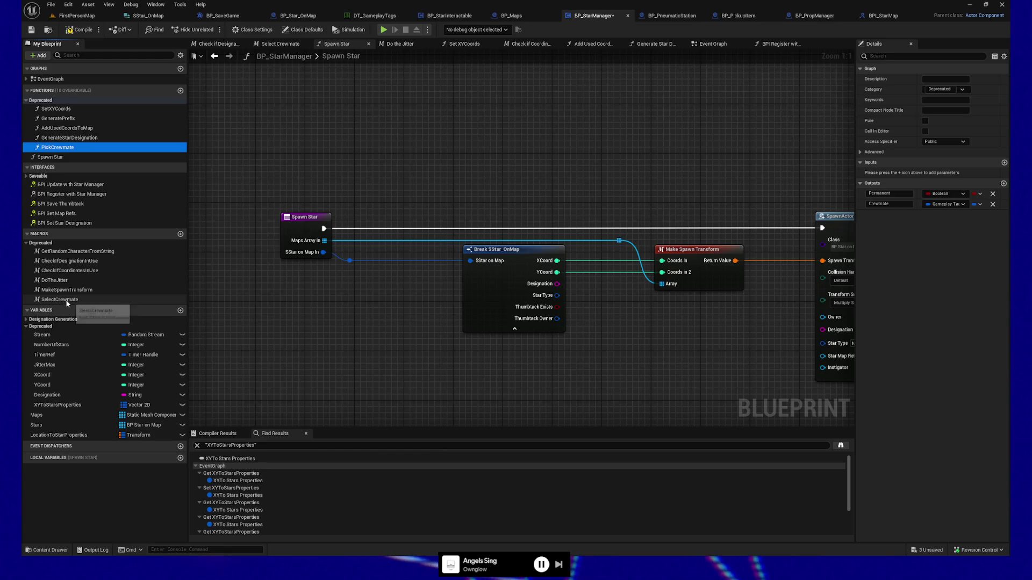
double_click(71, 156)
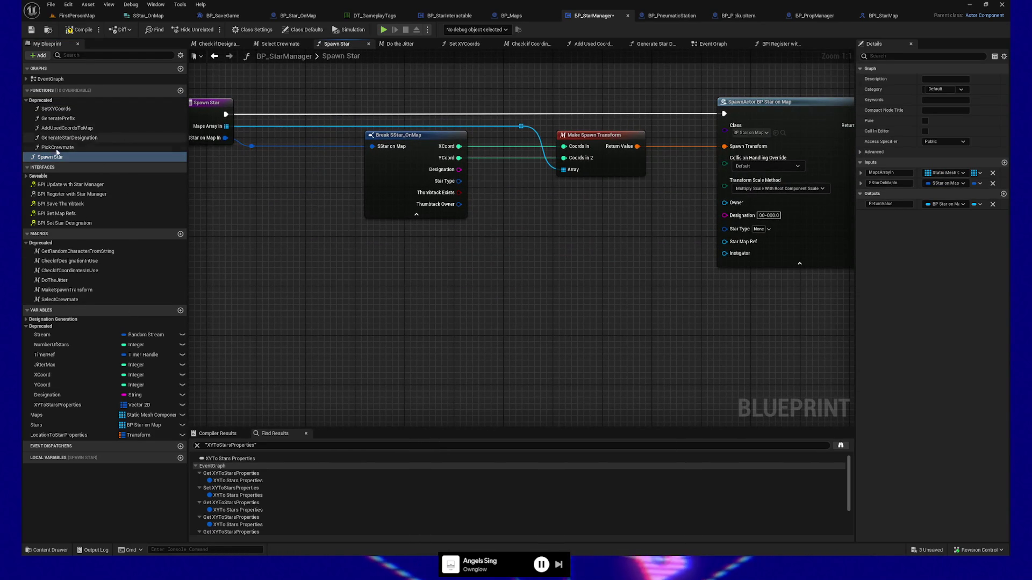
right_click(52, 159)
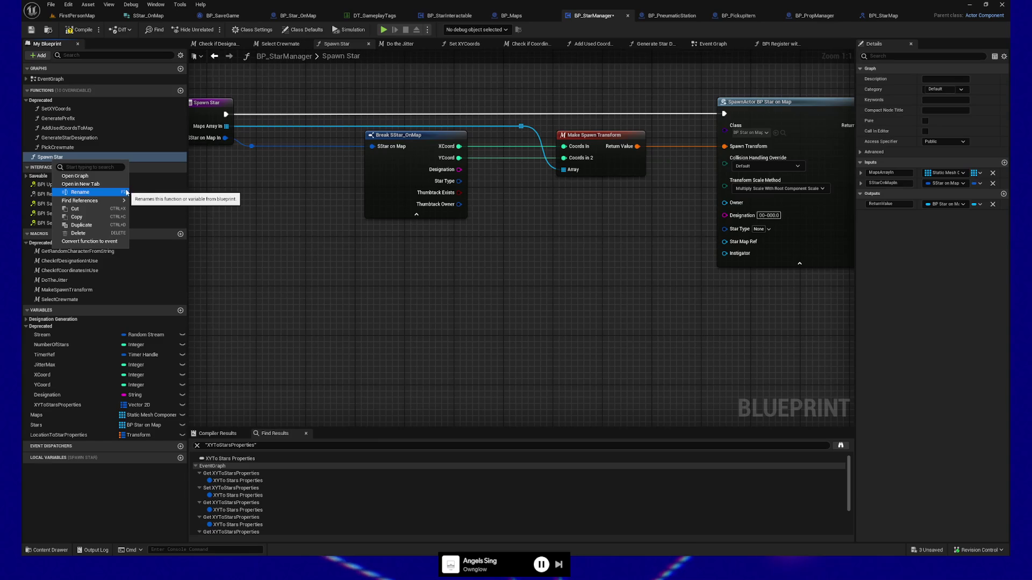
mouse_move(107, 204)
left_click(149, 212)
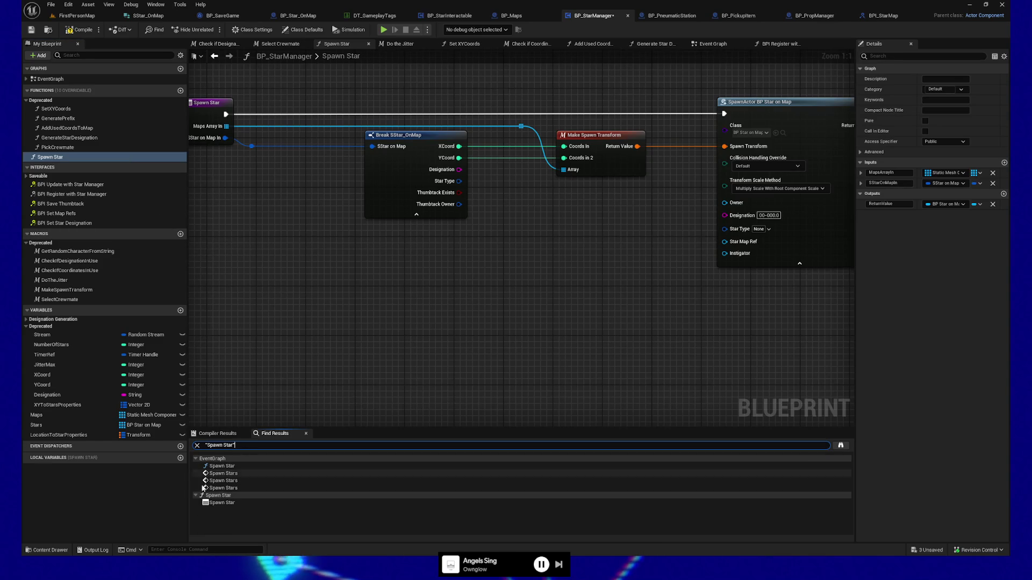
left_click(218, 466)
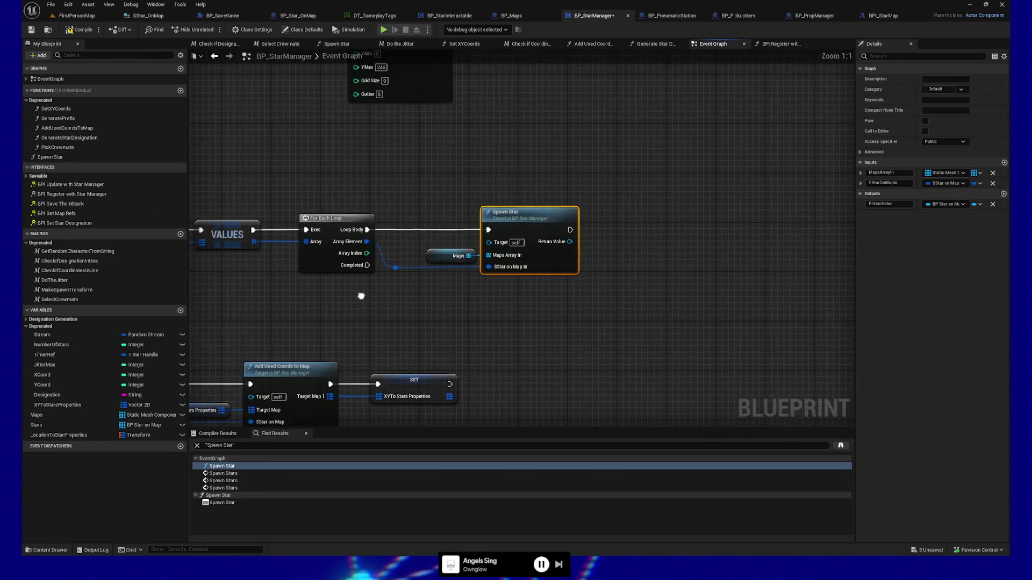
left_click_drag(561, 304, 567, 279)
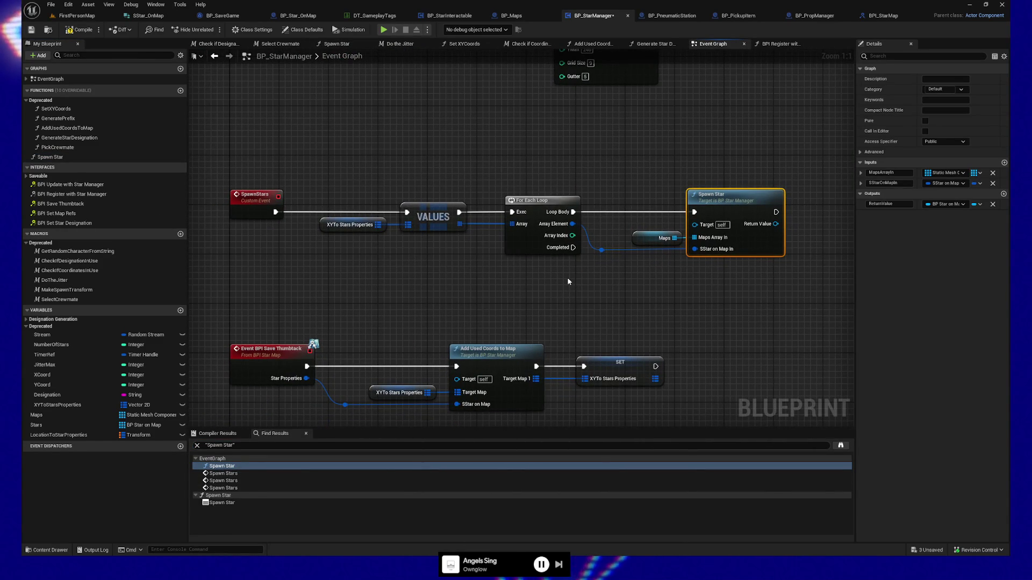
left_click(251, 204)
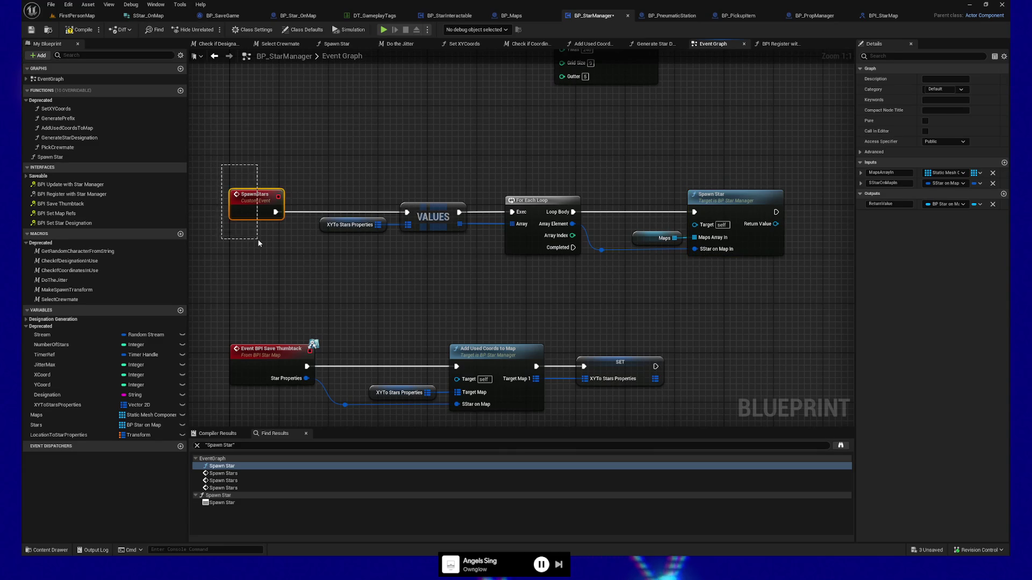
left_click_drag(421, 272, 408, 217)
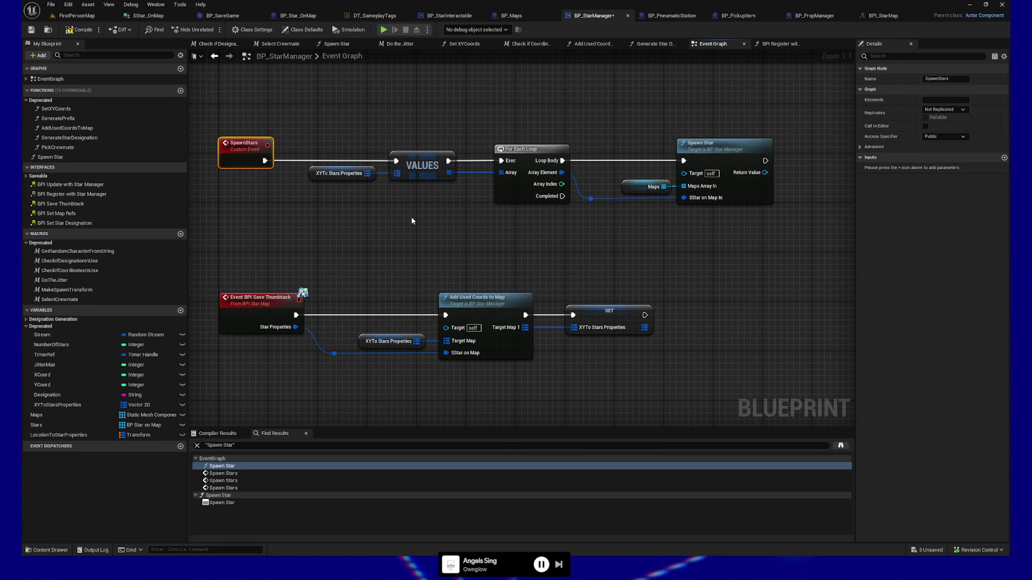
left_click_drag(404, 217, 407, 163)
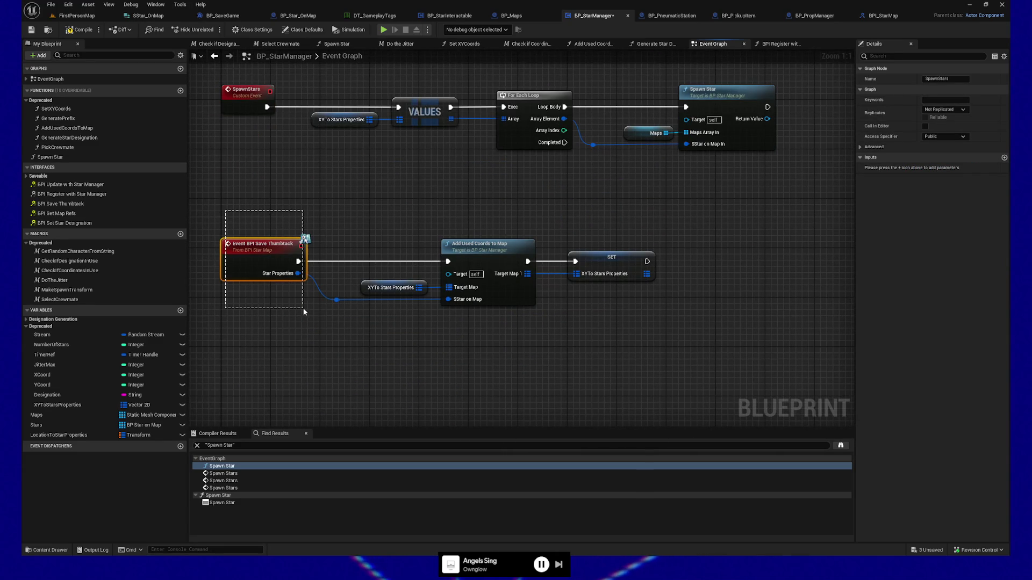
left_click_drag(304, 312, 226, 211)
left_click_drag(374, 278, 695, 367)
key("c")
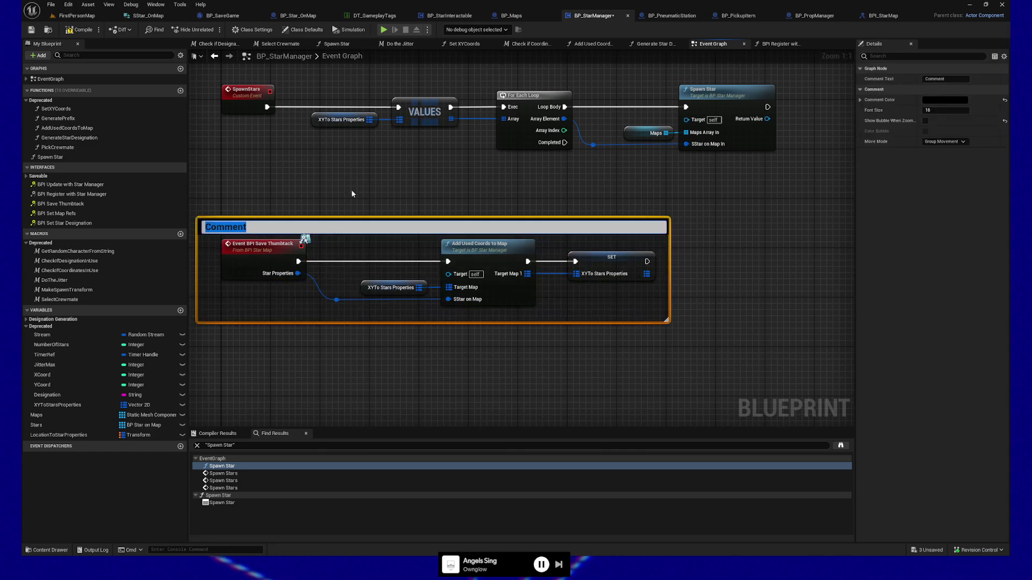
key("ctrl+z")
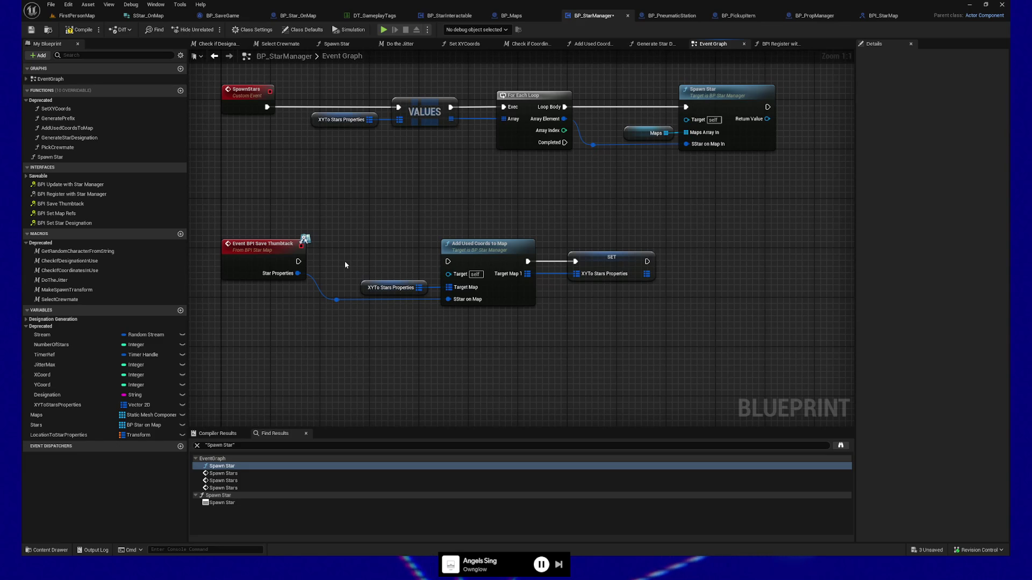
Find all references to the Maps variable by name from the SET Maps node.
mouse_move(420, 190)
left_mouse_down()
mouse_move(369, 180)
mouse_move(387, 258)
mouse_move(443, 246)
mouse_move(451, 346)
left_mouse_up()
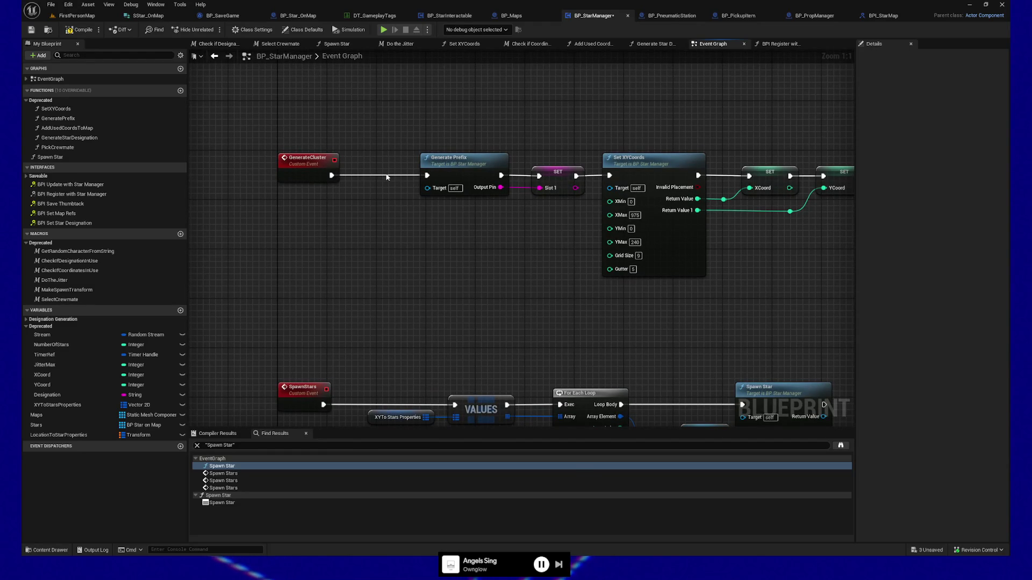
mouse_move(442, 262)
left_mouse_down()
mouse_move(477, 340)
mouse_move(437, 309)
mouse_move(445, 401)
mouse_move(489, 346)
mouse_move(473, 234)
mouse_move(462, 325)
left_mouse_up()
right_click(536, 201)
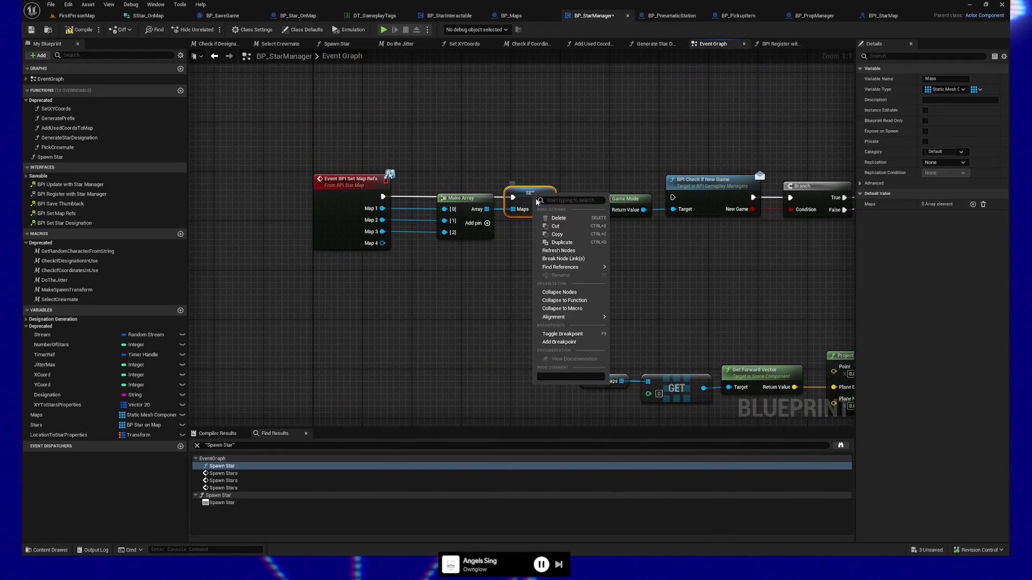
mouse_move(592, 267)
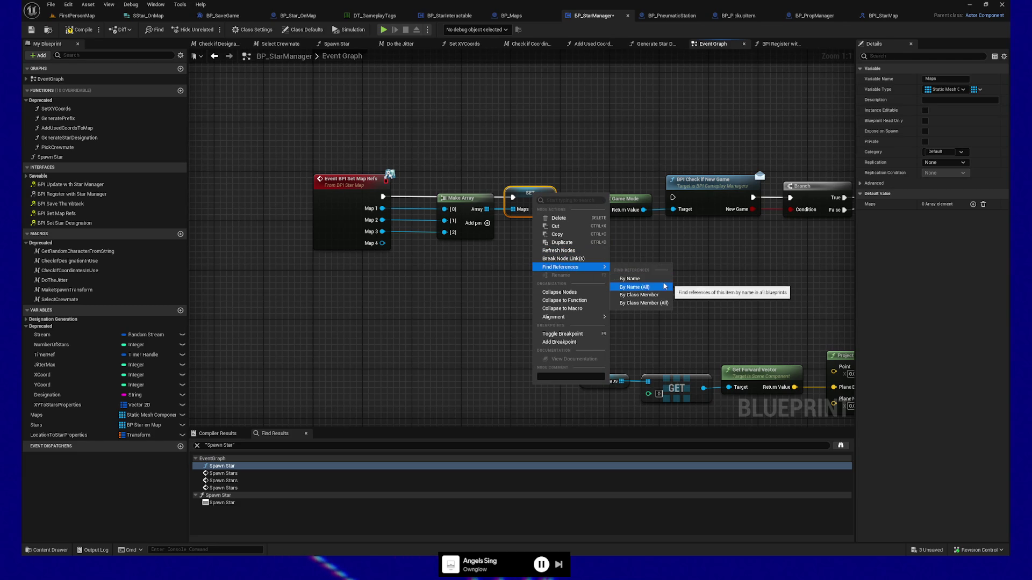
left_click(653, 278)
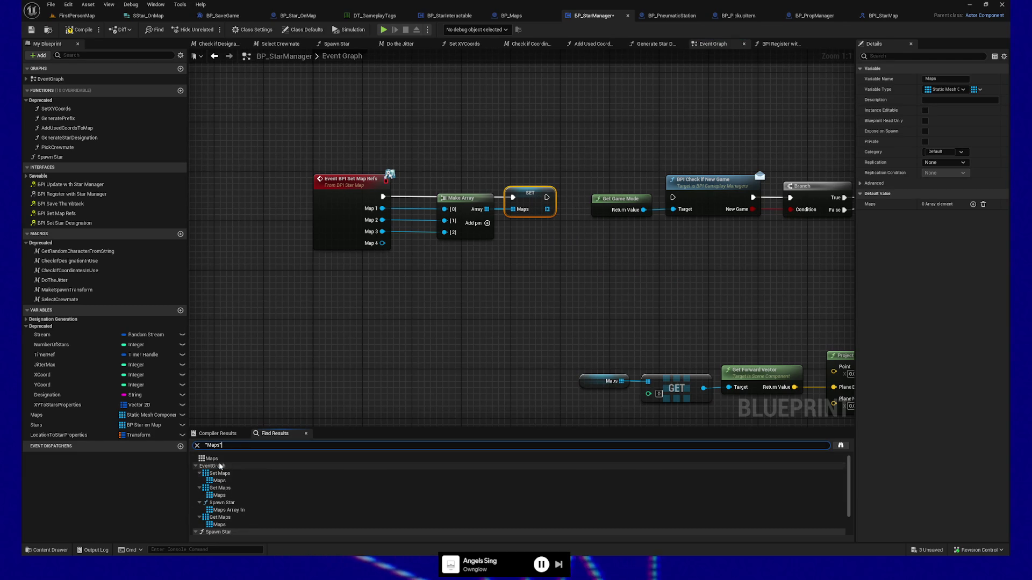
Step through the Maps results: Set Maps, Get Maps, Spawn Star's Maps Array In, second getter.
left_click(219, 481)
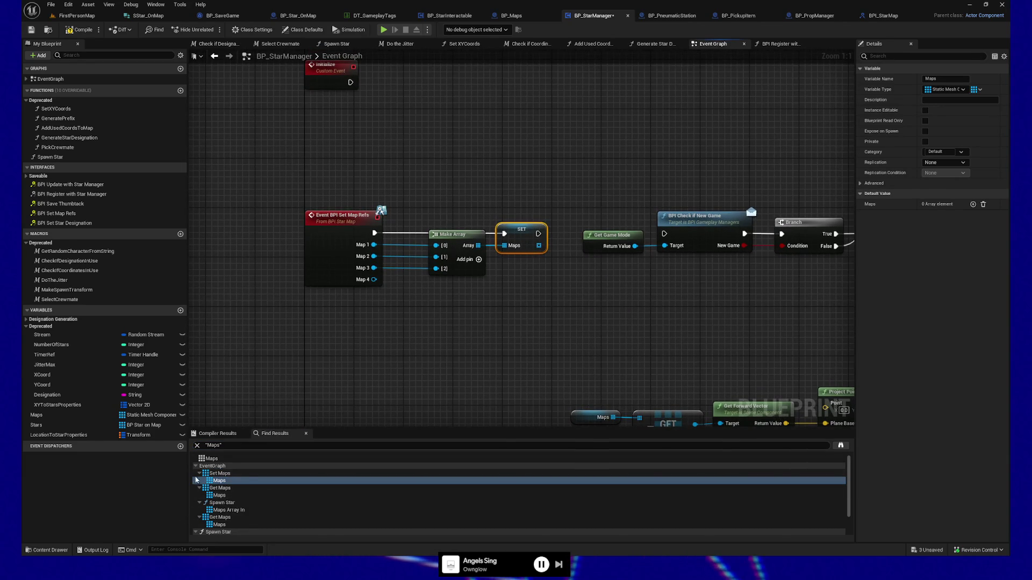
left_click(199, 473)
left_click(218, 488)
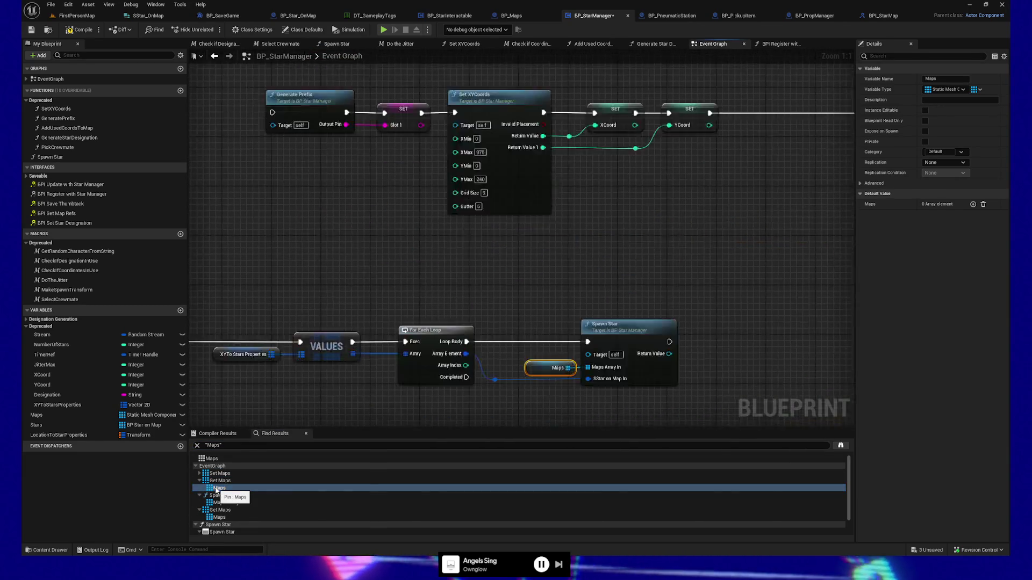
mouse_move(215, 299)
left_mouse_down()
mouse_move(565, 253)
mouse_move(414, 281)
mouse_move(235, 415)
left_mouse_up()
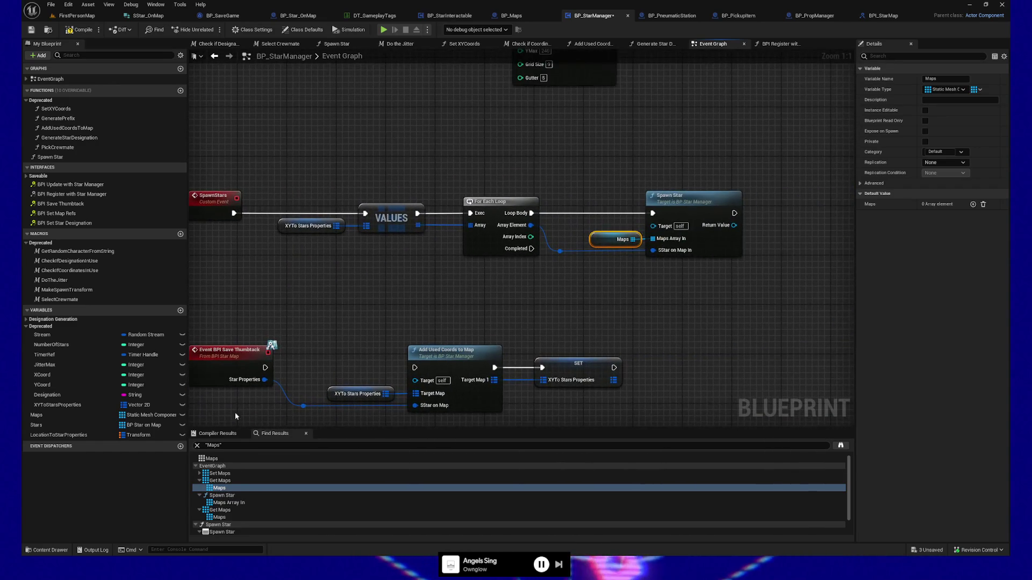
left_click(199, 481)
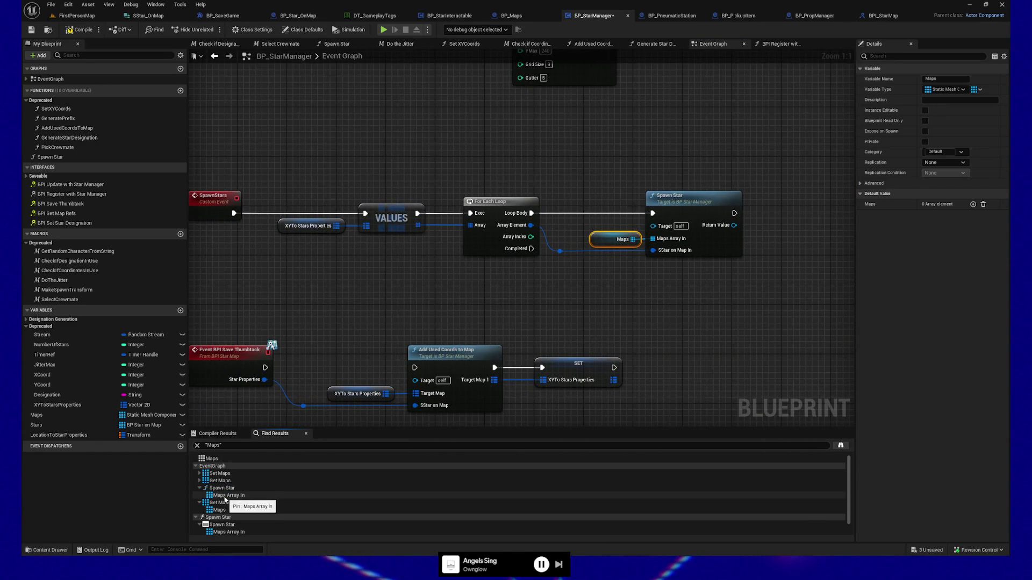
left_click(212, 496)
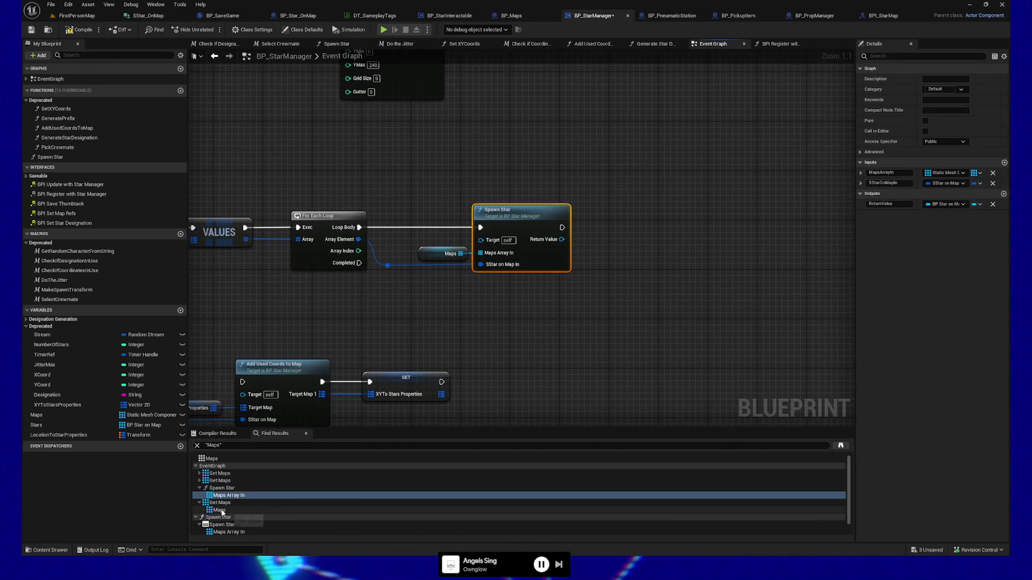
left_click(200, 488)
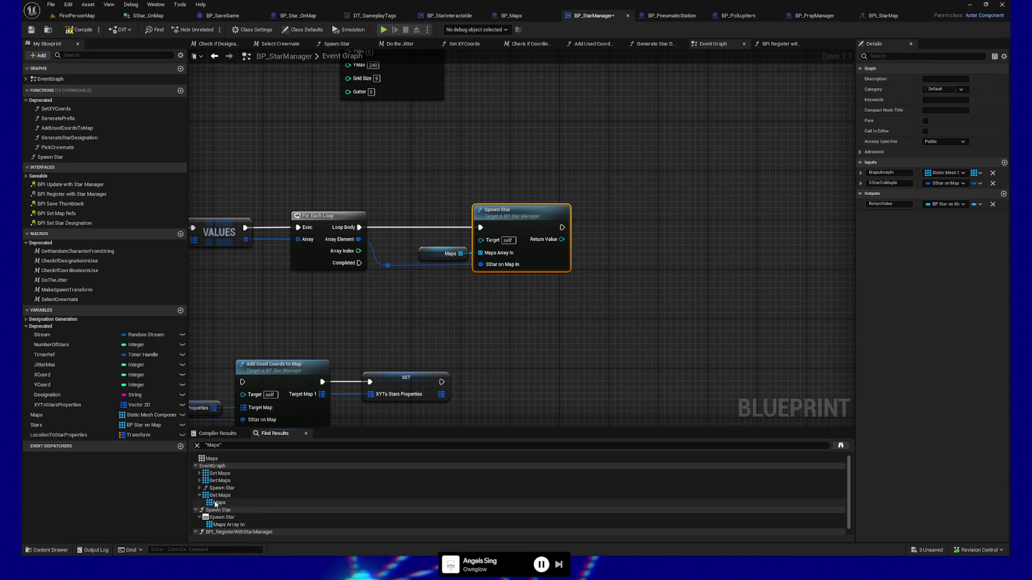
left_click(215, 503)
Delete the Maps getter chain with GET, Get Forward Vector and Project Point on to Plane.
left_click_drag(608, 252, 396, 272)
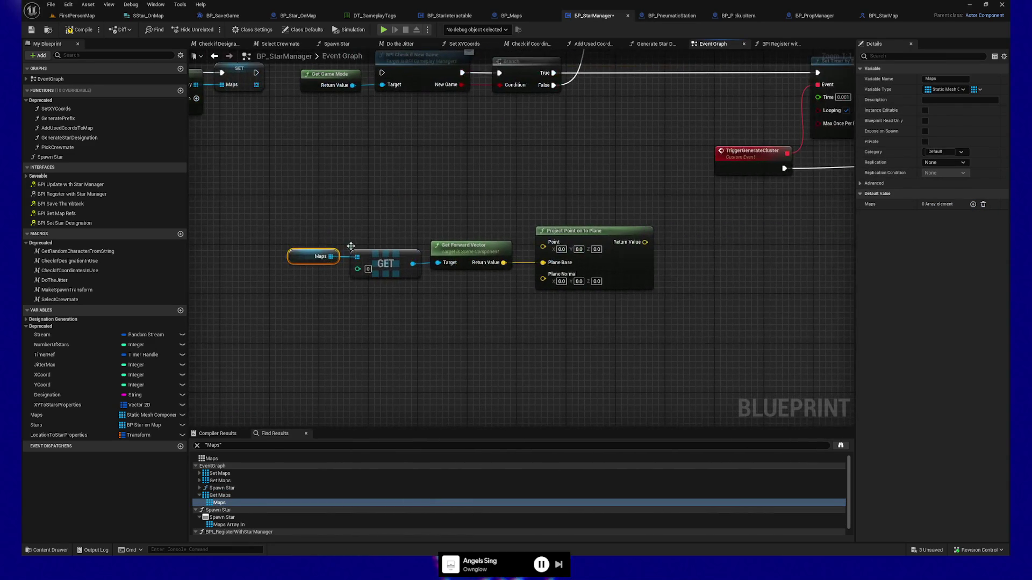
left_click(607, 278, "ctrl")
key("Delete")
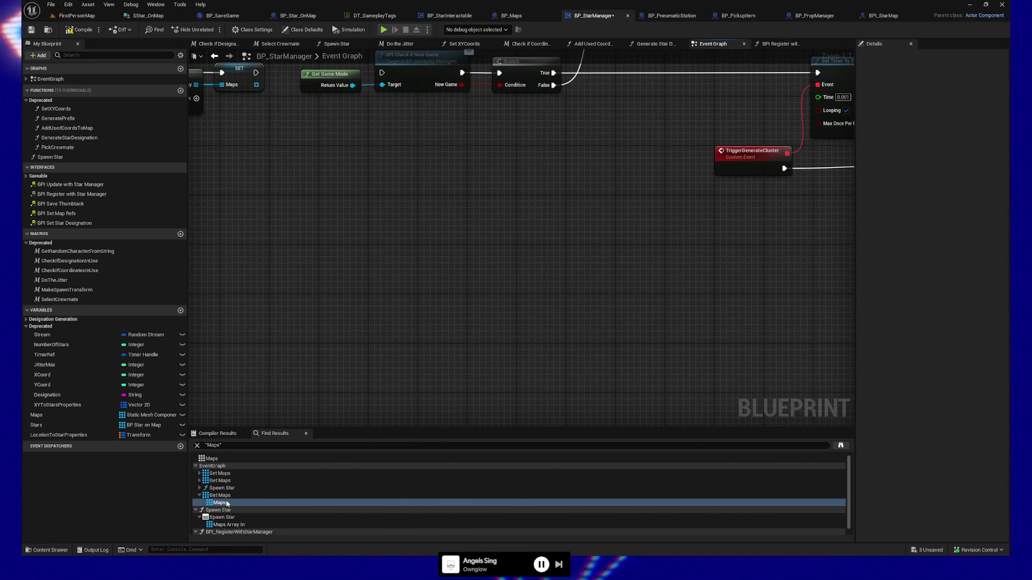
left_click(200, 495)
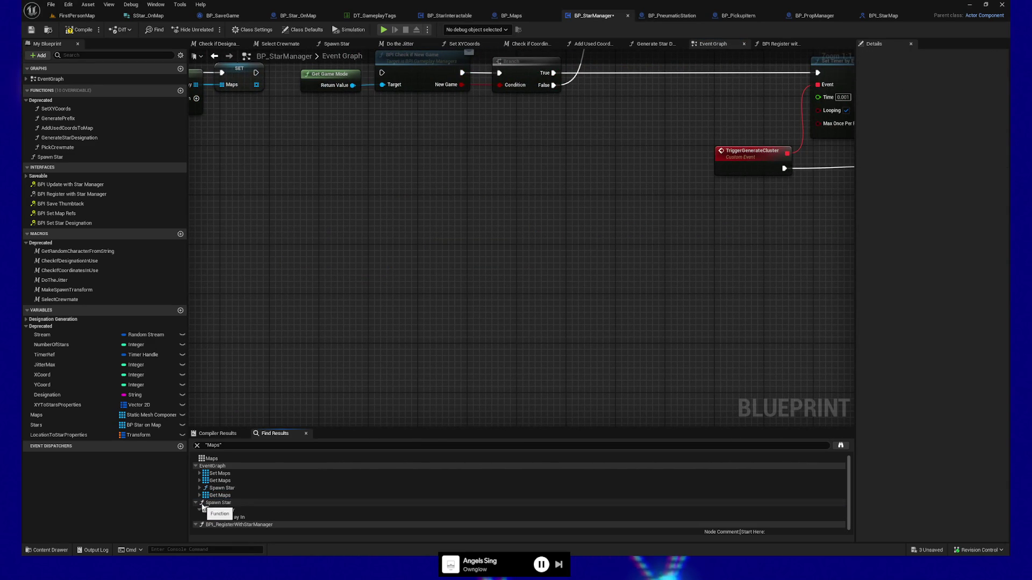
Open the Spawn Star function at its Maps Array In pin from Find Results.
left_click(224, 518)
double_click(225, 518)
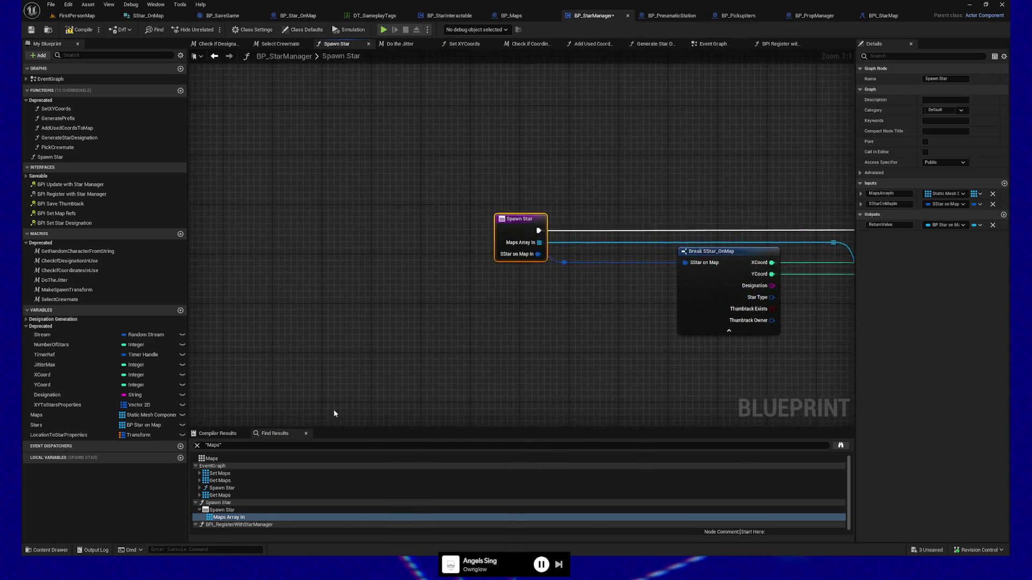
left_click_drag(538, 369, 295, 369)
mouse_move(546, 375)
left_mouse_down()
mouse_move(424, 373)
mouse_move(600, 354)
mouse_move(276, 362)
mouse_move(490, 361)
left_mouse_up()
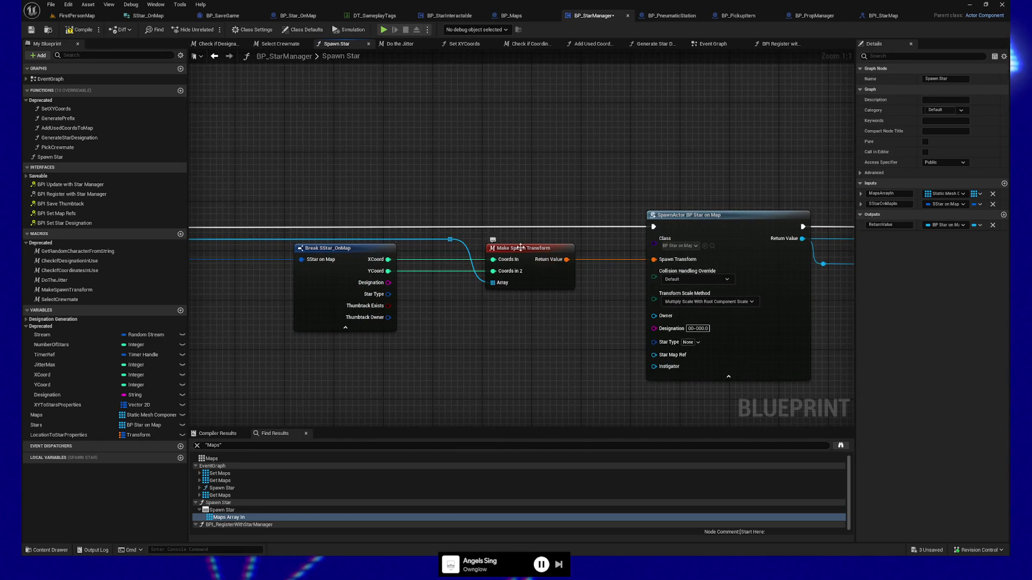
Break the wire into Make Spawn Transform's Array pin and delete the leftover reroute node.
left_click(547, 252)
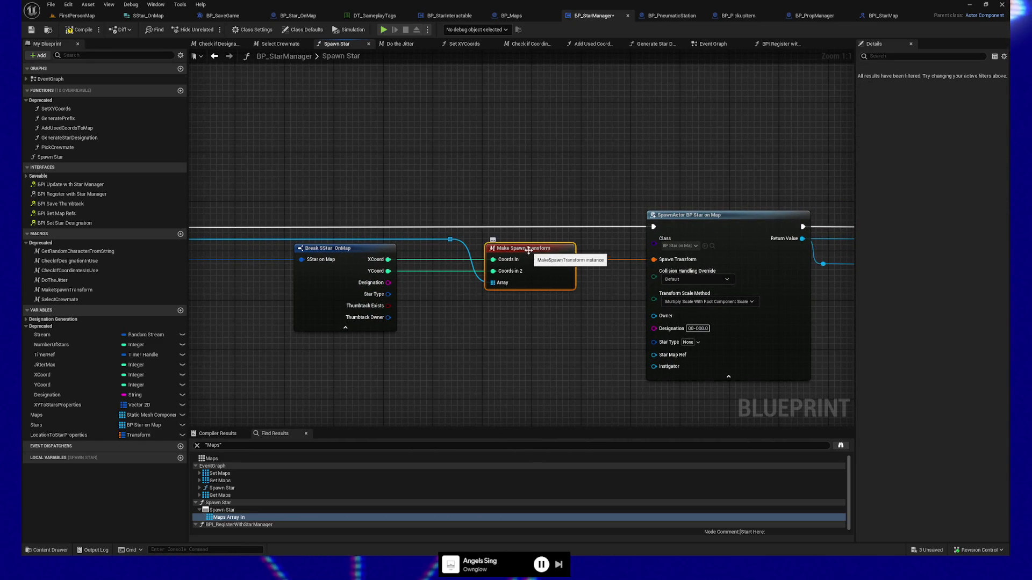
right_click(530, 254)
left_click(410, 382)
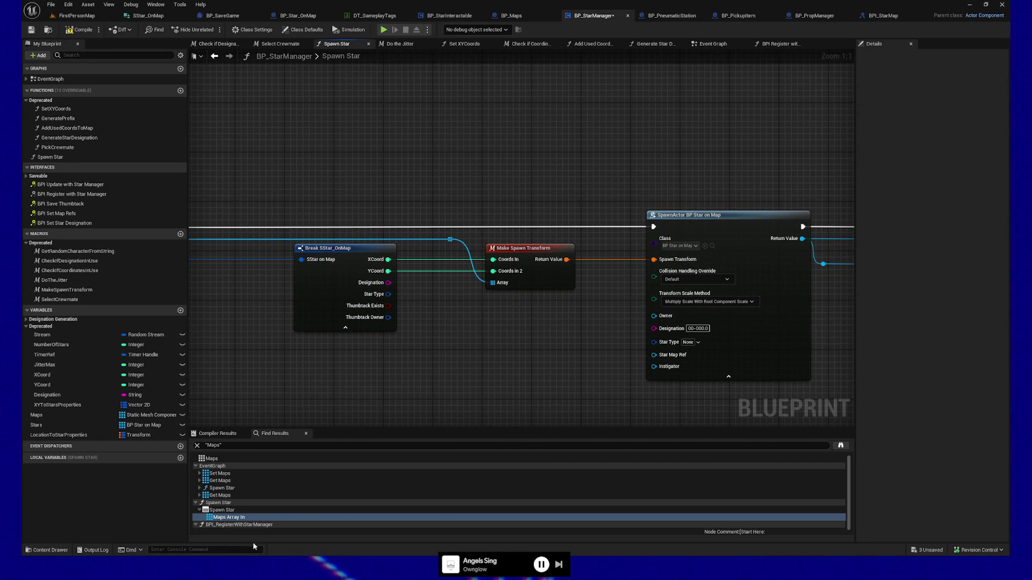
scroll(261, 509, "down", 1)
scroll(261, 510, "up", 2)
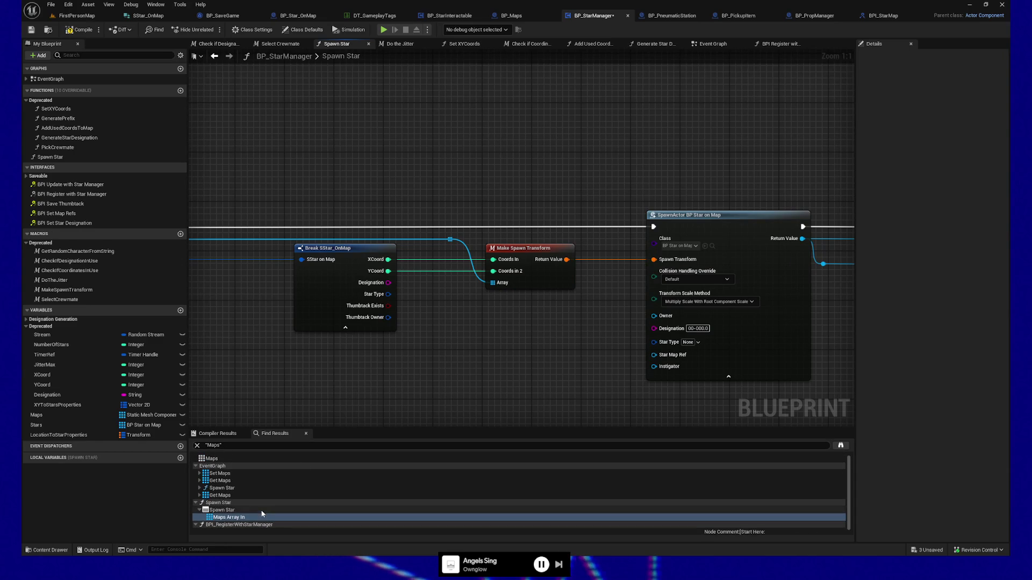
right_click(549, 262)
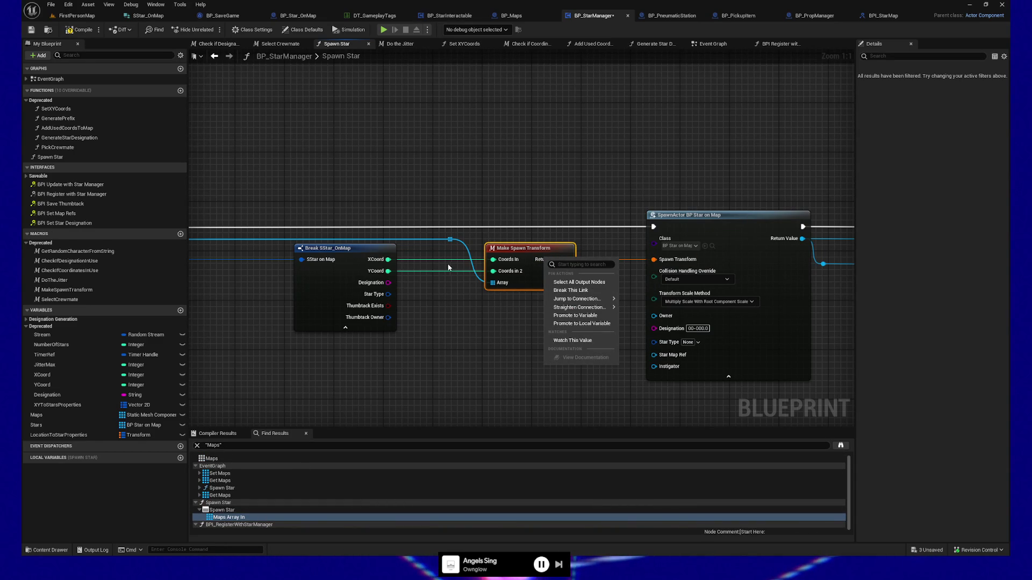
left_click(463, 247)
left_click(450, 240)
key("Delete")
Remove the Maps Array In input parameter from the Spawn Star entry node.
left_click_drag(280, 266, 471, 253)
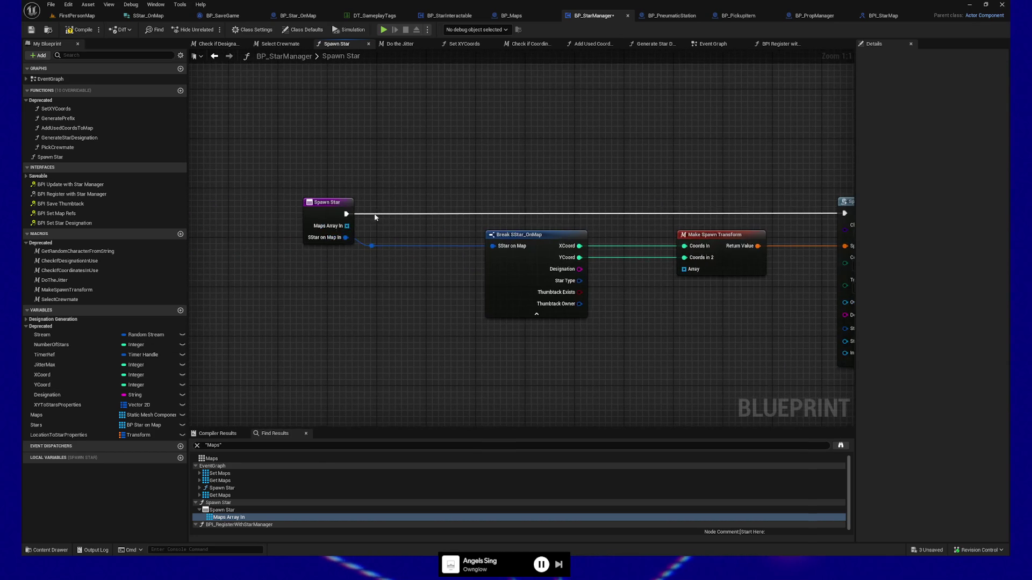
left_click(330, 210)
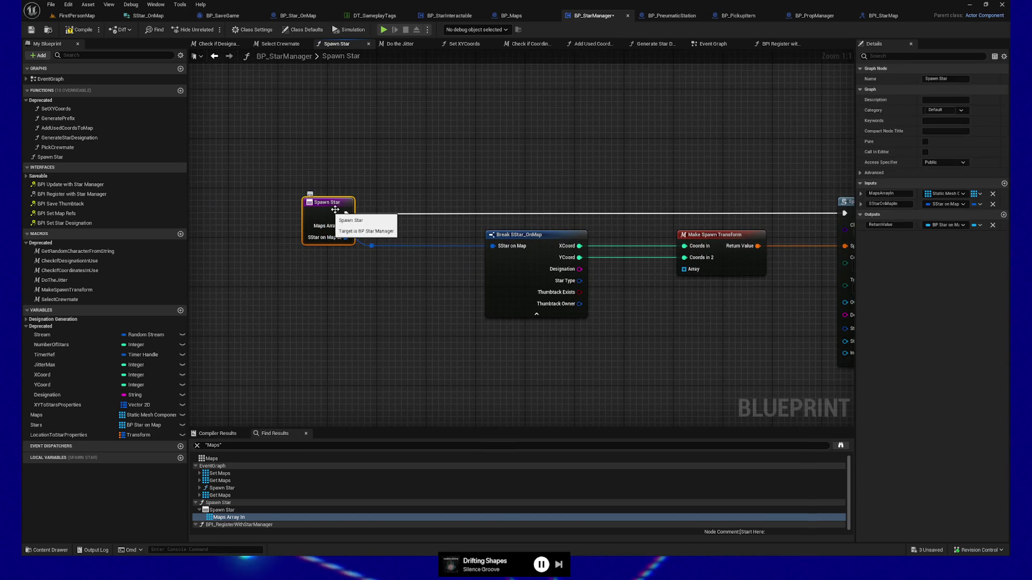
left_click(992, 194)
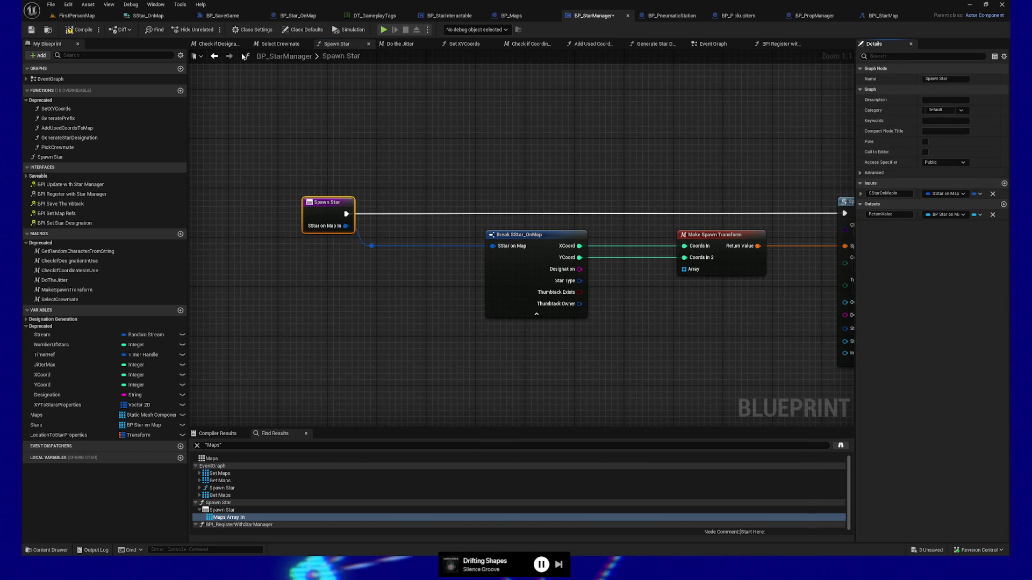
Delete the Maps variable from BP_StarManager and confirm.
right_click(58, 416)
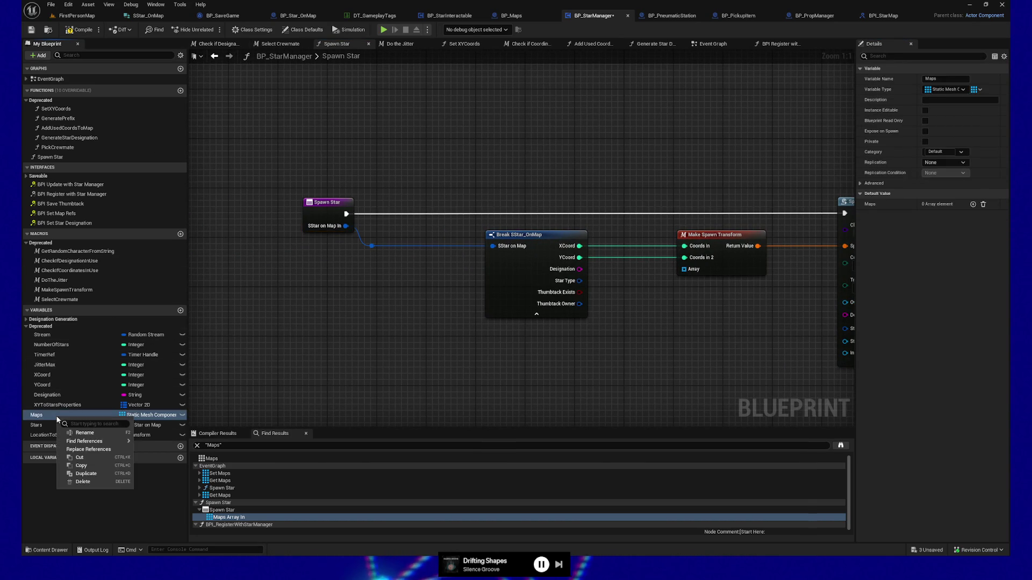
left_click(88, 479)
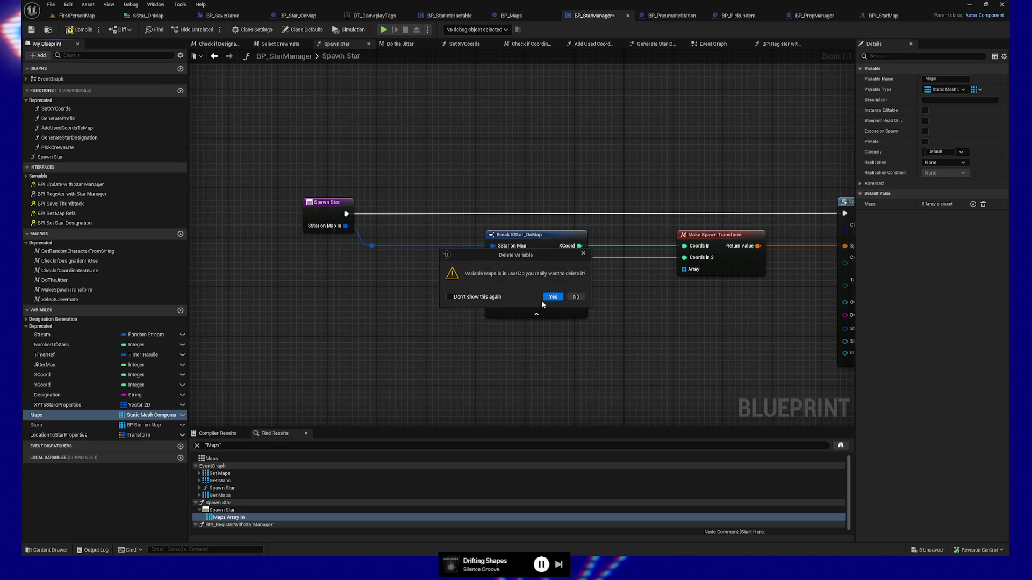
left_click(553, 296)
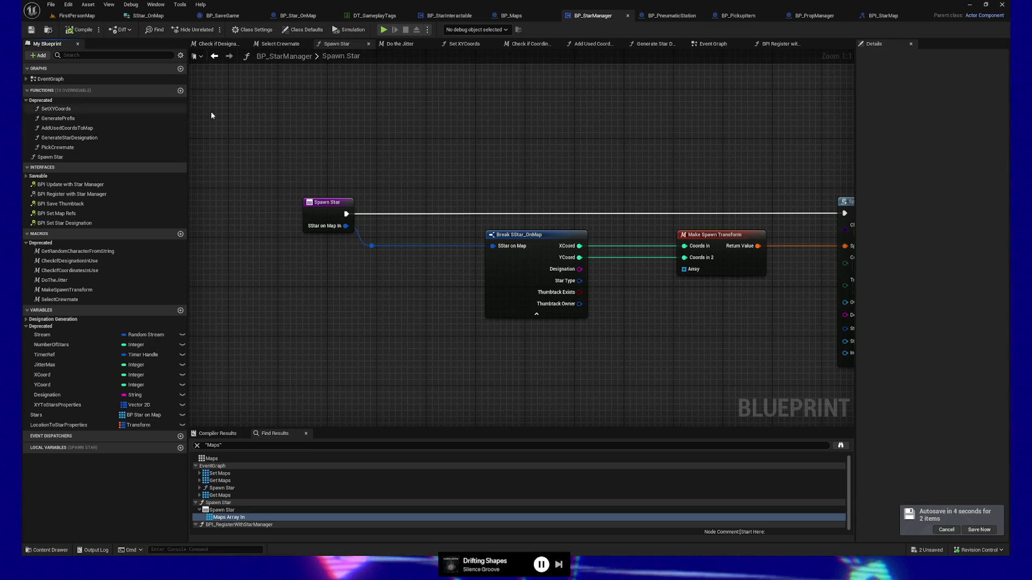
Pan to bring the SpawnActor BP Star on Map node fully into view.
left_click_drag(414, 350, 327, 353)
Locate the Make Spawn Transform node through Find References and delete it.
mouse_move(552, 350)
left_mouse_down()
mouse_move(564, 342)
mouse_move(453, 337)
mouse_move(618, 280)
mouse_move(656, 240)
left_mouse_up()
right_click(657, 240)
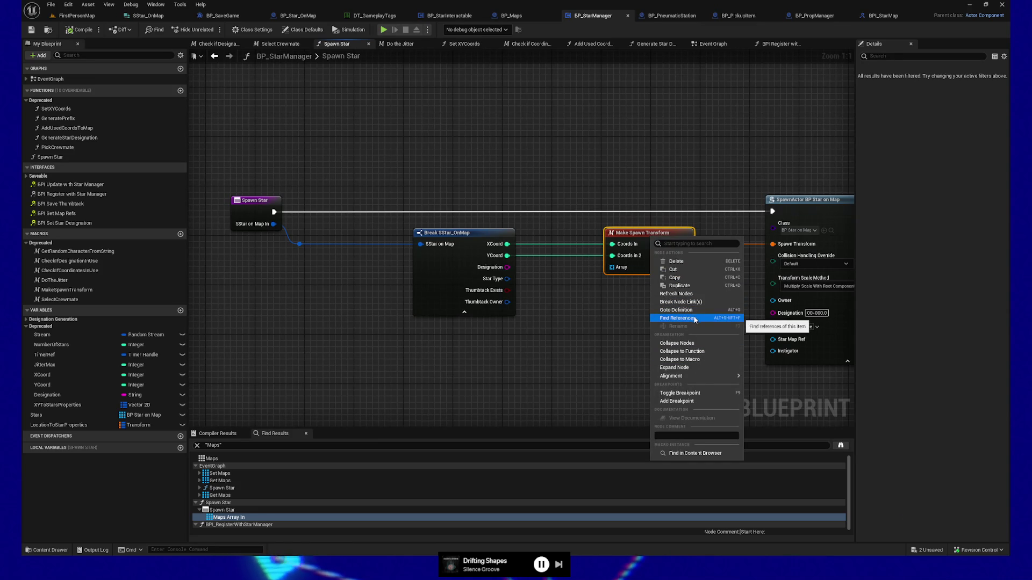
left_click(676, 318)
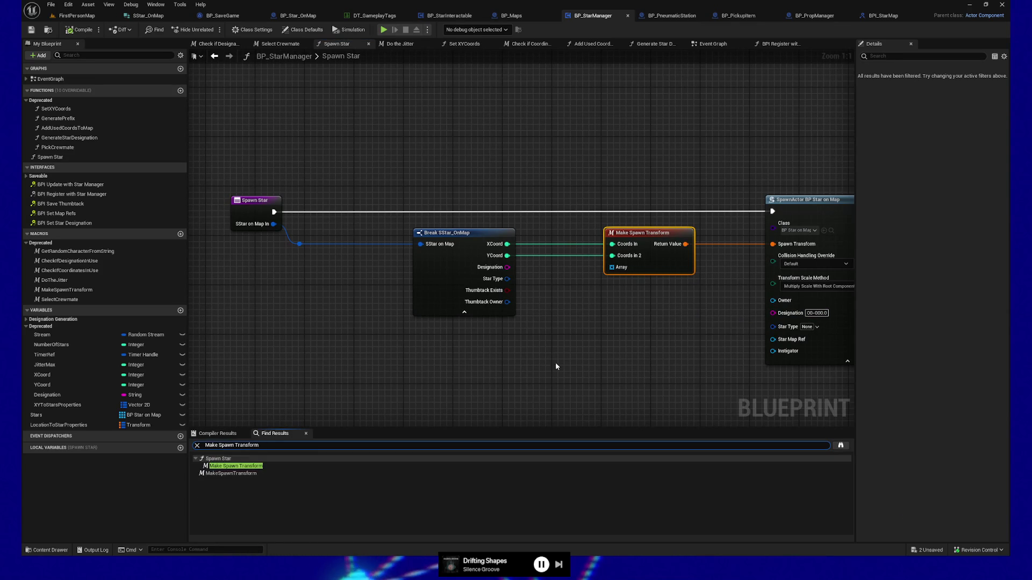
double_click(231, 473)
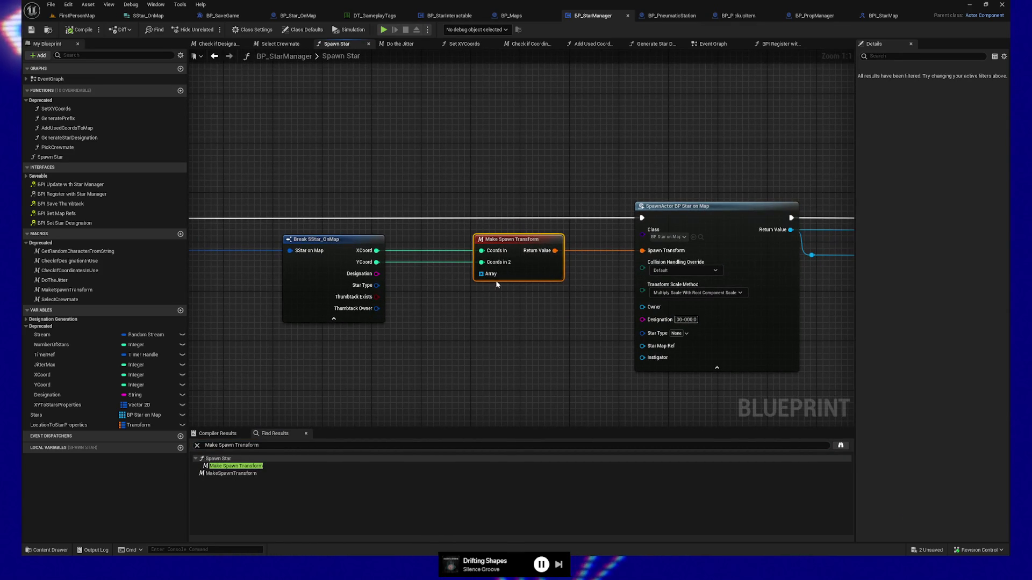
key("Delete")
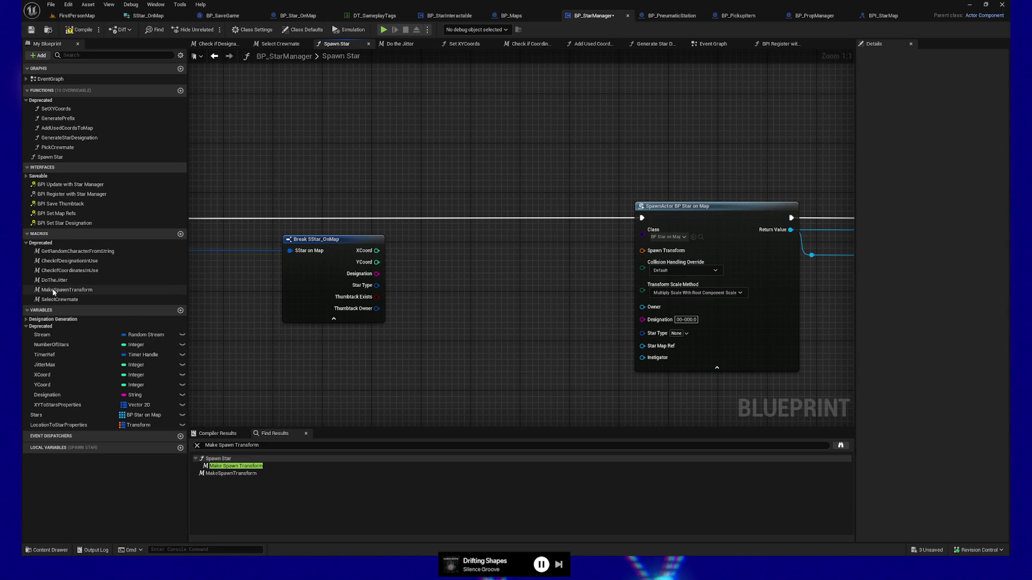
Delete the MakeSpawnTransform macro and compile BP_StarManager.
right_click(54, 290)
left_click(79, 363)
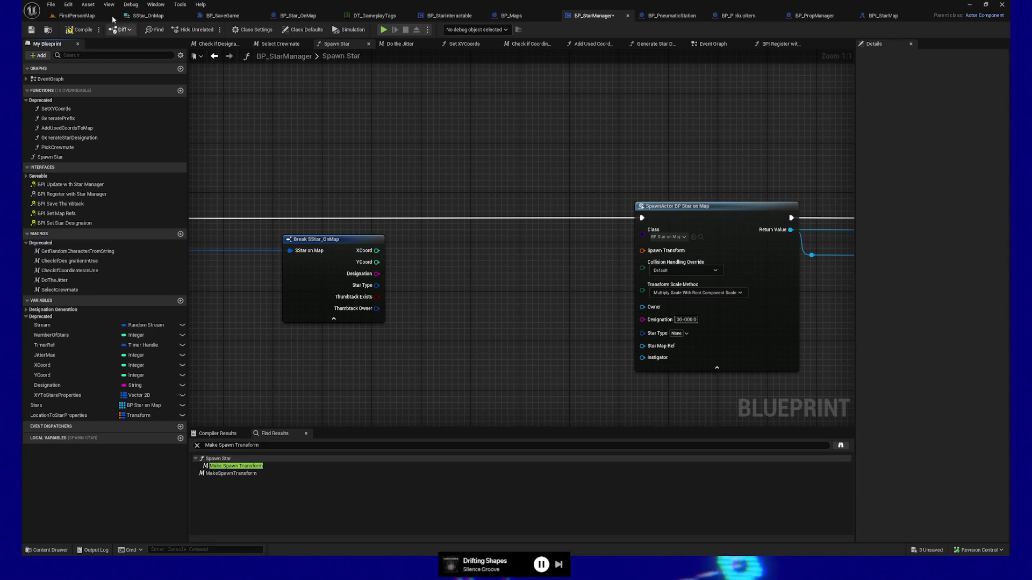
left_click(80, 29)
Review the SpawnActor, Return Node and BPI Initialize nodes, then switch to BP_Maps.
mouse_move(528, 150)
left_mouse_down()
mouse_move(491, 145)
mouse_move(367, 178)
left_mouse_up()
left_click_drag(530, 234, 309, 207)
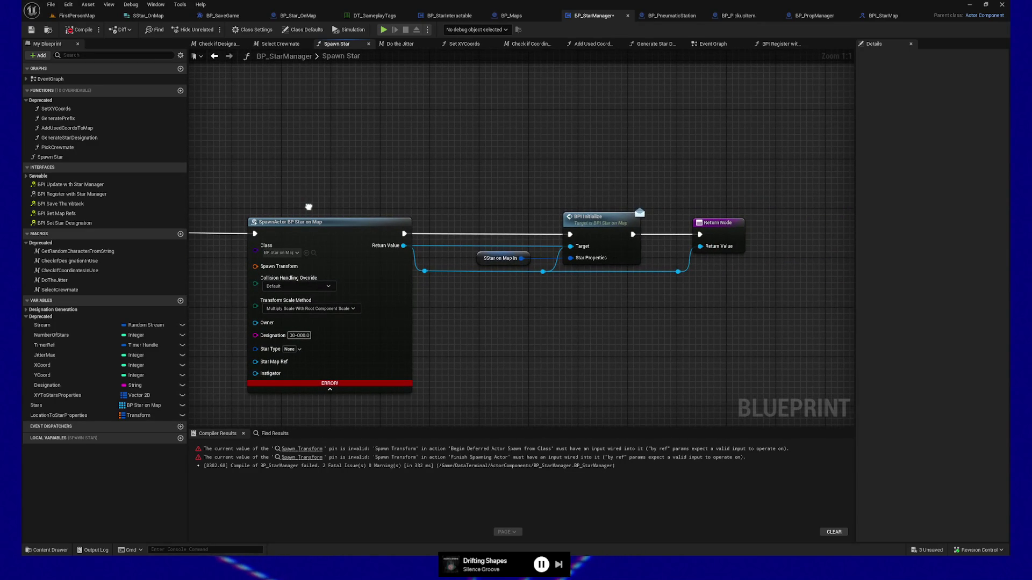
left_click(581, 226)
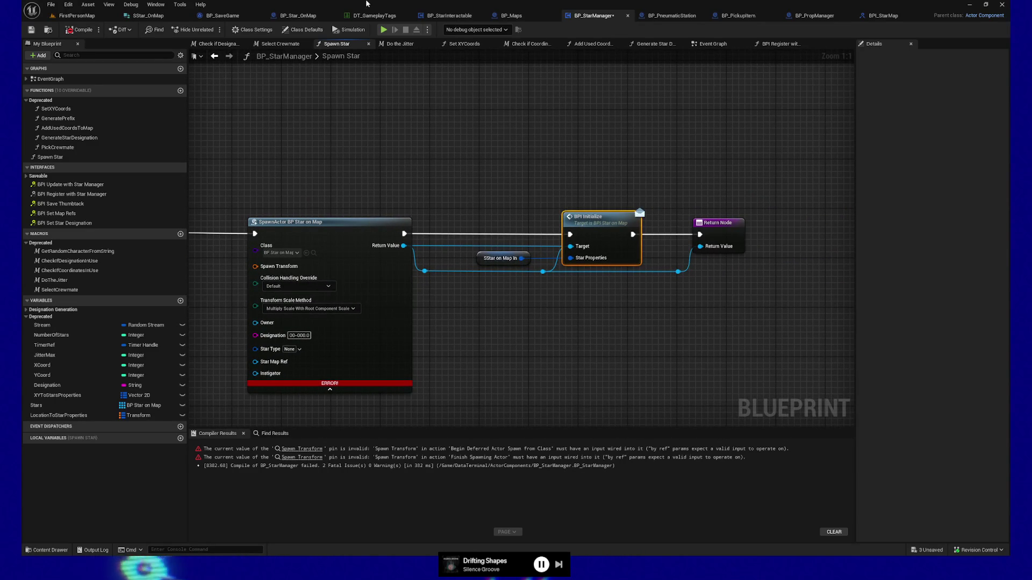
left_click(511, 15)
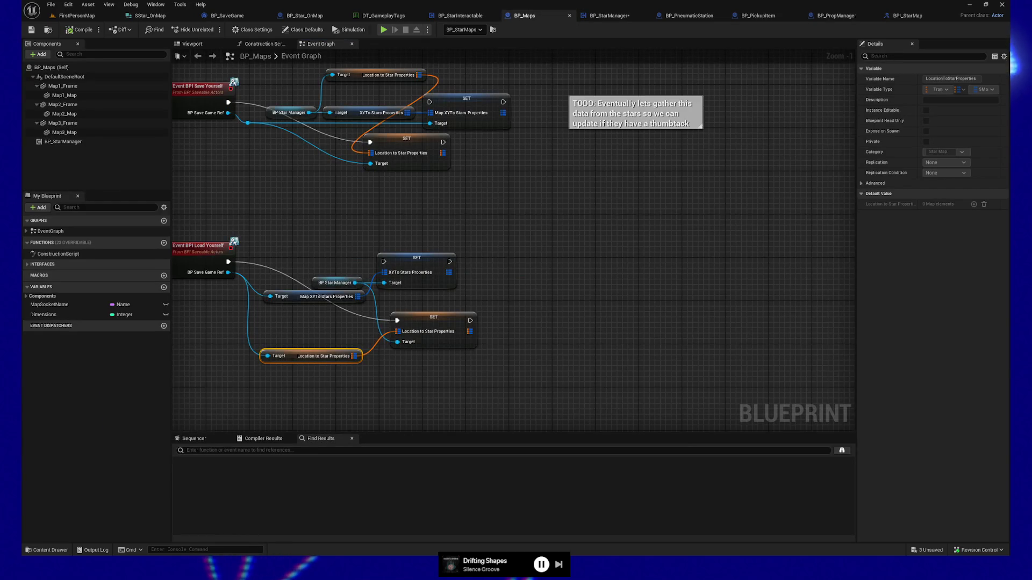
Go to BP_Star_OnMap's Event Graph and pan to the Branch, Switch on Gameplay Tag and Set Hidden nodes.
left_click_drag(365, 205, 562, 248)
left_click(609, 16)
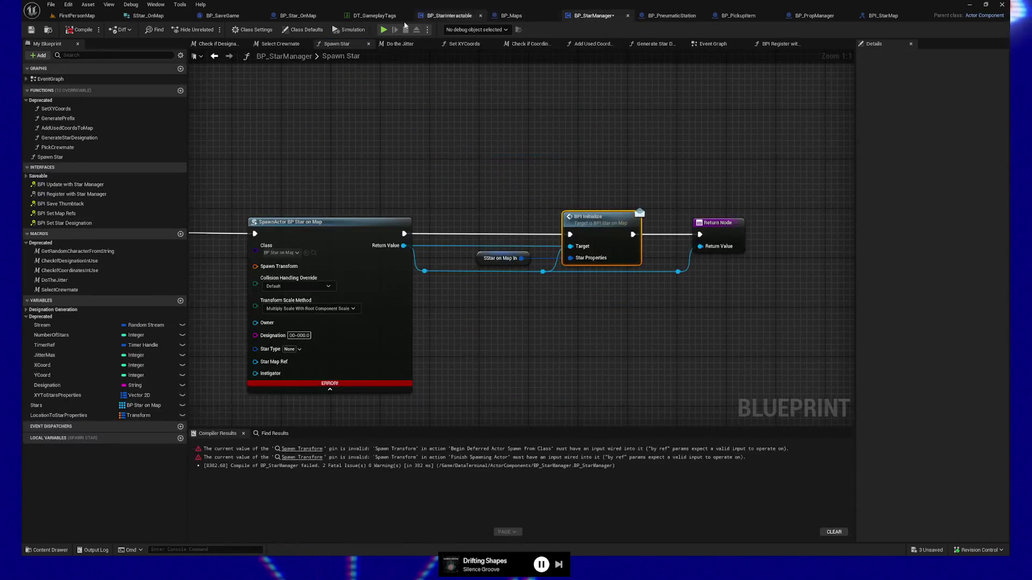
left_click(298, 15)
scroll(376, 172, "up", 2)
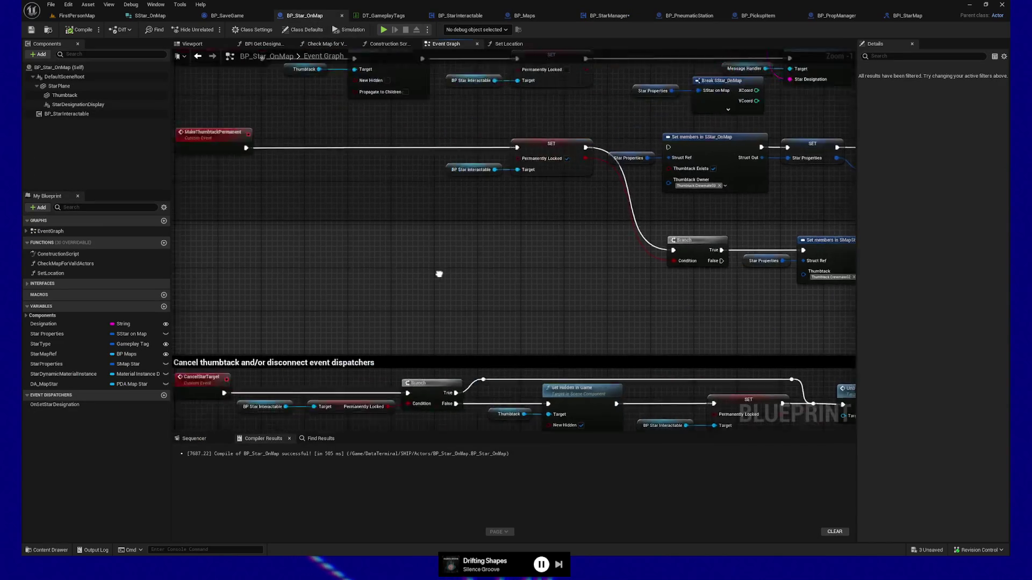
mouse_move(381, 156)
left_mouse_down()
mouse_move(280, 254)
mouse_move(284, 166)
mouse_move(268, 154)
mouse_move(254, 201)
left_mouse_up()
left_click_drag(480, 234, 397, 203)
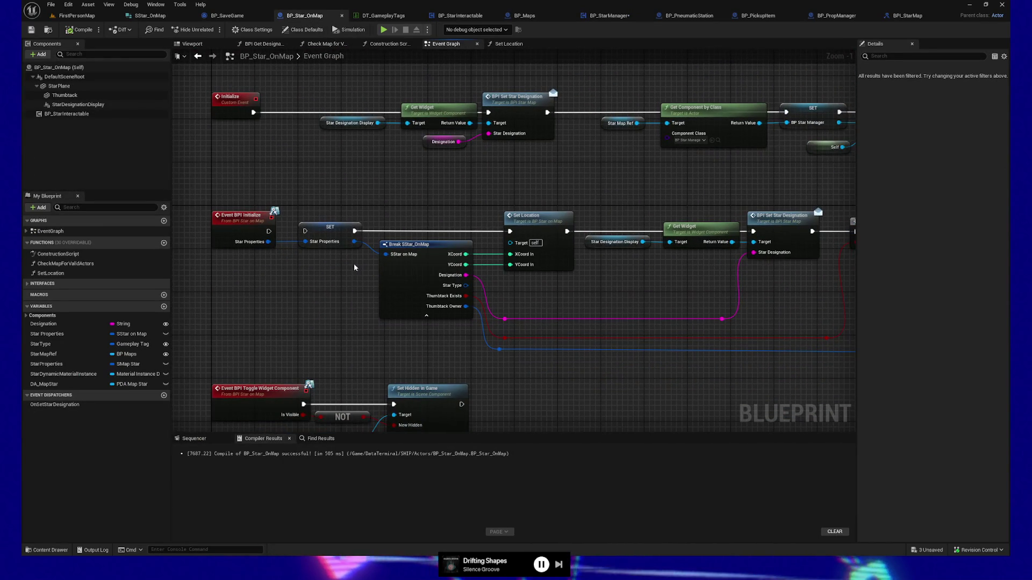
left_click_drag(736, 300, 279, 259)
mouse_move(588, 298)
left_mouse_down()
mouse_move(597, 306)
mouse_move(571, 305)
left_mouse_up()
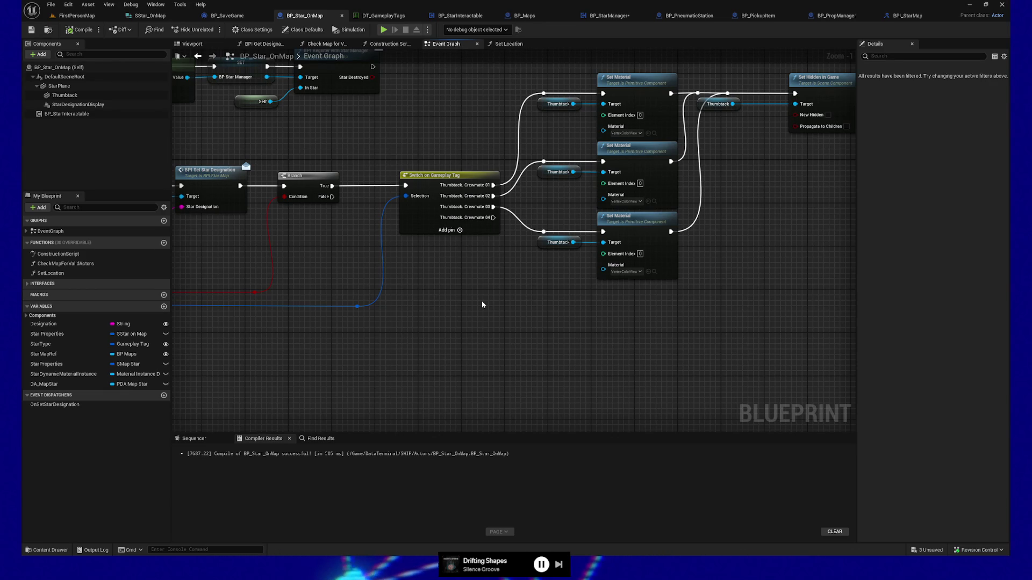
mouse_move(327, 389)
left_mouse_down()
mouse_move(470, 376)
mouse_move(615, 333)
mouse_move(615, 325)
mouse_move(489, 357)
left_mouse_up()
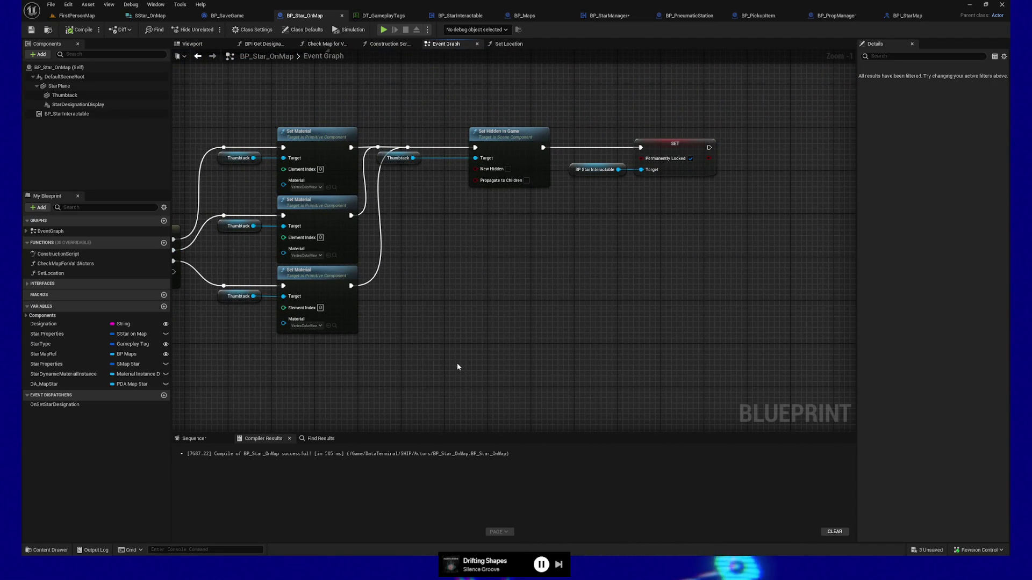
left_click_drag(426, 369, 469, 372)
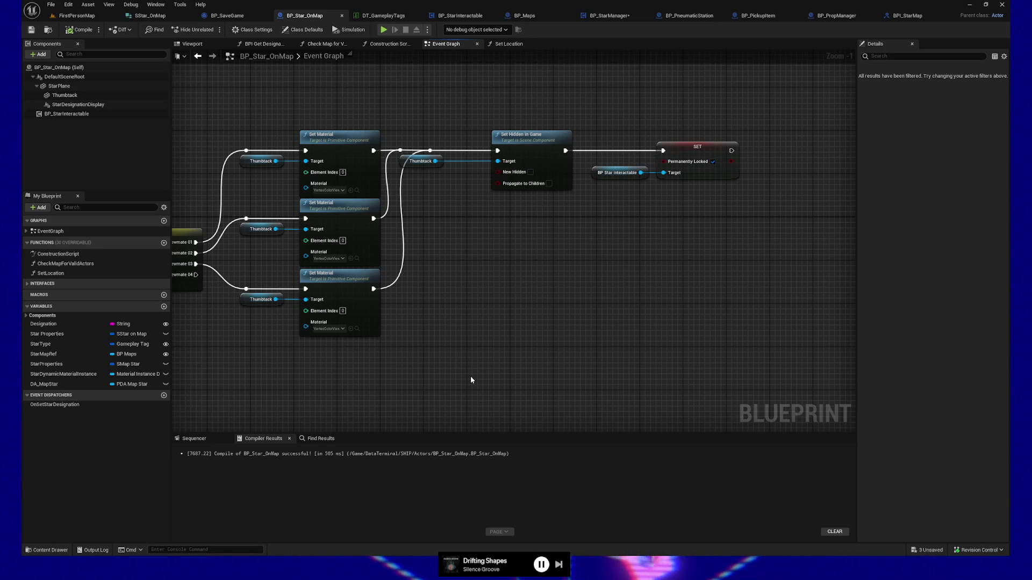
mouse_move(439, 341)
left_mouse_down()
mouse_move(544, 350)
mouse_move(397, 373)
mouse_move(484, 357)
mouse_move(530, 368)
mouse_move(460, 382)
mouse_move(250, 307)
mouse_move(268, 332)
left_mouse_up()
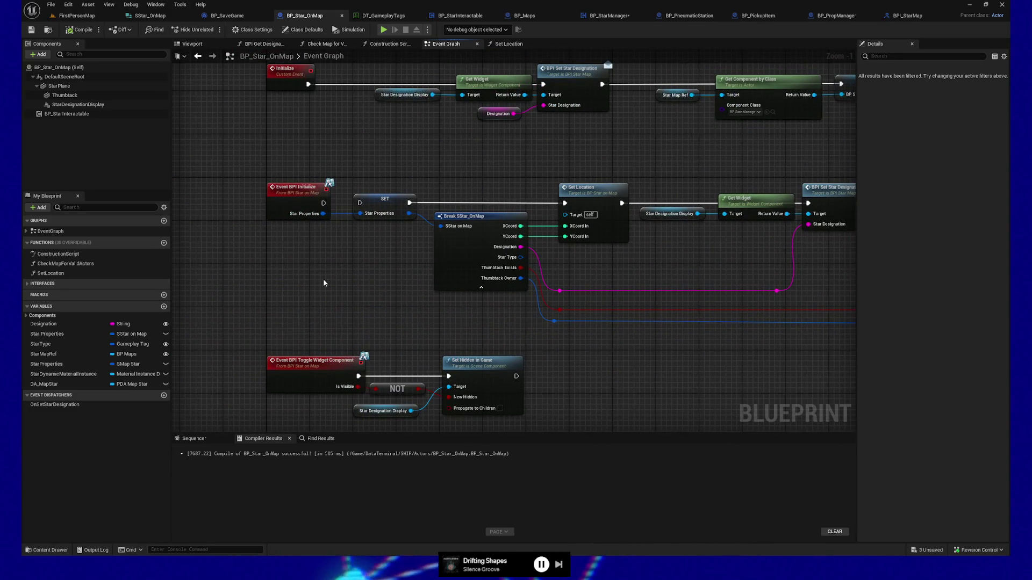
mouse_move(344, 290)
left_mouse_down()
mouse_move(283, 349)
mouse_move(360, 331)
left_mouse_up()
mouse_move(350, 211)
left_mouse_down()
mouse_move(402, 280)
mouse_move(592, 353)
mouse_move(723, 376)
left_mouse_up()
mouse_move(606, 190)
left_mouse_down()
mouse_move(552, 177)
mouse_move(444, 177)
mouse_move(747, 328)
mouse_move(832, 357)
left_mouse_up()
mouse_move(730, 378)
left_mouse_down()
mouse_move(586, 376)
mouse_move(655, 365)
mouse_move(543, 371)
mouse_move(686, 369)
left_mouse_up()
left_click_drag(202, 345, 365, 342)
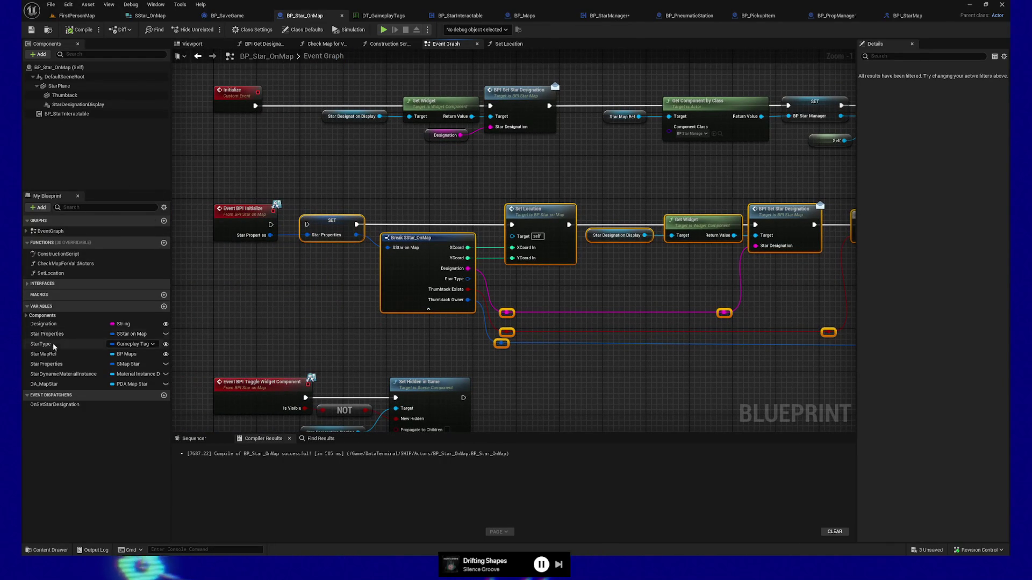
left_click(72, 366)
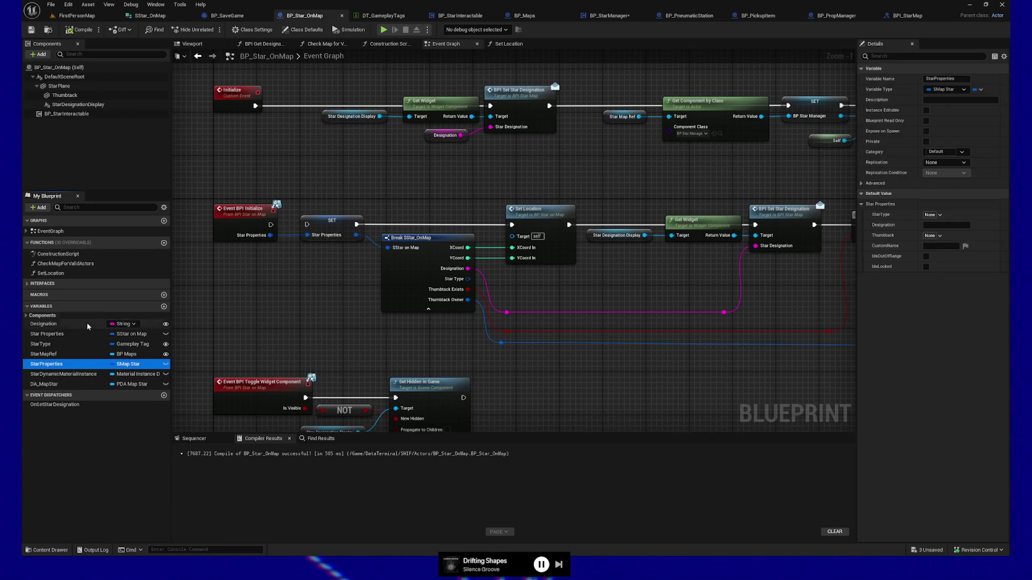
Inspect StarType, then review the Construction Script's material nodes up to Set Texture Parameter Value.
left_click(69, 344)
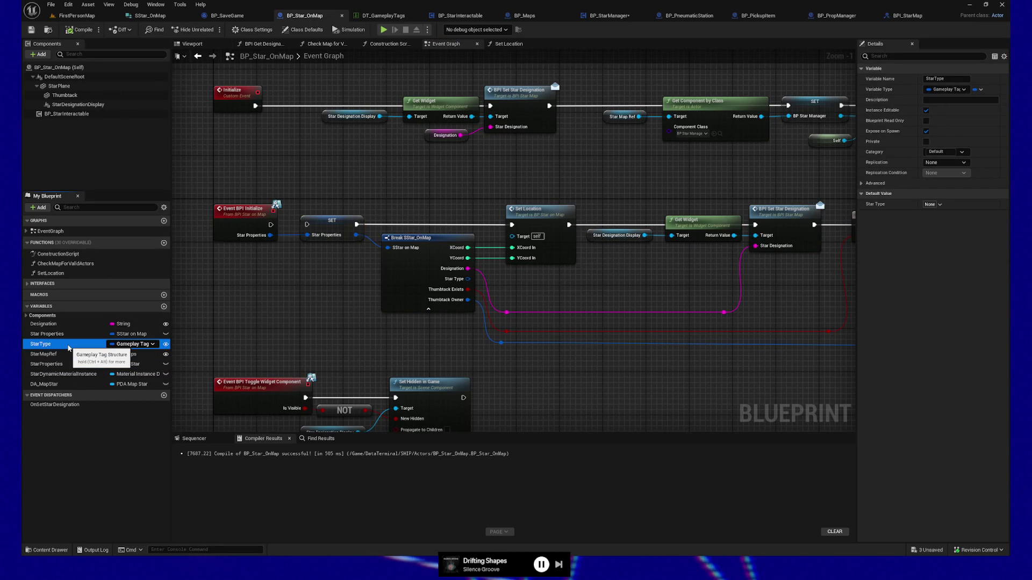
mouse_move(279, 305)
left_mouse_down()
mouse_move(260, 300)
mouse_move(308, 312)
left_mouse_up()
left_click_drag(382, 255, 285, 212)
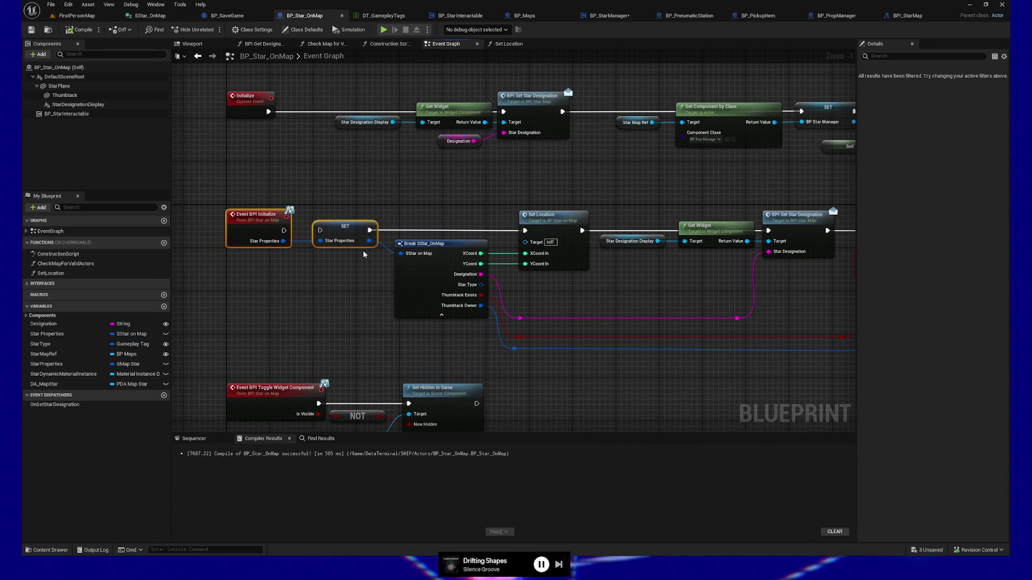
left_click(387, 43)
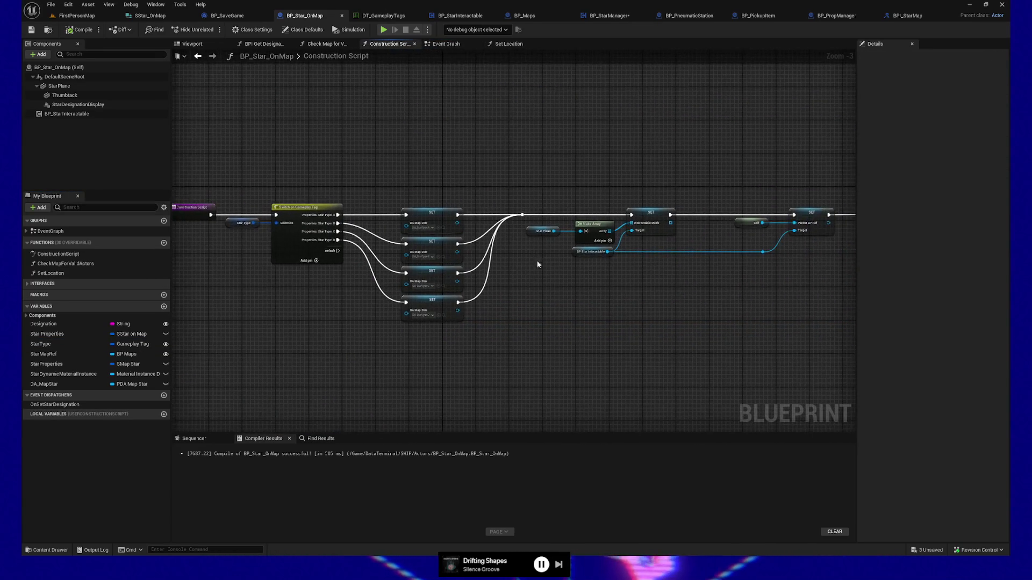
mouse_move(597, 285)
left_mouse_down()
mouse_move(514, 260)
mouse_move(539, 272)
mouse_move(376, 279)
mouse_move(371, 296)
left_mouse_up()
left_click_drag(536, 289, 287, 311)
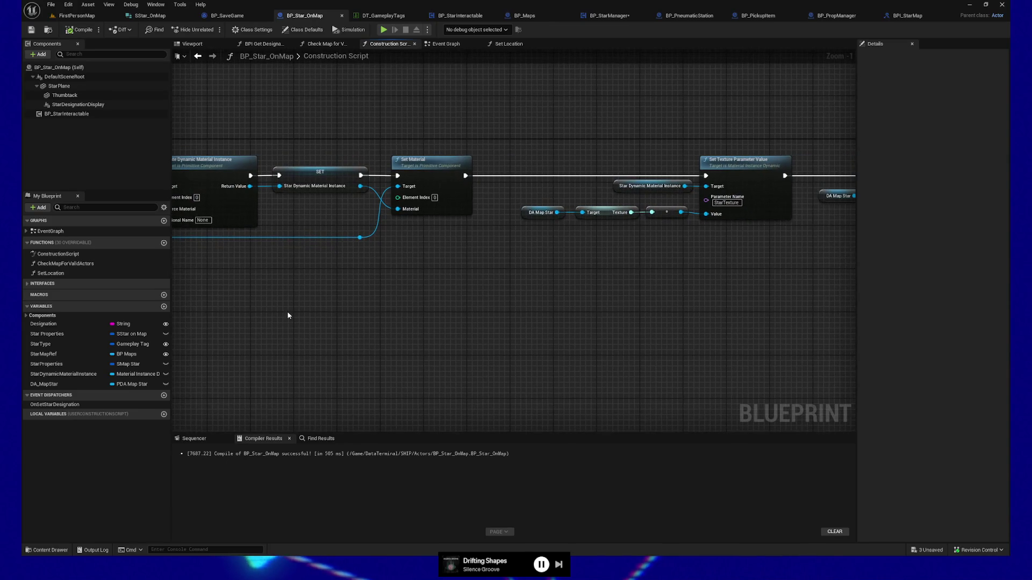
Find StarMapRef references by name and jump to its Get StarMapRef node.
left_click(48, 356)
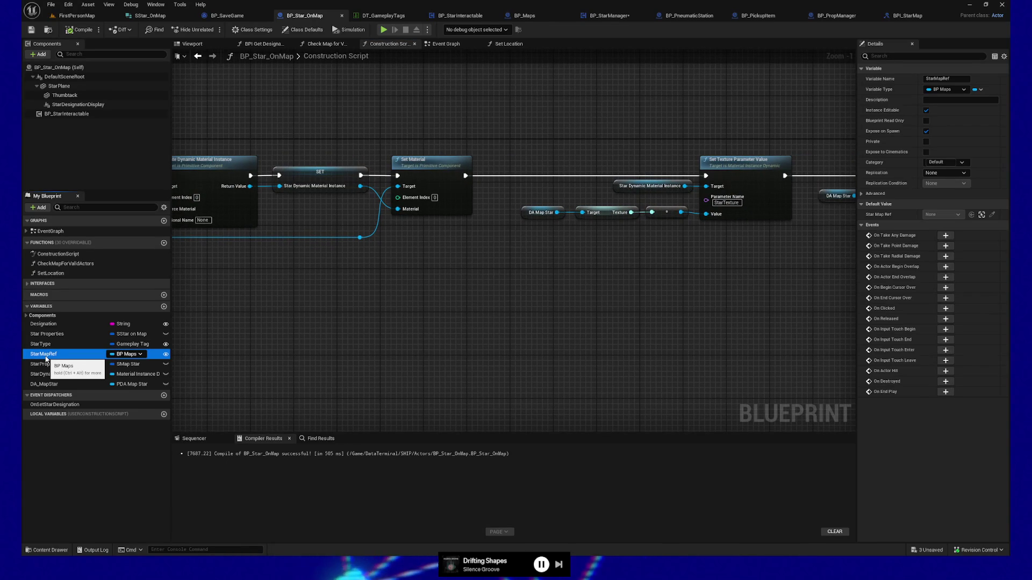
right_click(69, 355)
left_click(349, 316)
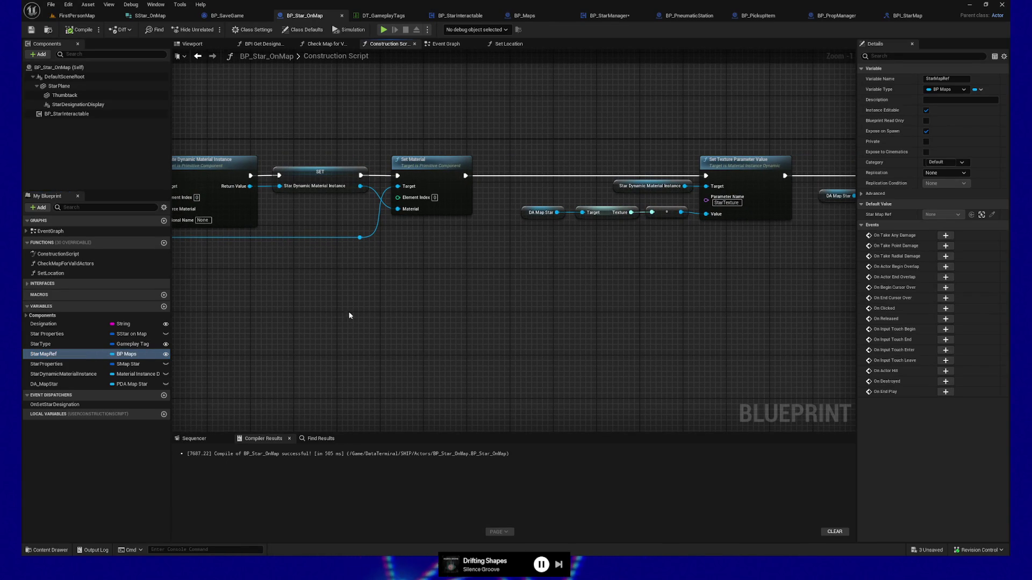
right_click(39, 358)
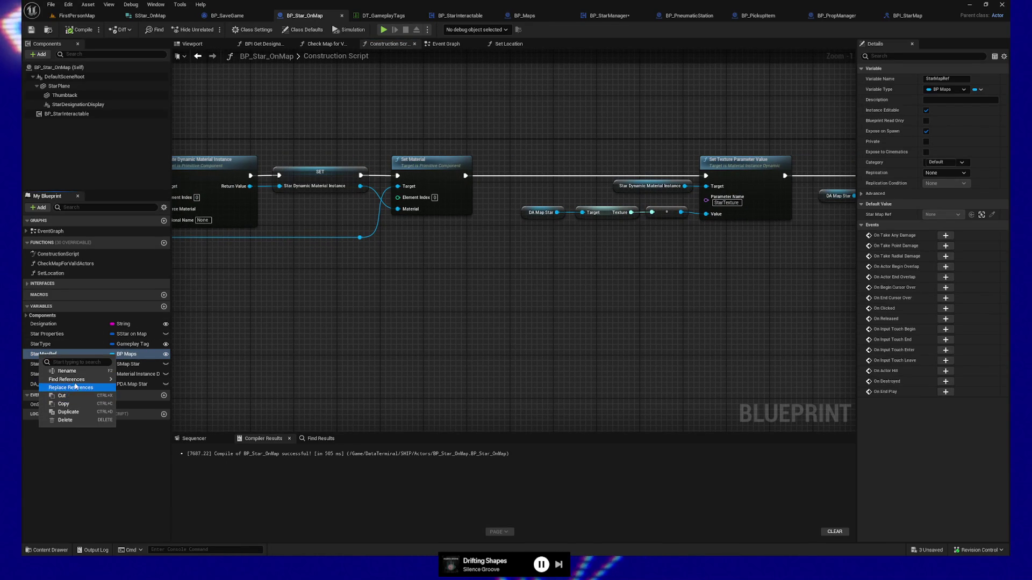
mouse_move(77, 382)
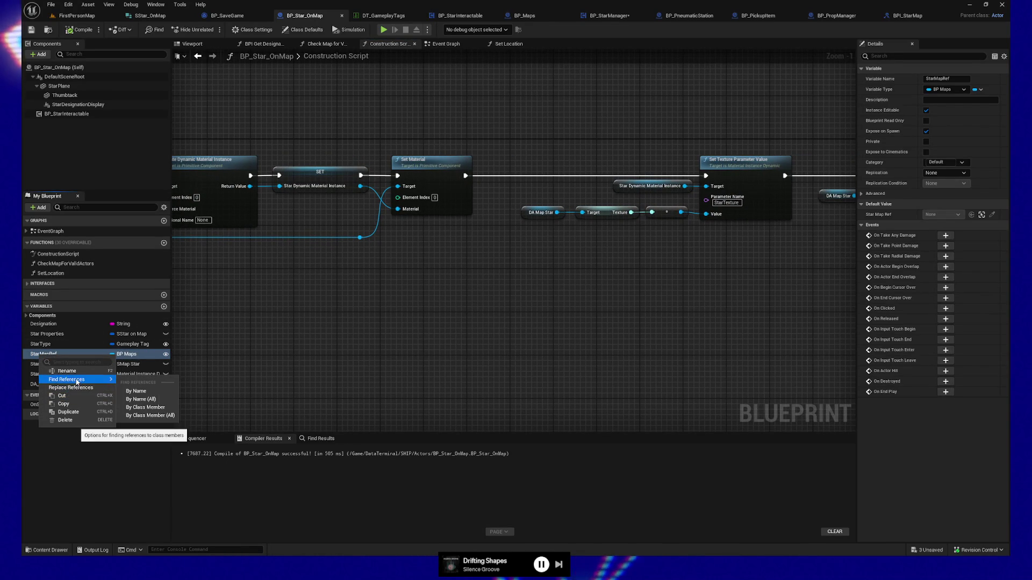
left_click(142, 392)
double_click(208, 486)
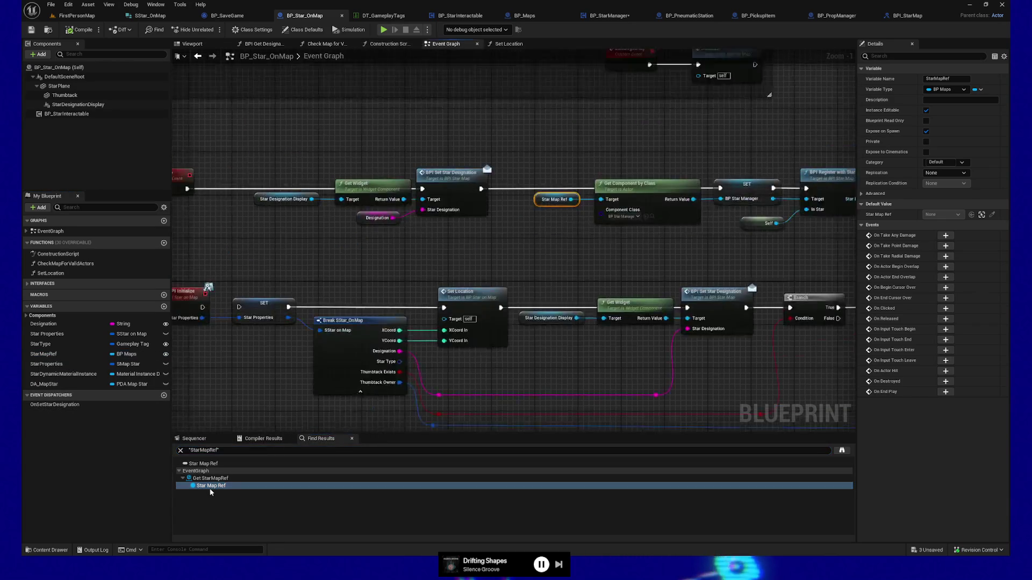
Place BP_Star_OnMap's tab beside BP_StarInteractable and BP_Maps, close BP_PneumaticStation, show BP_StarManager.
scroll(406, 317, "up", 1)
mouse_move(406, 317)
left_mouse_down()
mouse_move(542, 308)
mouse_move(298, 303)
left_mouse_up()
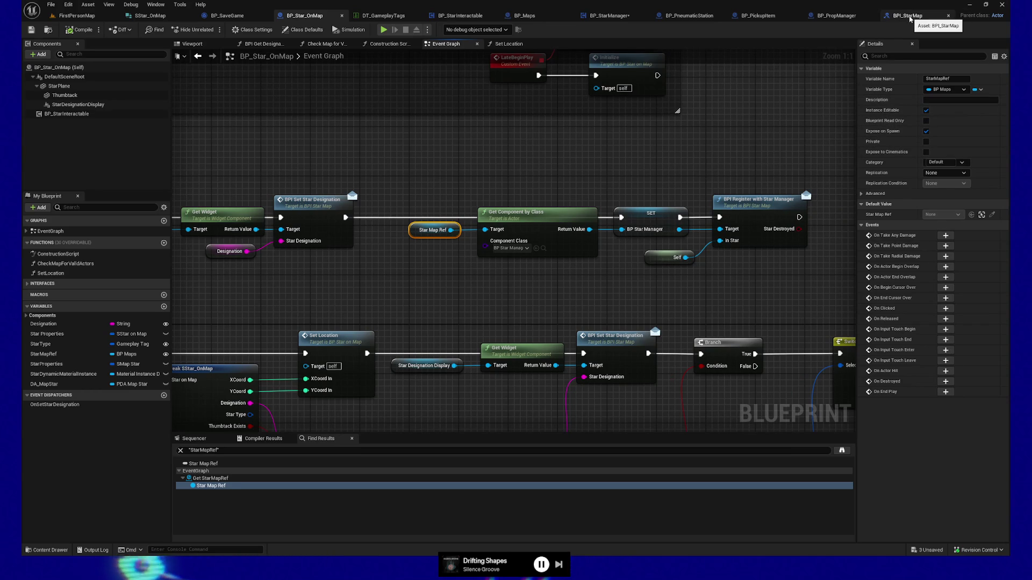
mouse_move(323, 15)
left_mouse_down()
mouse_move(859, 15)
mouse_move(607, 16)
left_mouse_up()
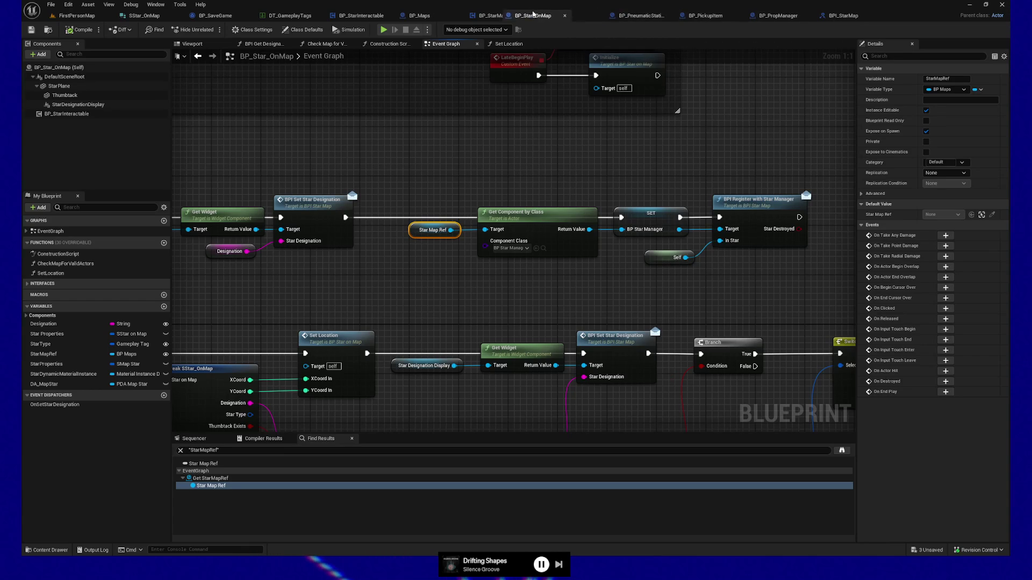
mouse_move(518, 14)
left_mouse_down()
mouse_move(532, 15)
mouse_move(467, 20)
left_mouse_up()
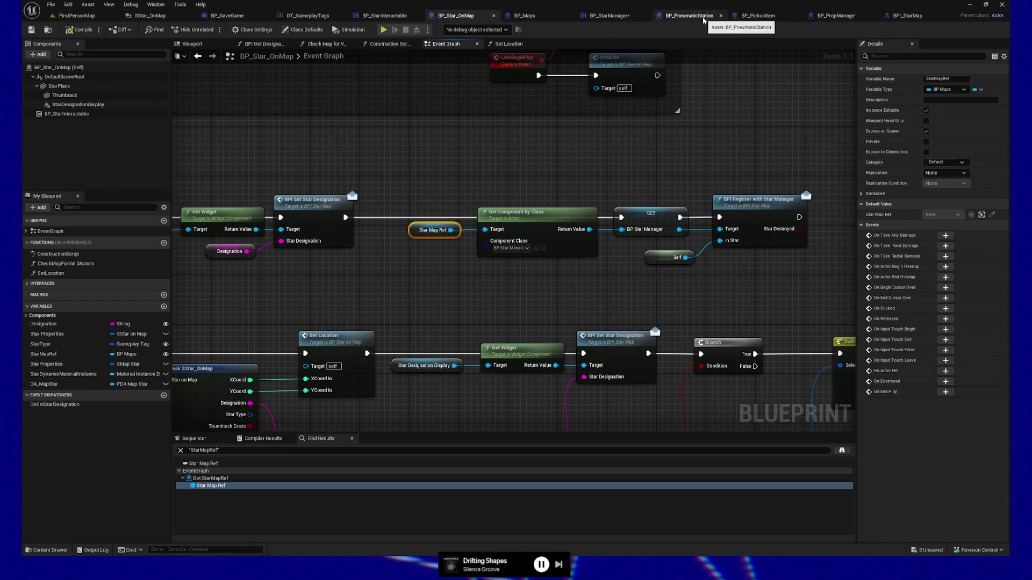
left_click(720, 16)
left_click(650, 17)
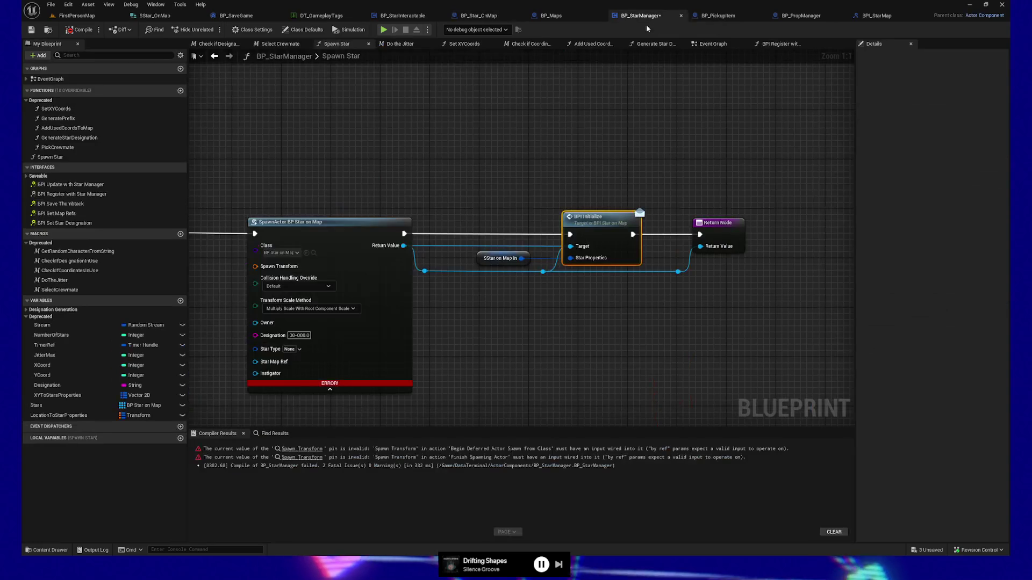
Drag wires from the Star Map Ref, Designation and Star Type inputs, then delete the stray reroute knot.
left_click_drag(479, 147, 687, 100)
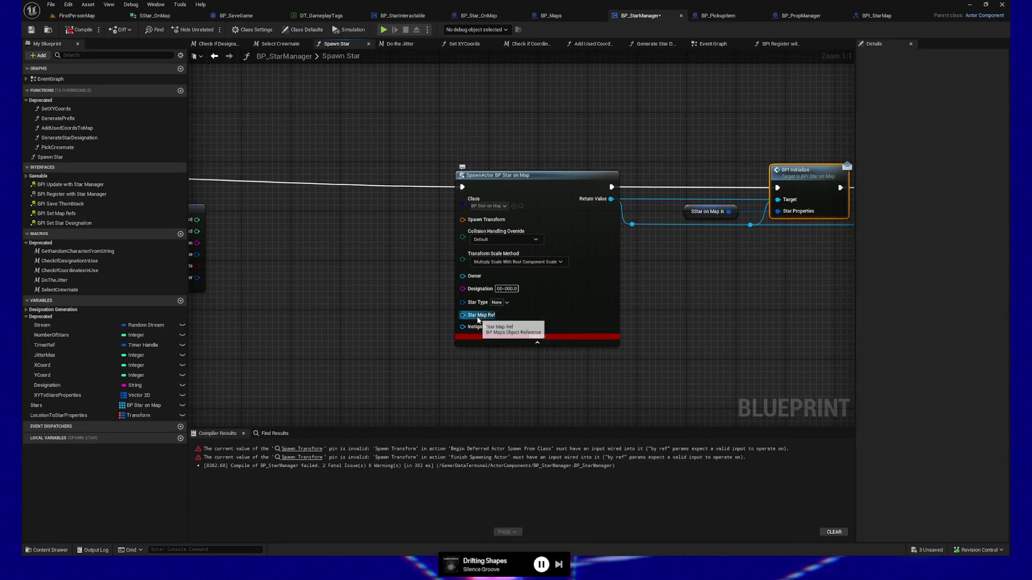
left_click_drag(461, 316, 367, 315)
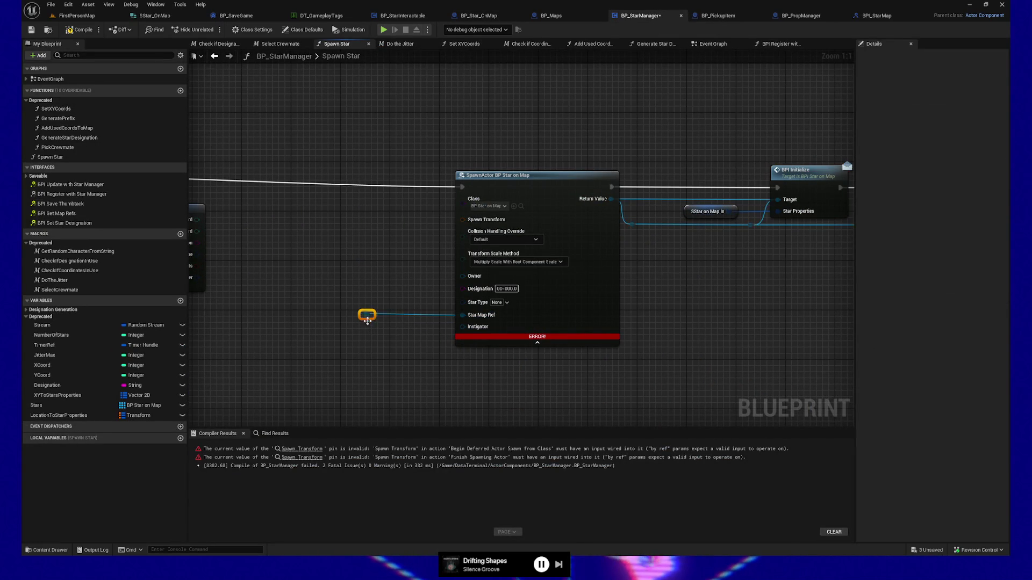
mouse_move(356, 358)
left_mouse_down()
mouse_move(435, 339)
mouse_move(474, 355)
left_mouse_up()
left_click_drag(581, 216, 493, 223)
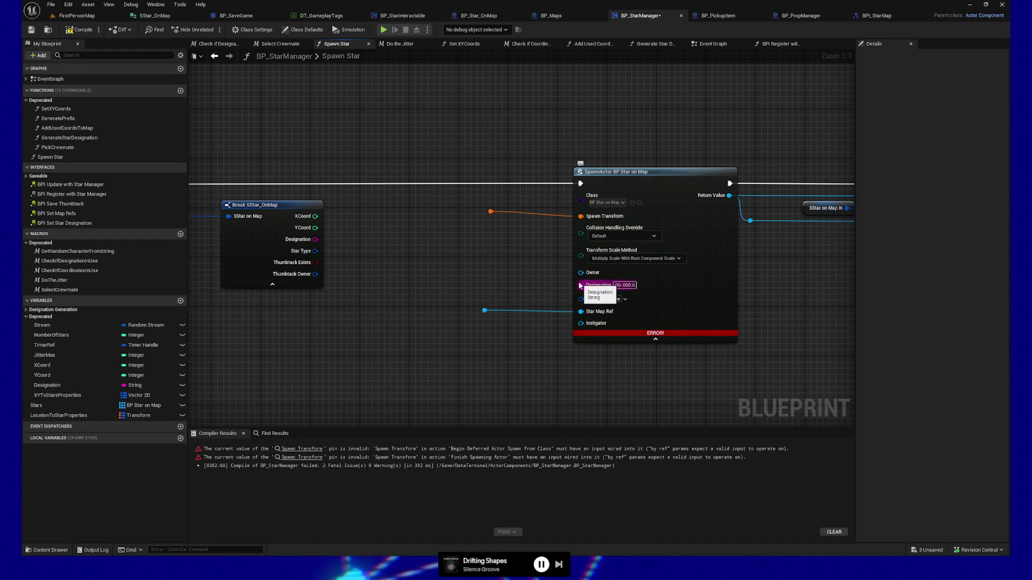
left_click_drag(578, 290, 478, 287)
left_click_drag(411, 324, 396, 323)
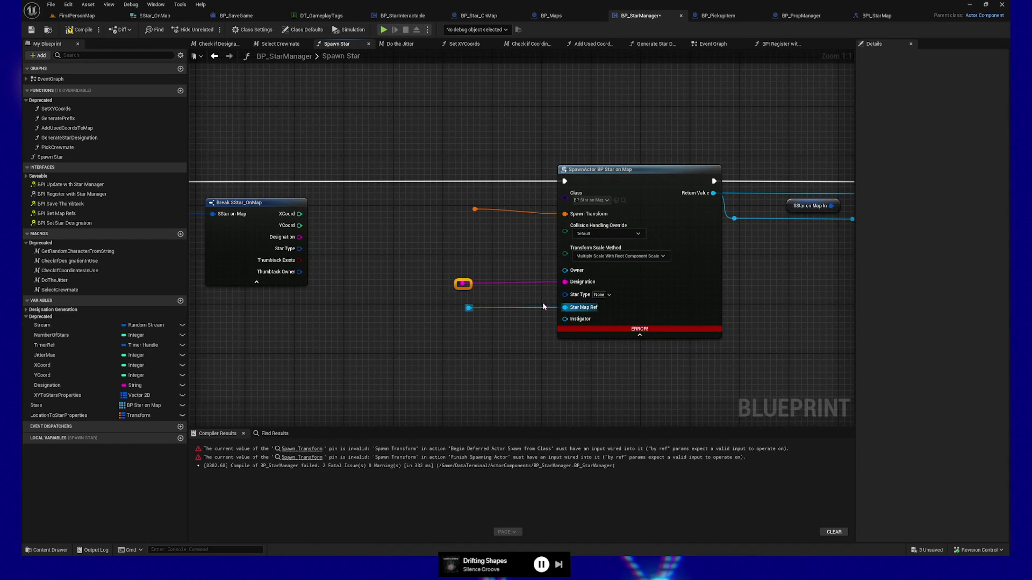
left_click_drag(565, 295, 466, 301)
left_click_drag(495, 337, 483, 345)
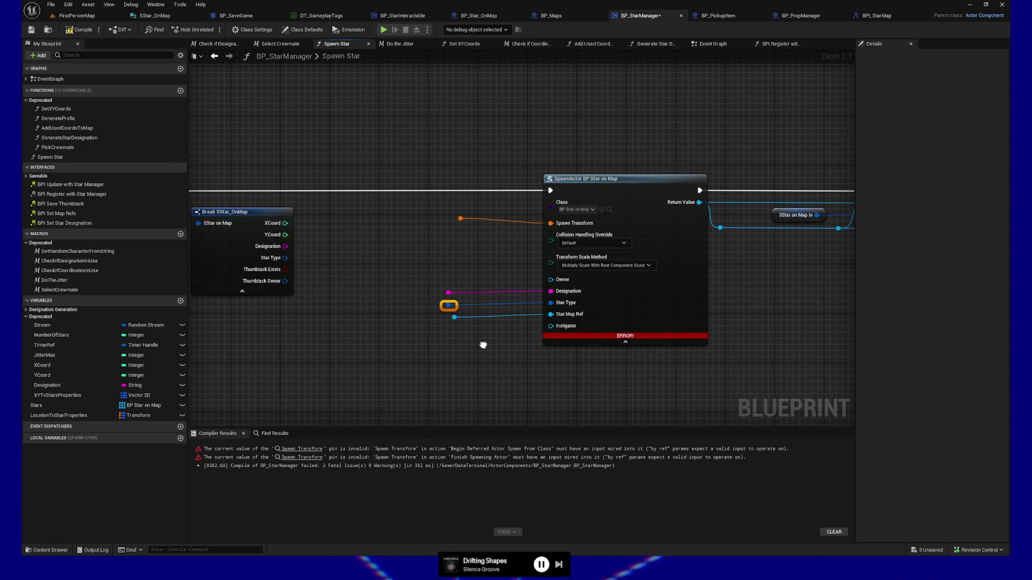
key("Delete")
key("Delete")
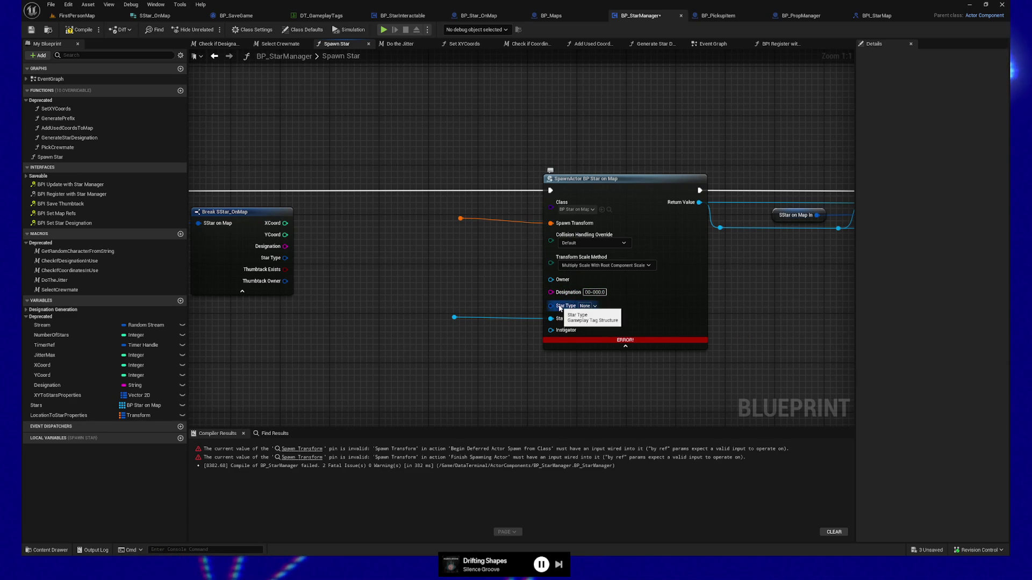
Add a Get Owner node below the SpawnActor node, then switch to BP_Star_OnMap.
left_click_drag(505, 325, 607, 305)
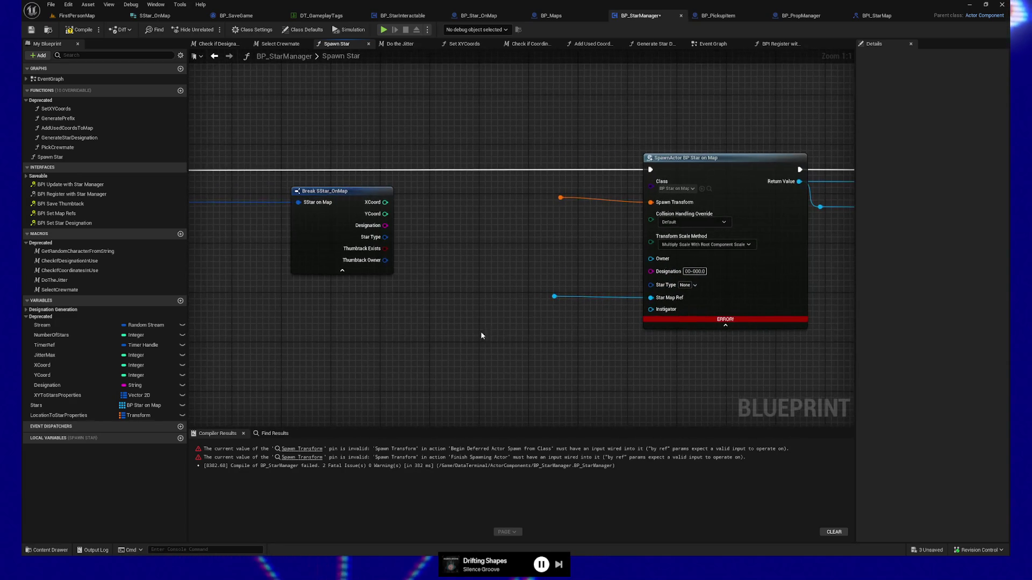
right_click(449, 331)
type("get owner")
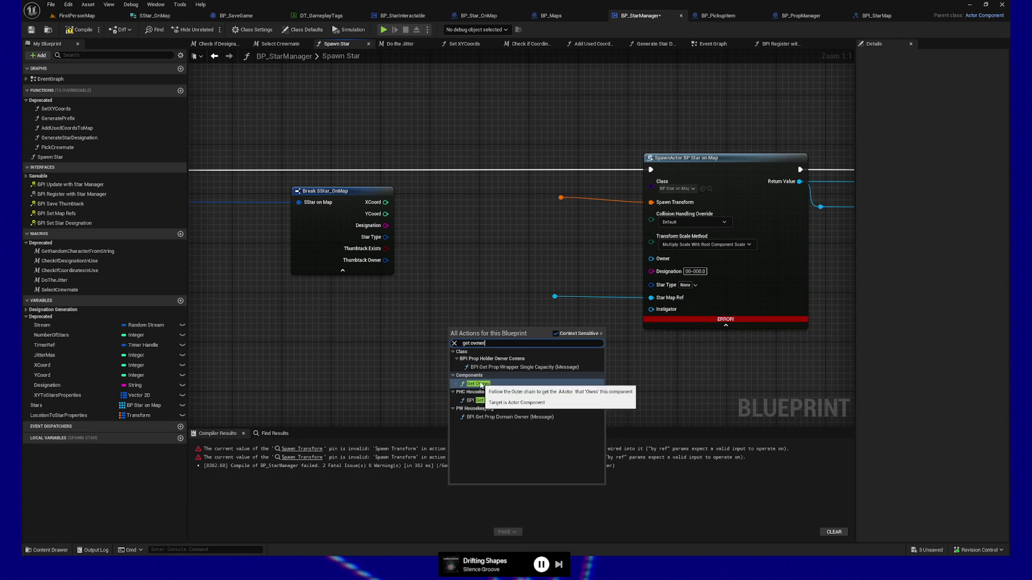
left_click(479, 383)
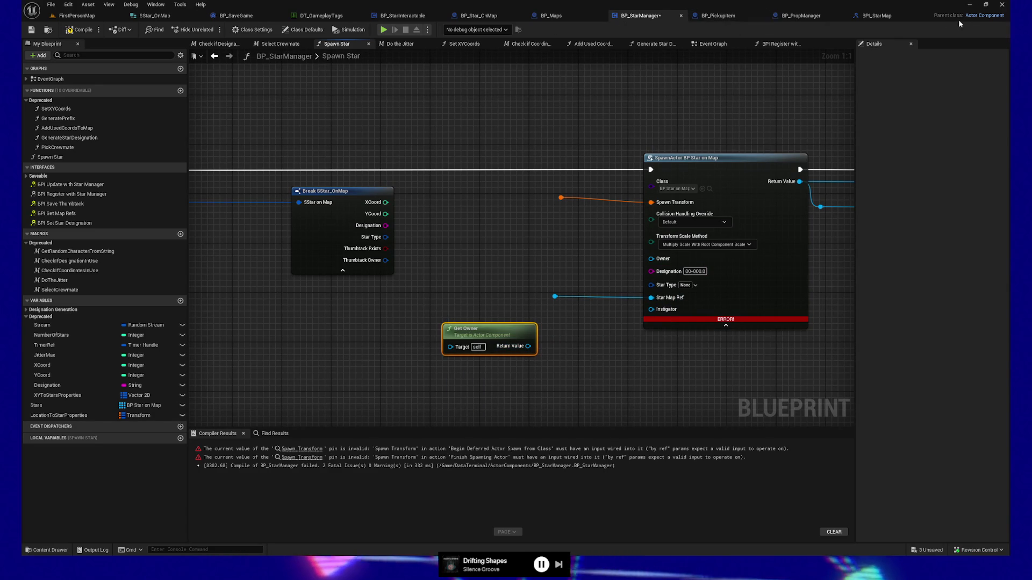
left_click(478, 16)
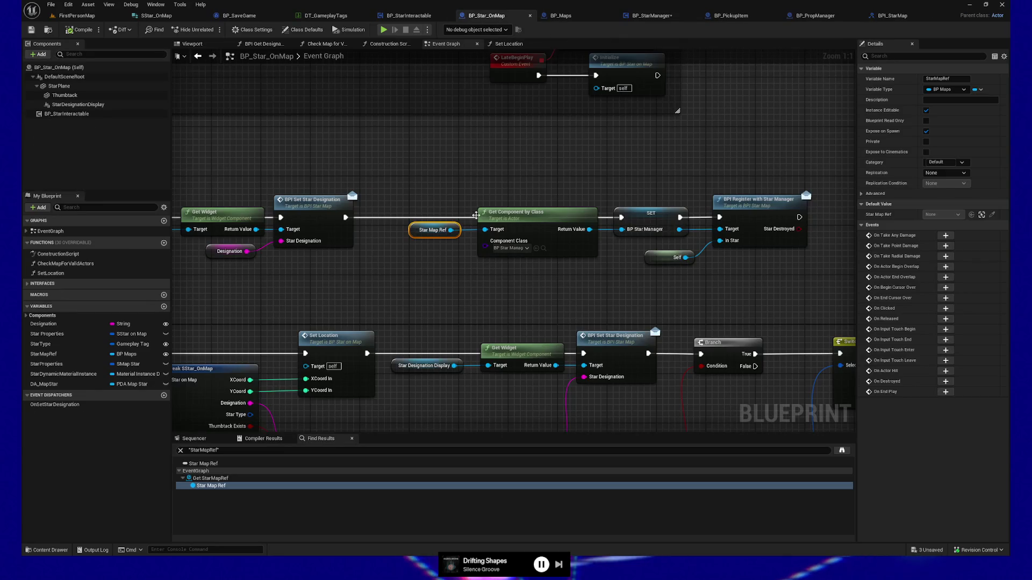
Pan BP_Star_OnMap's Event Graph to review the Star Map Ref nodes, then return to BP_StarManager.
left_click_drag(411, 197, 452, 188)
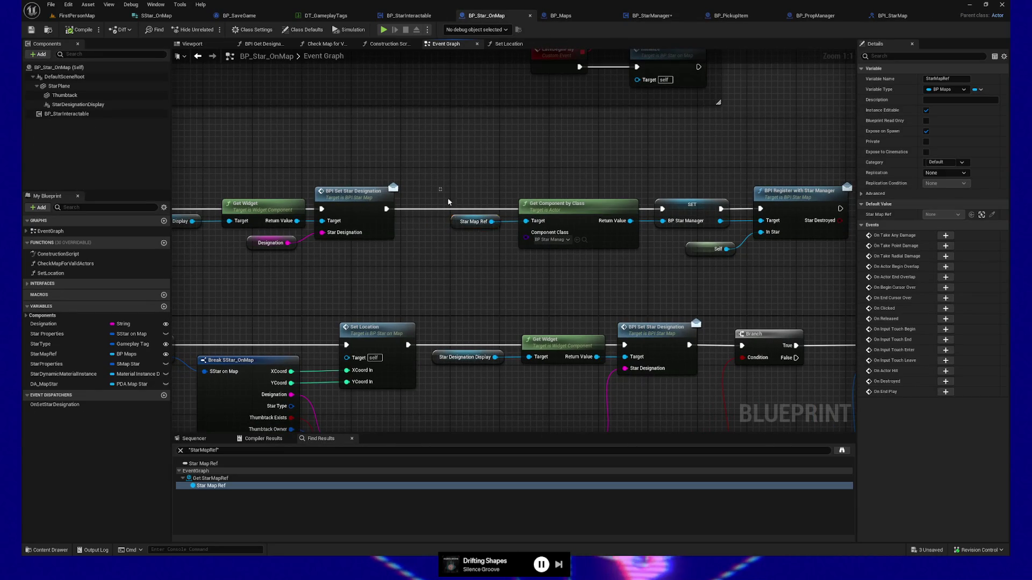
left_click_drag(577, 270, 540, 263)
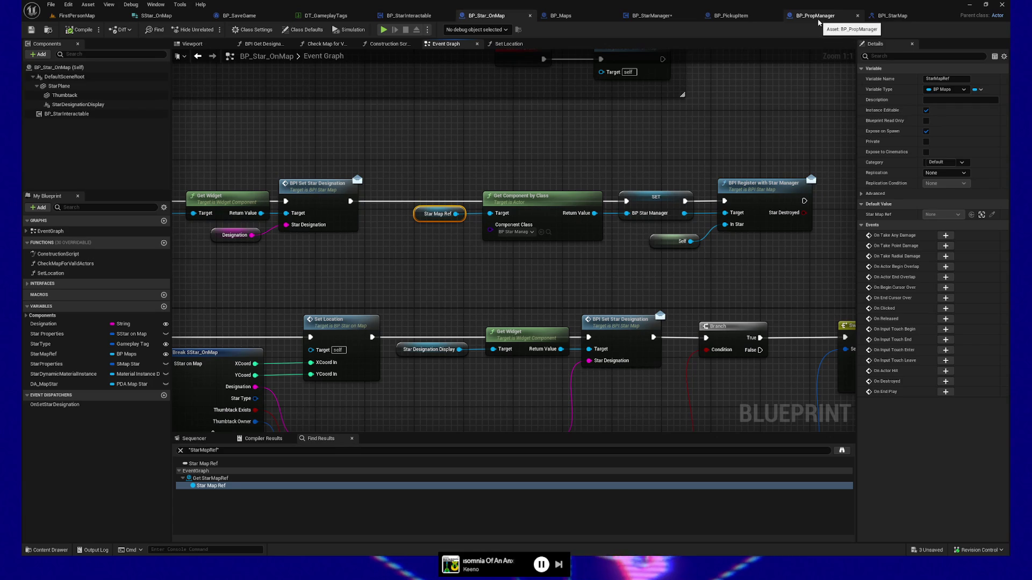
left_click(651, 16)
Try wiring Get Owner to Star Map Ref and reposition the Get Owner node lower left.
left_click_drag(528, 346, 555, 299)
left_click_drag(490, 327, 453, 334)
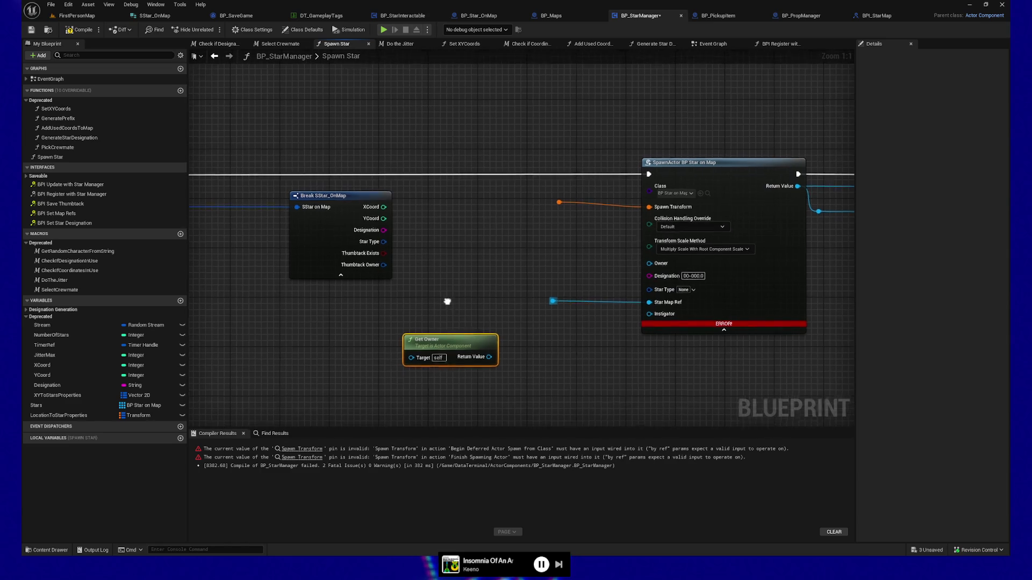
left_click_drag(448, 299, 445, 315)
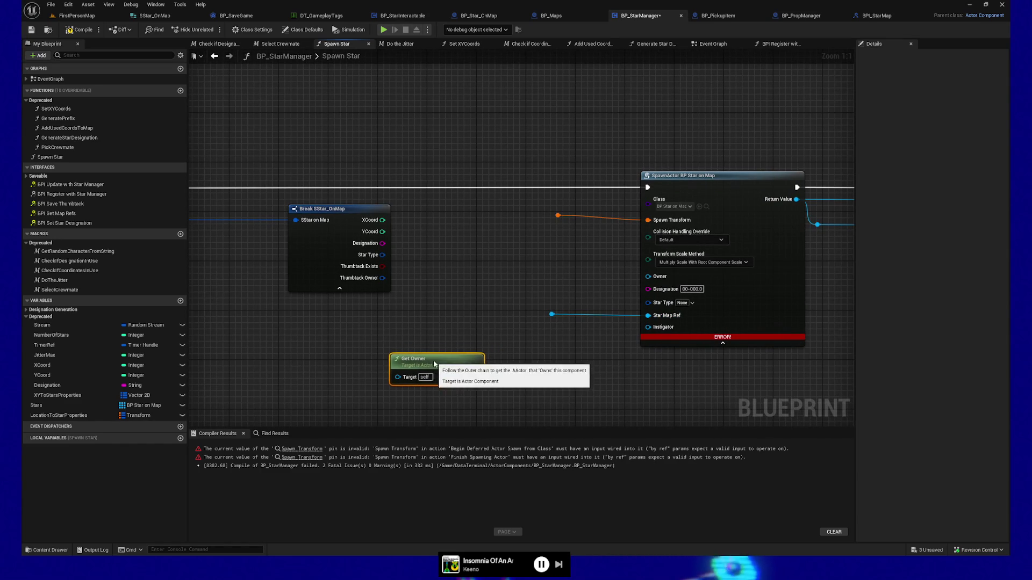
left_click_drag(467, 327, 404, 298)
mouse_move(374, 335)
left_mouse_down()
mouse_move(392, 329)
mouse_move(380, 336)
left_mouse_up()
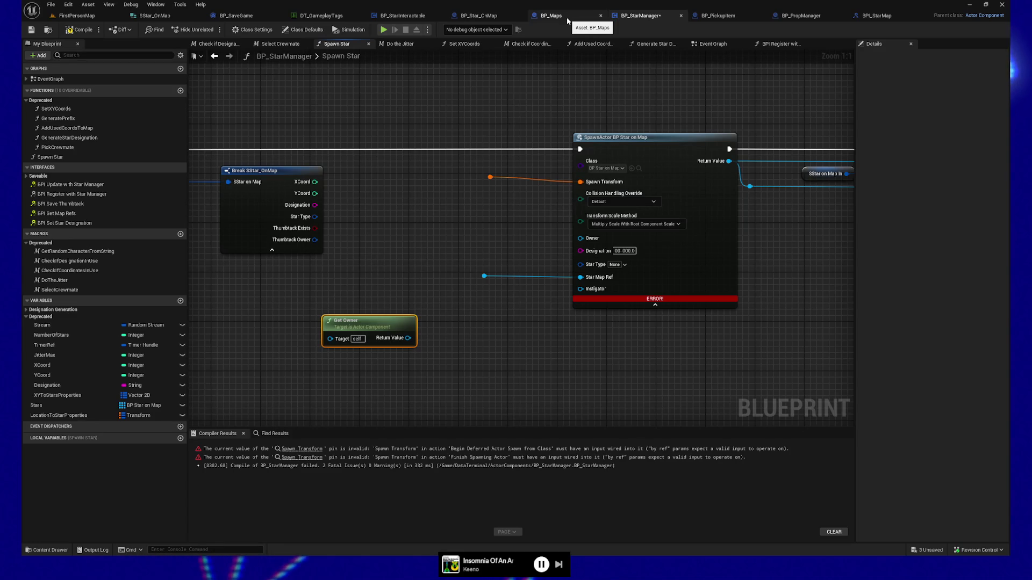
Cycle through the BP_Maps and BP_StarManager tabs, ending on BP_Star_OnMap's Switch on Gameplay Tag node.
left_click(566, 22)
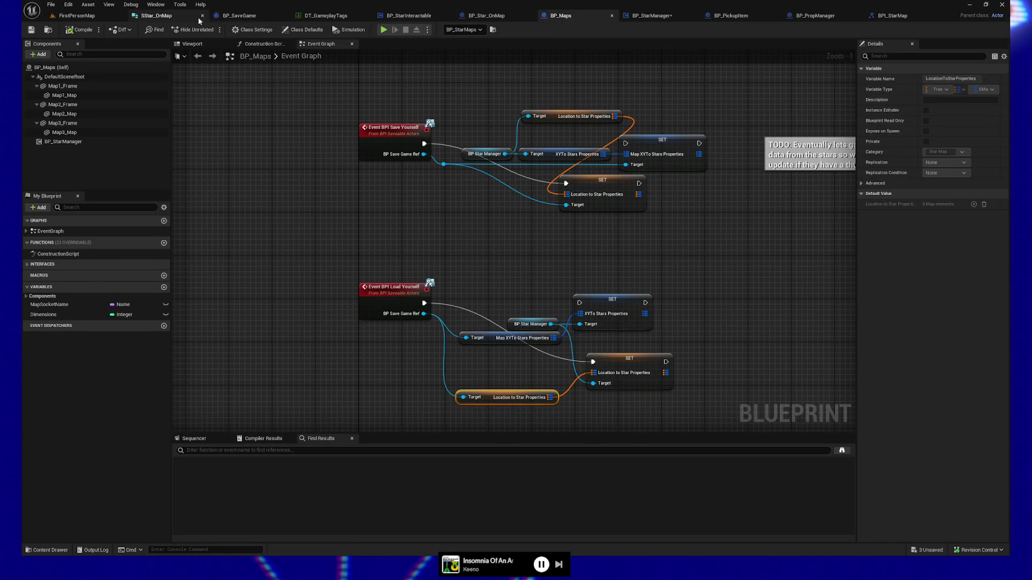
left_click(504, 16)
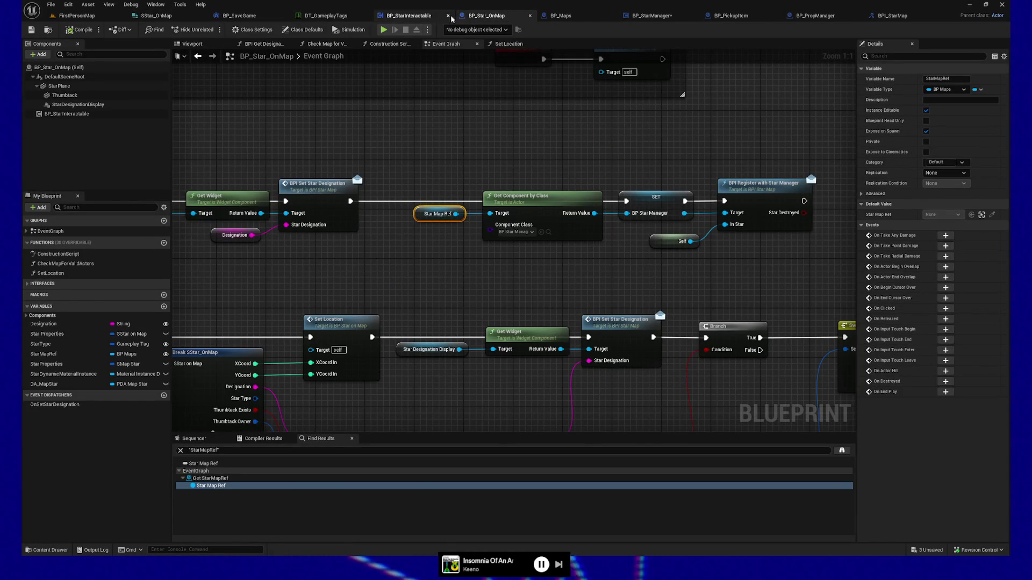
left_click(659, 17)
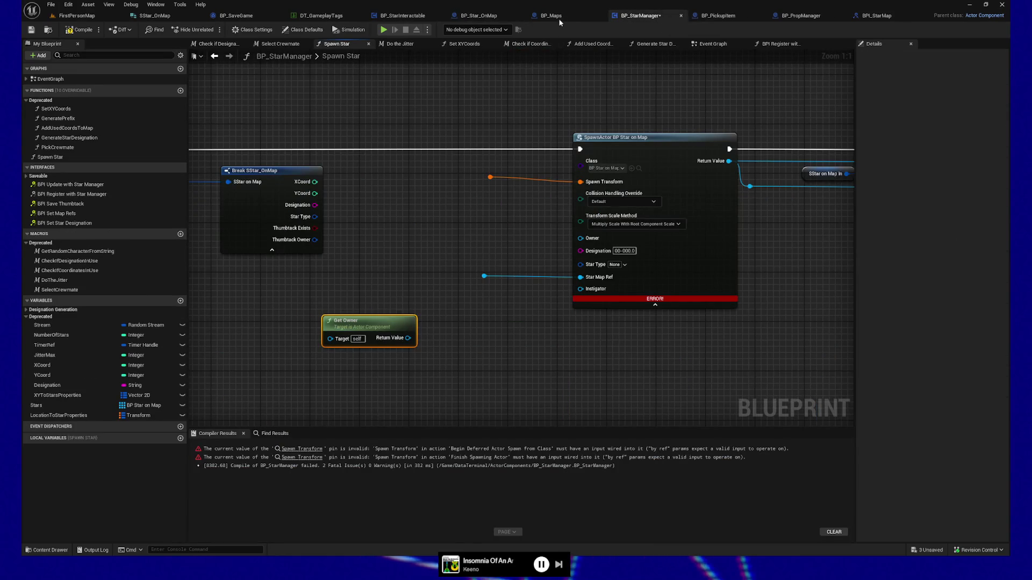
left_click(565, 16)
left_click(487, 16)
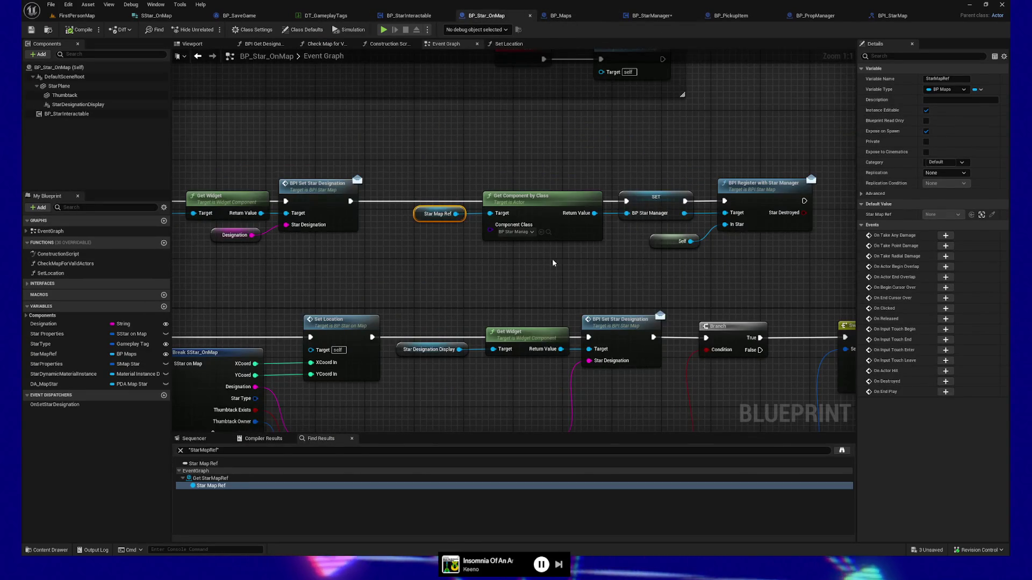
left_click_drag(553, 259, 487, 263)
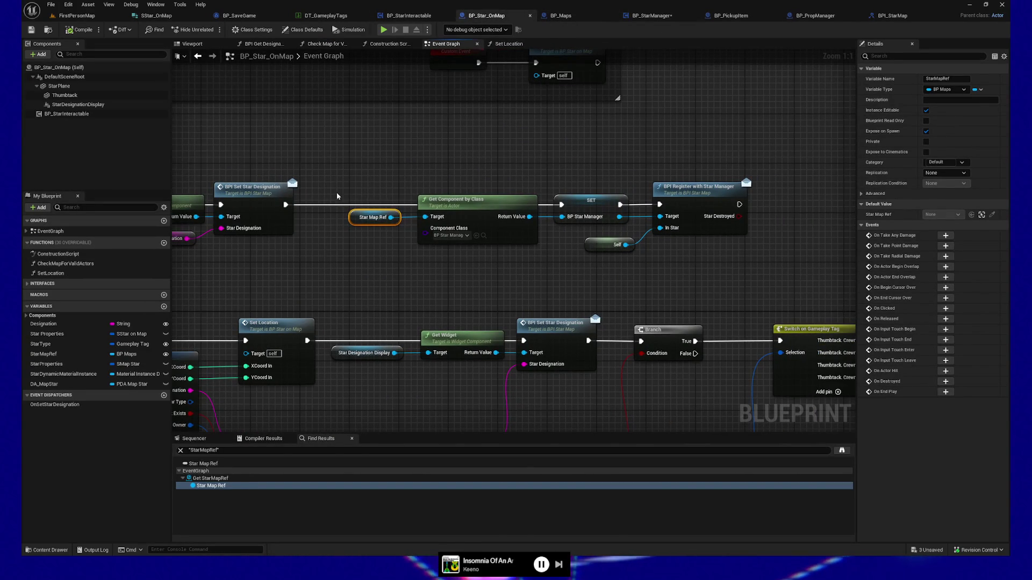
Start searching 'actor' types for StarMapRef, cancel, and briefly check BP_StarManager.
left_click(946, 89)
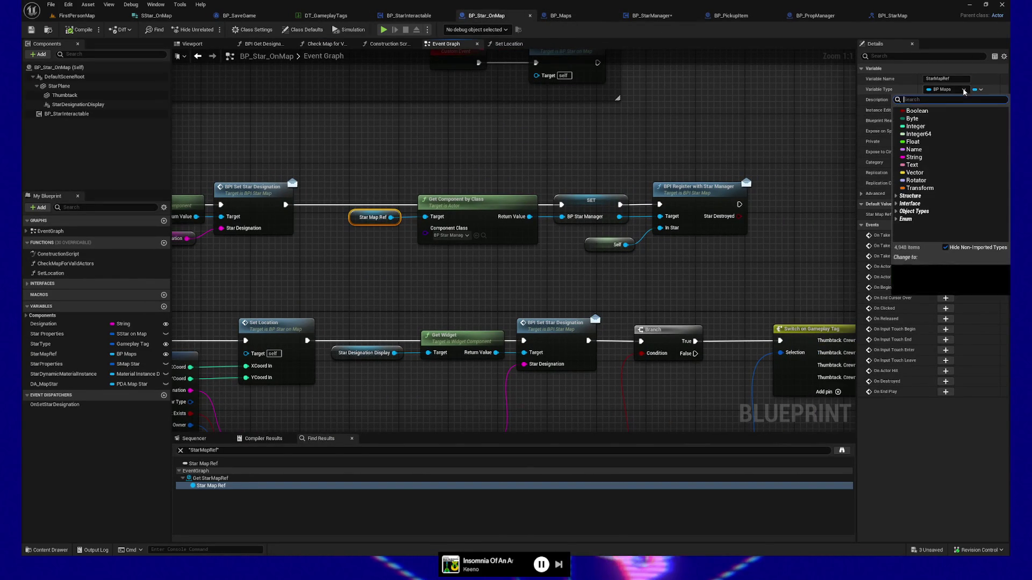
type("actor")
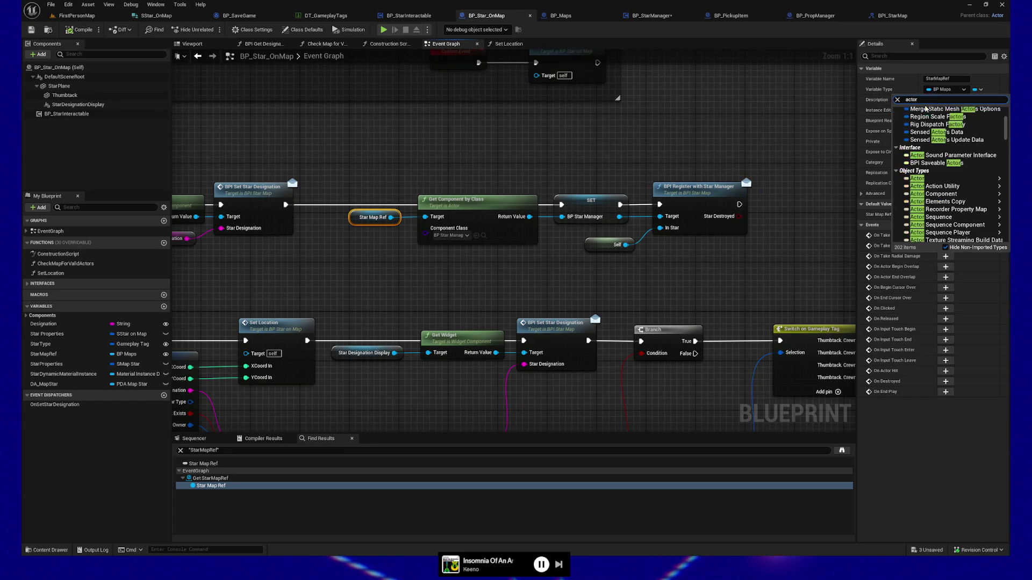
key("Escape")
left_click(652, 15)
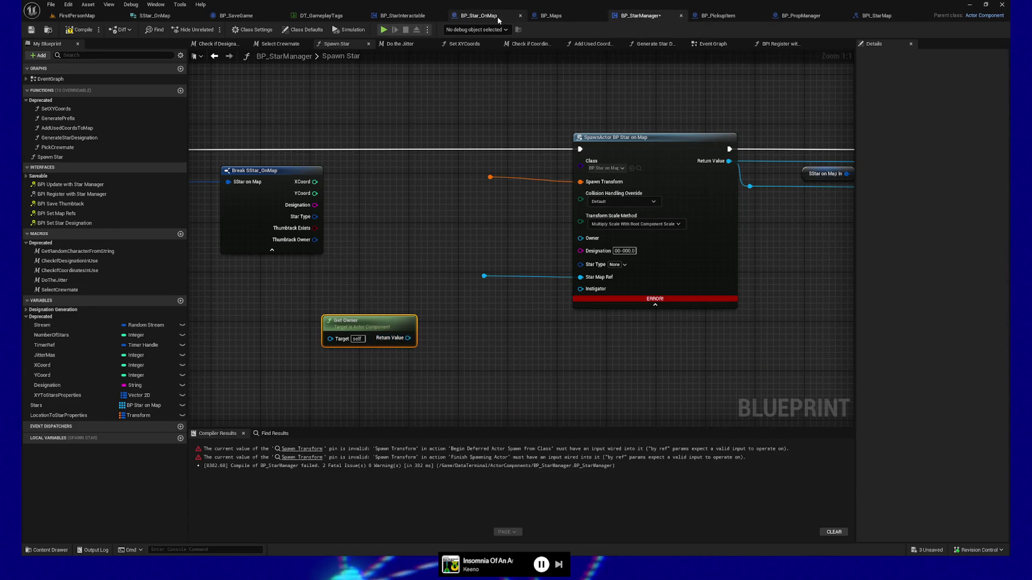
left_click(479, 16)
Change the StarMapRef variable's type to an Actor object reference and confirm the change.
left_click(375, 218)
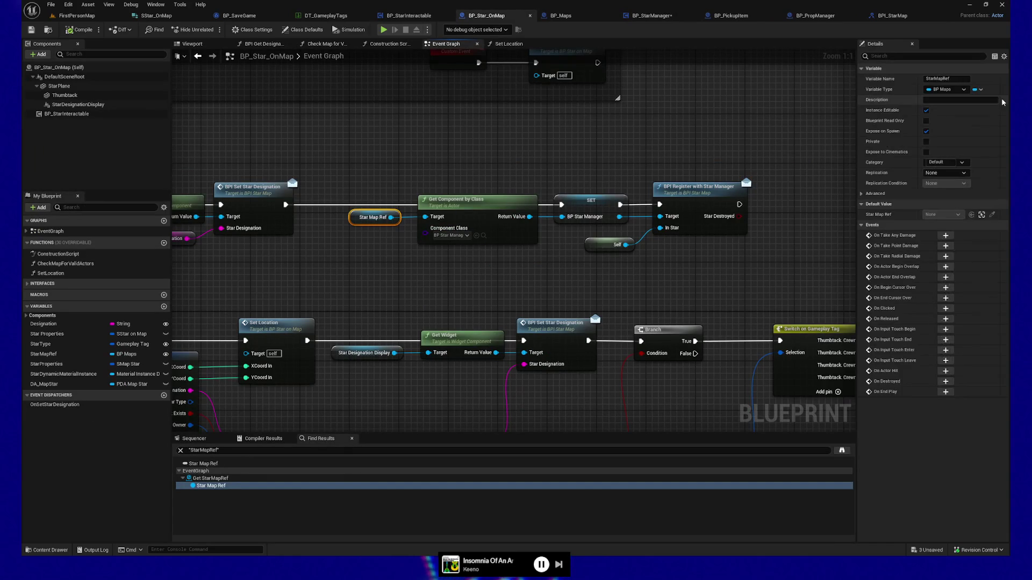
left_click(956, 90)
type("ac")
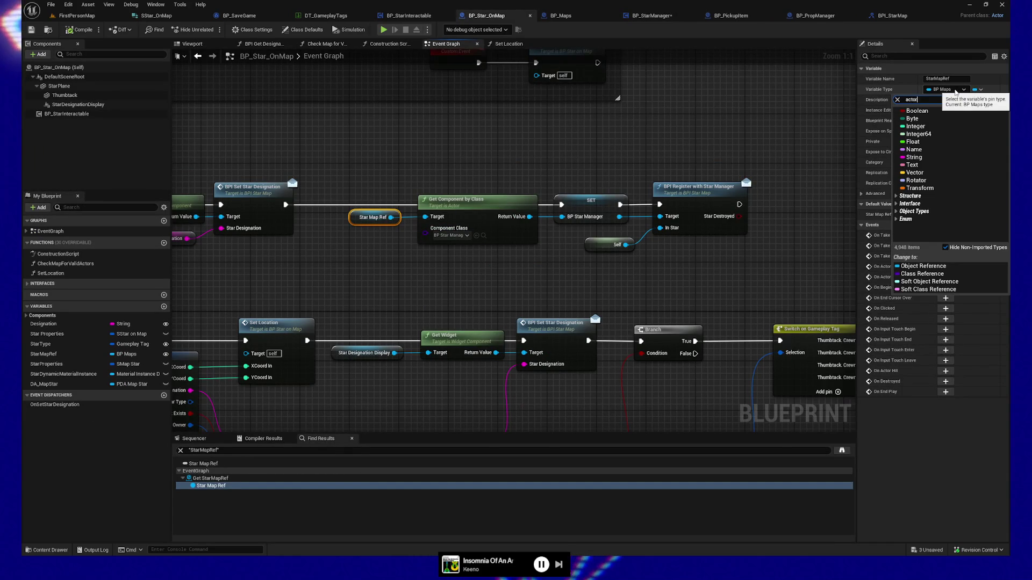
type("tor")
mouse_move(931, 179)
left_click(860, 179)
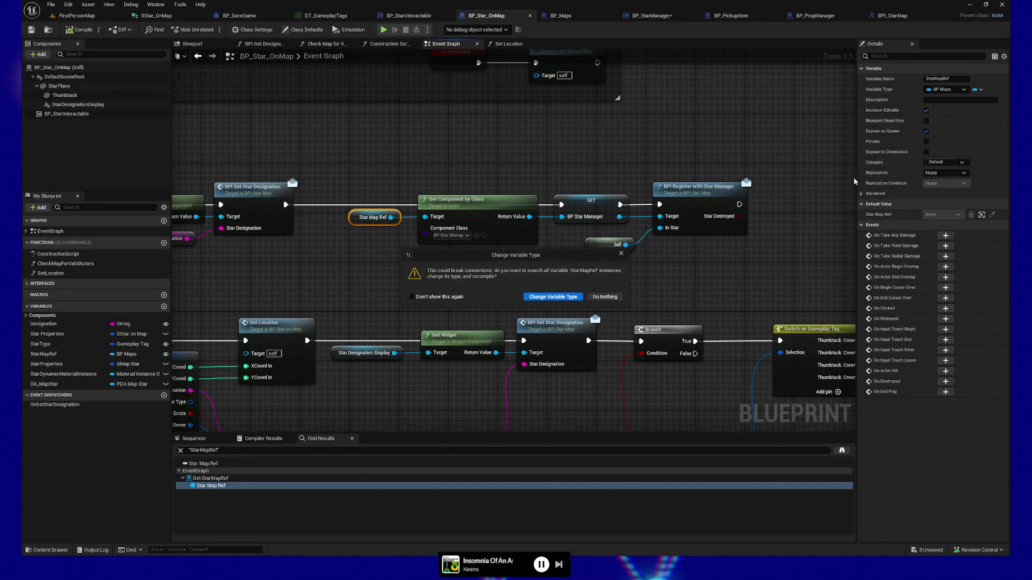
left_click(553, 297)
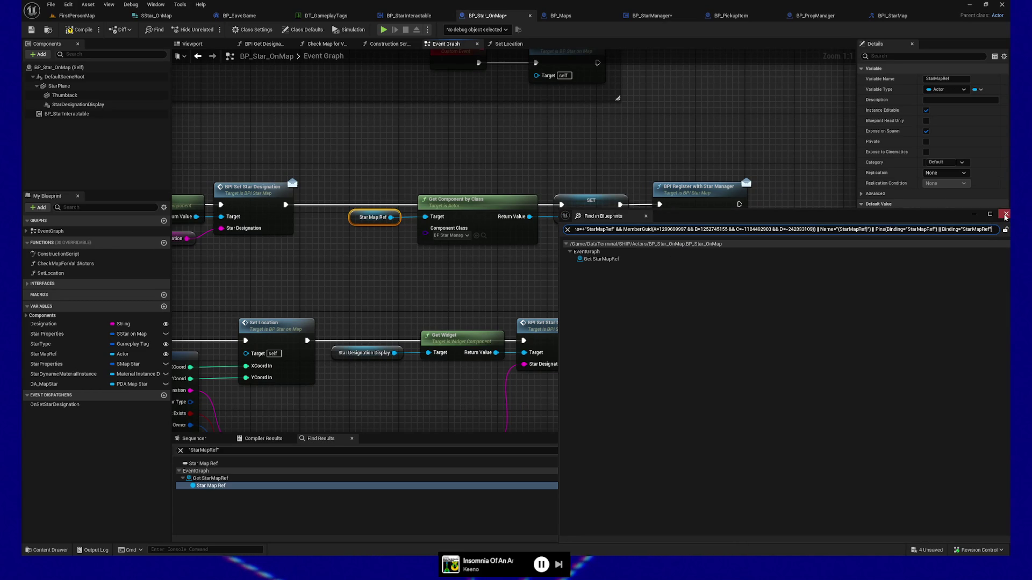
left_click(1006, 215)
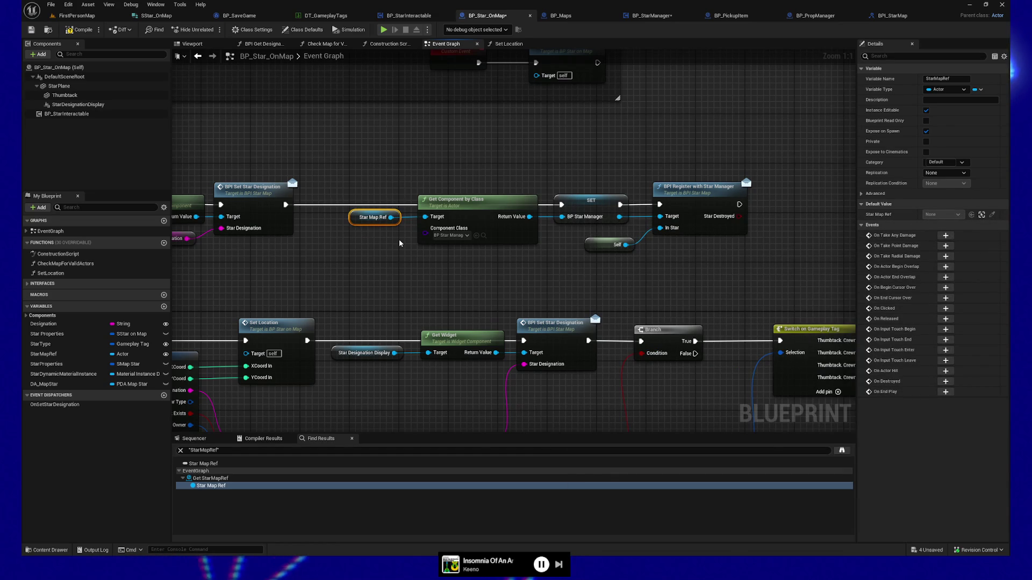
Save BP_Star_OnMap, then move through BP_Maps to BP_StarManager.
left_click_drag(375, 247, 462, 247)
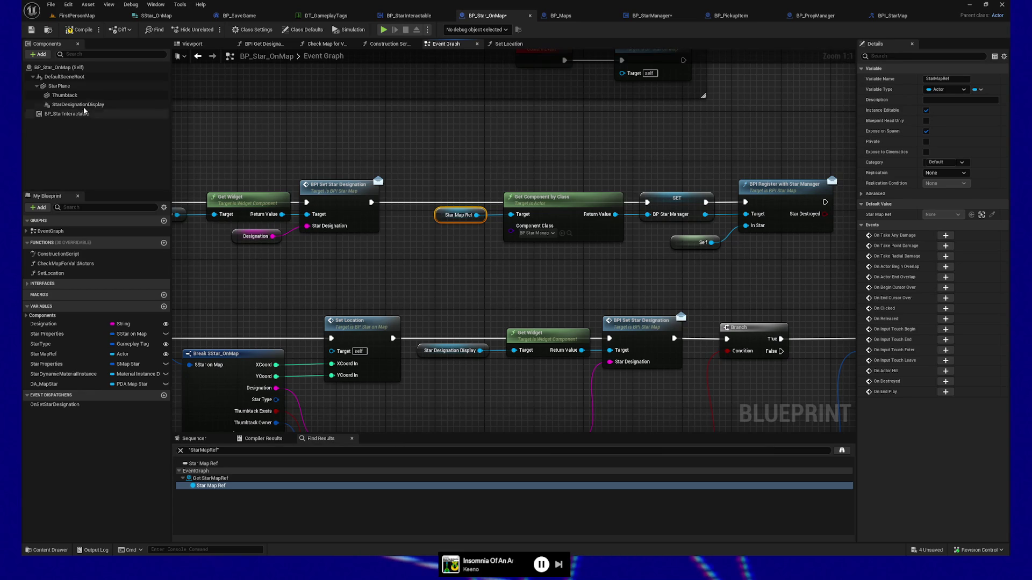
left_click(32, 31)
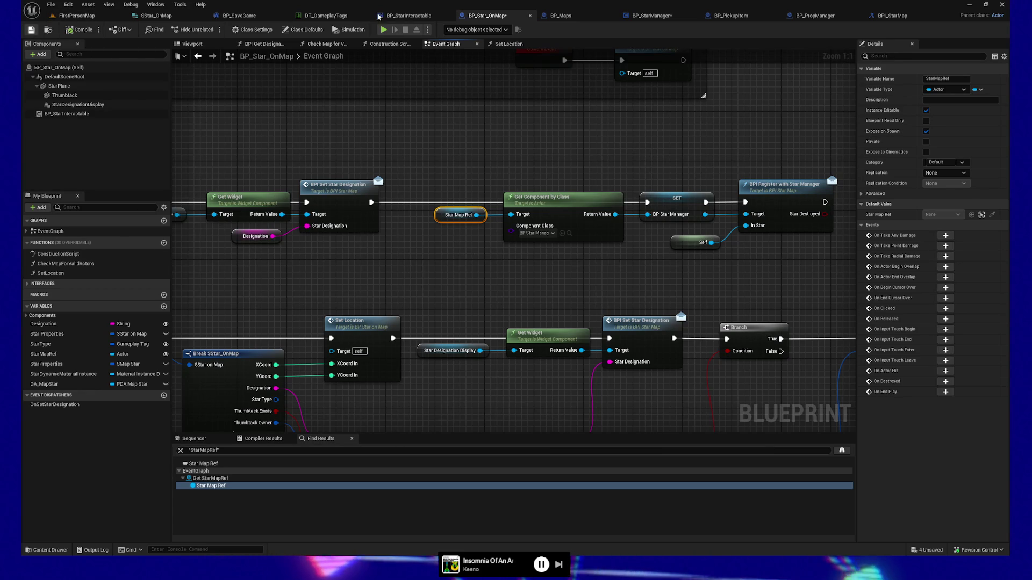
left_click(580, 19)
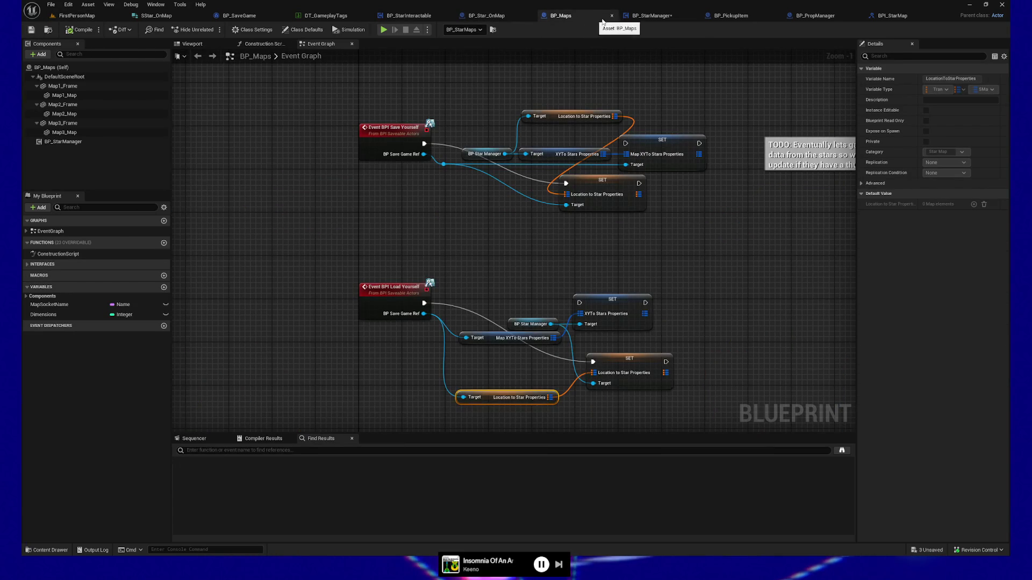
left_click(651, 17)
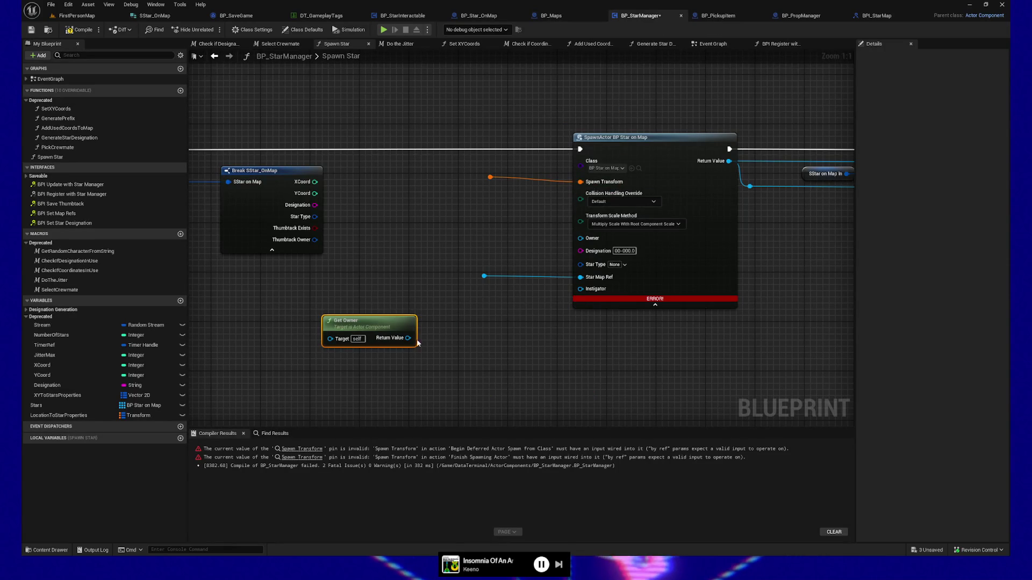
Refresh the SpawnActor node to clear its error and wire Get Owner's Return Value into Star Map Ref.
mouse_move(408, 337)
left_mouse_down()
mouse_move(495, 280)
mouse_move(567, 283)
mouse_move(542, 278)
left_mouse_up()
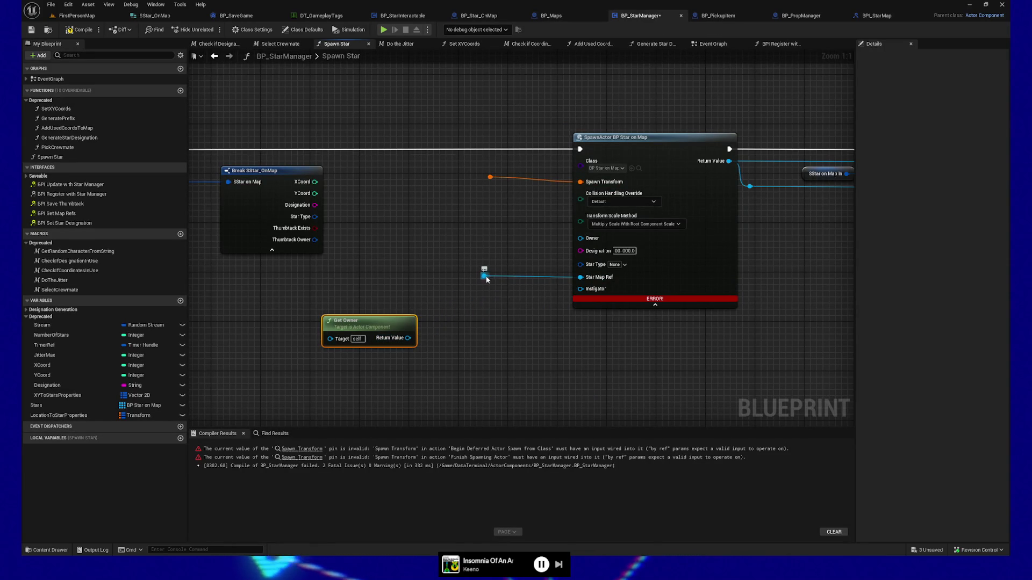
right_click(664, 264)
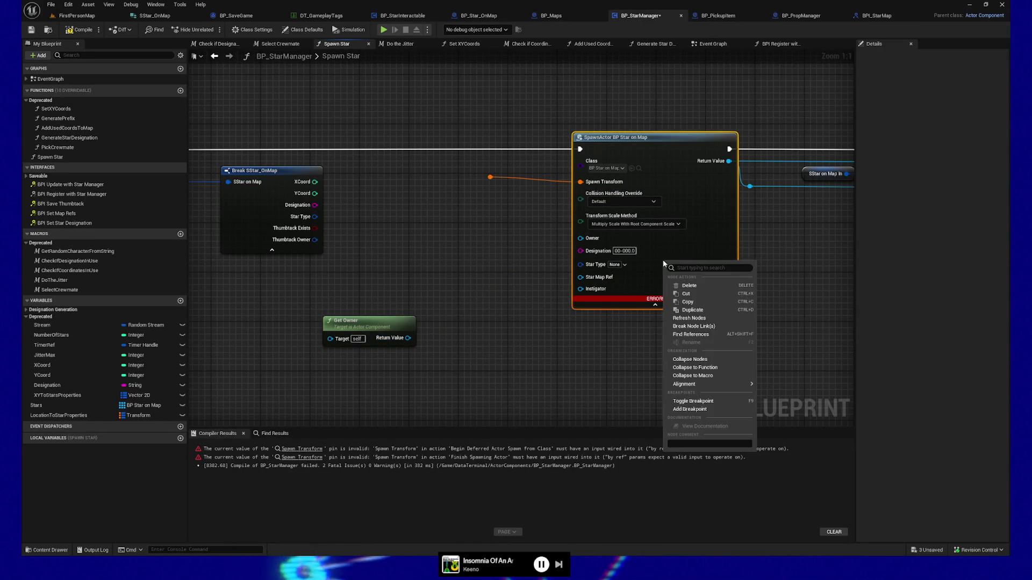
left_click(690, 319)
left_click_drag(409, 338, 580, 277)
mouse_move(370, 327)
left_mouse_down()
mouse_move(407, 277)
mouse_move(352, 283)
left_mouse_up()
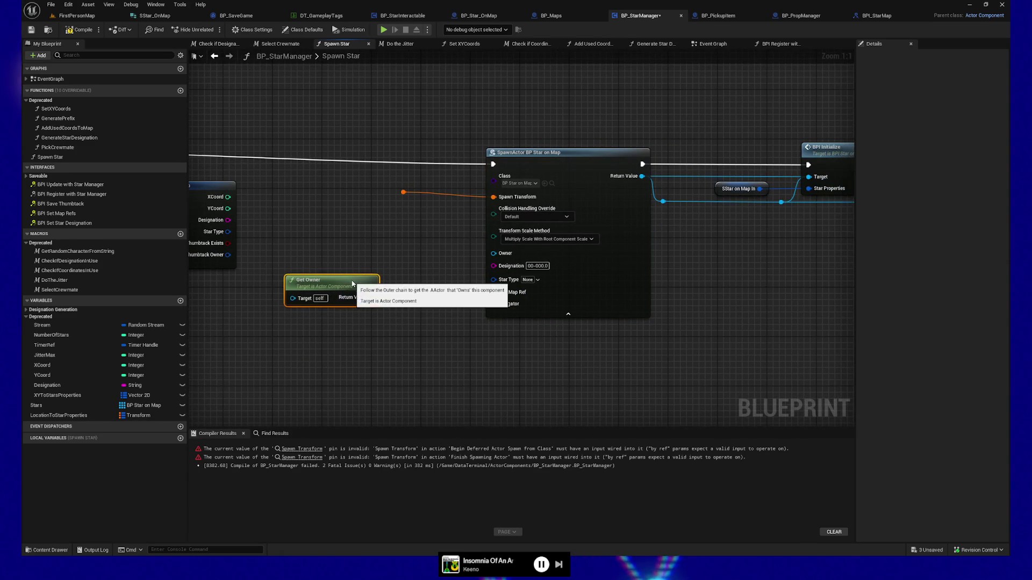
mouse_move(373, 337)
left_mouse_down()
mouse_move(356, 357)
mouse_move(369, 360)
left_mouse_up()
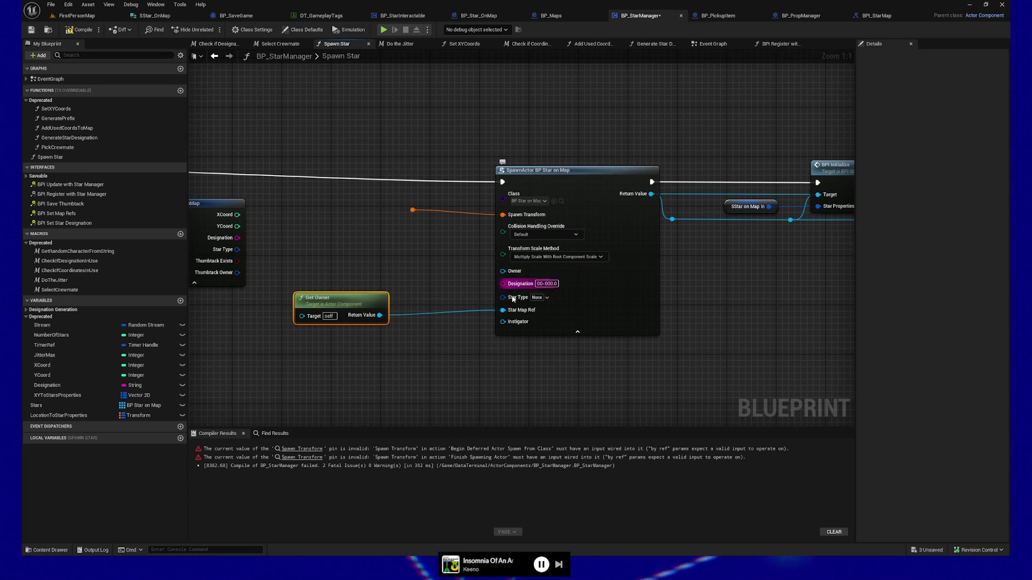
left_click(478, 16)
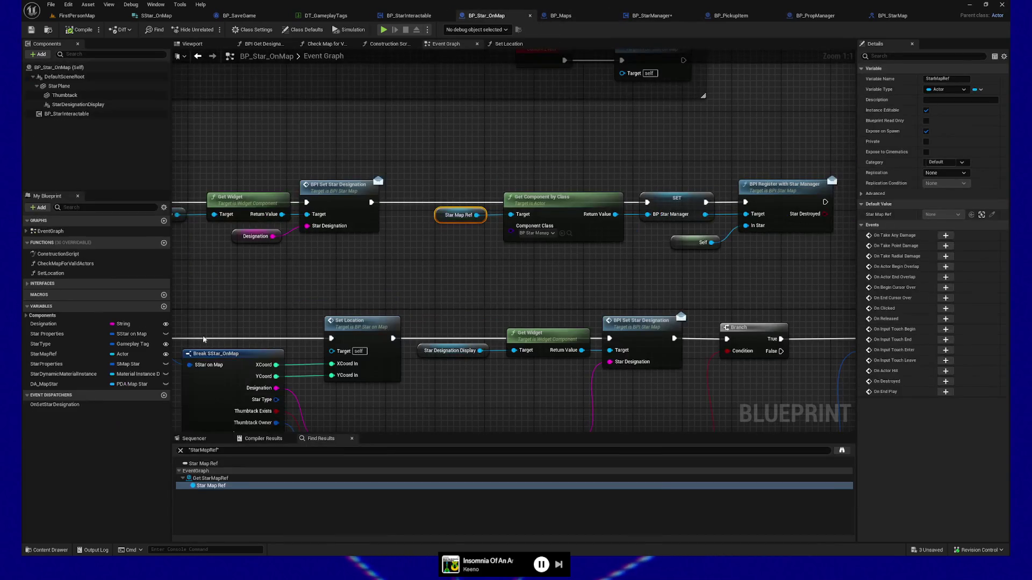
Tick Instance Editable and Expose on Spawn for StarProperties and save BP_Star_OnMap.
left_click(66, 365)
left_click(926, 110)
left_click(926, 132)
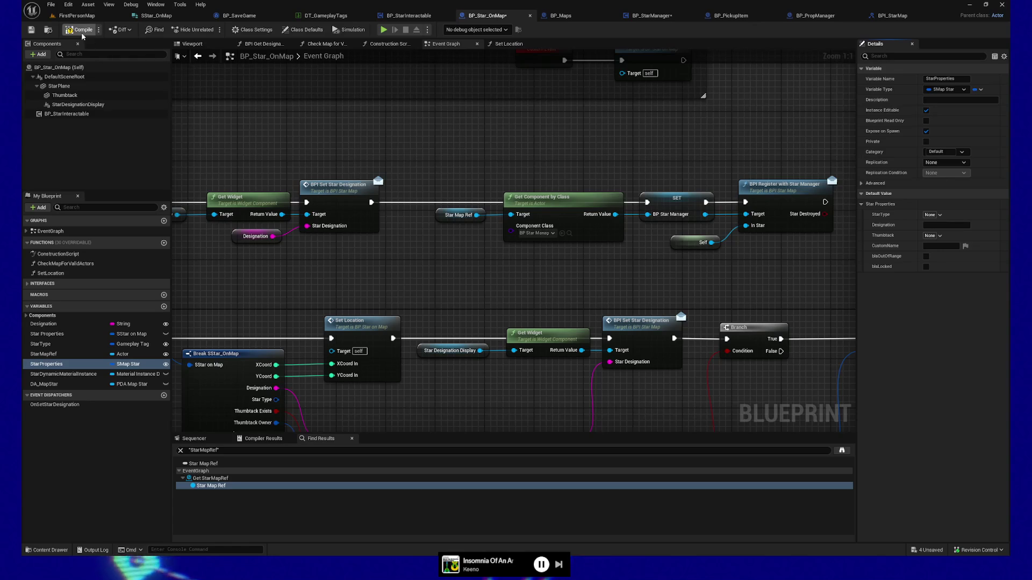
left_click(33, 31)
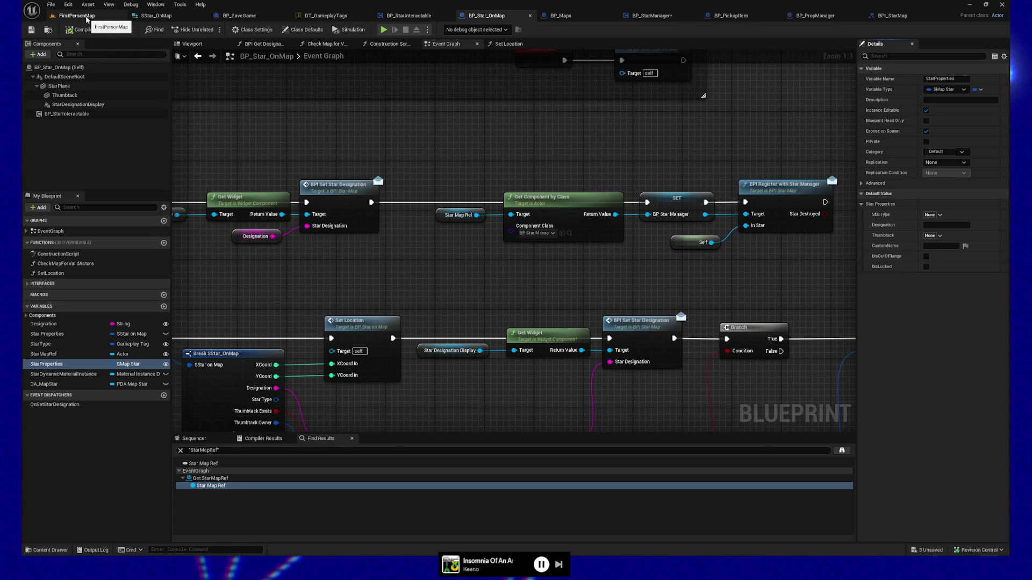
In FirstPersonMap, select placed stars like BP_Star_OnMap30 and expand their Star Properties in Details.
left_click(86, 18)
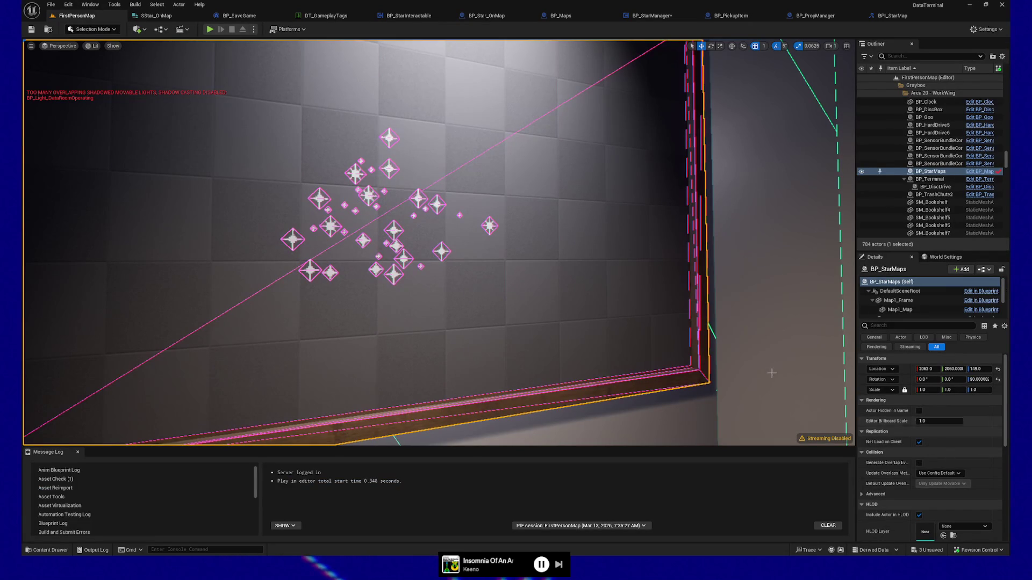
left_click(437, 204)
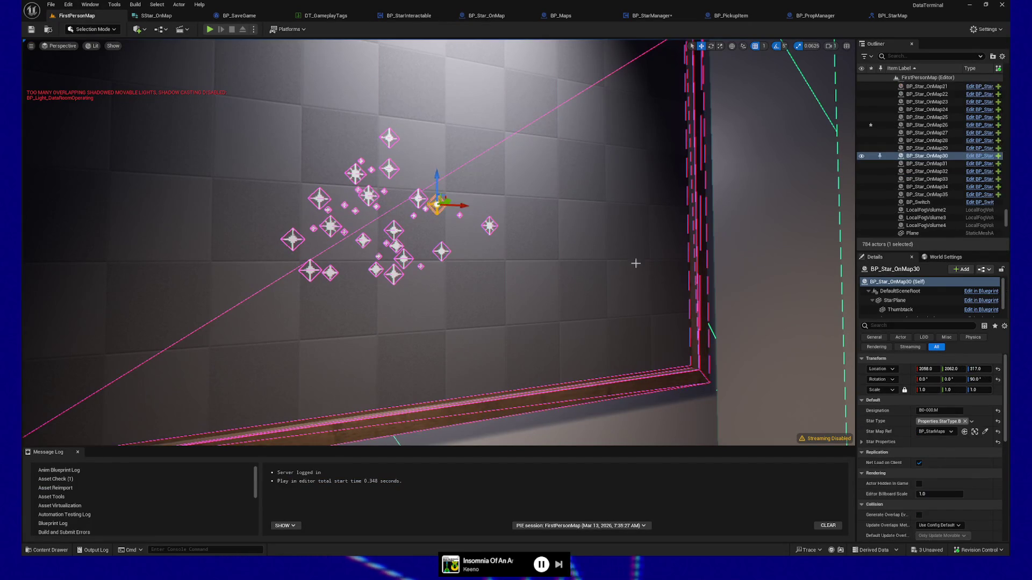
left_click(880, 441)
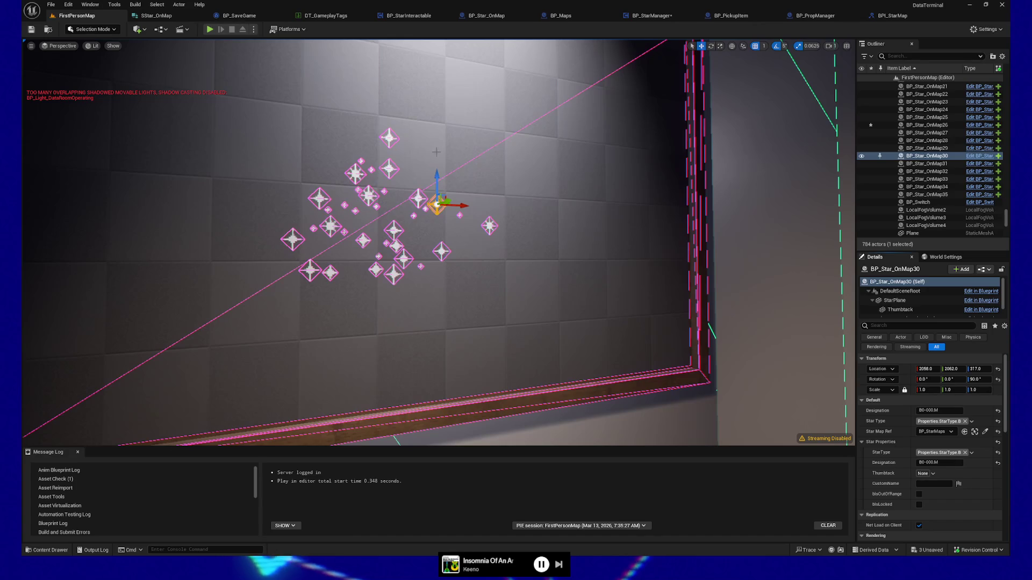
left_click(418, 198)
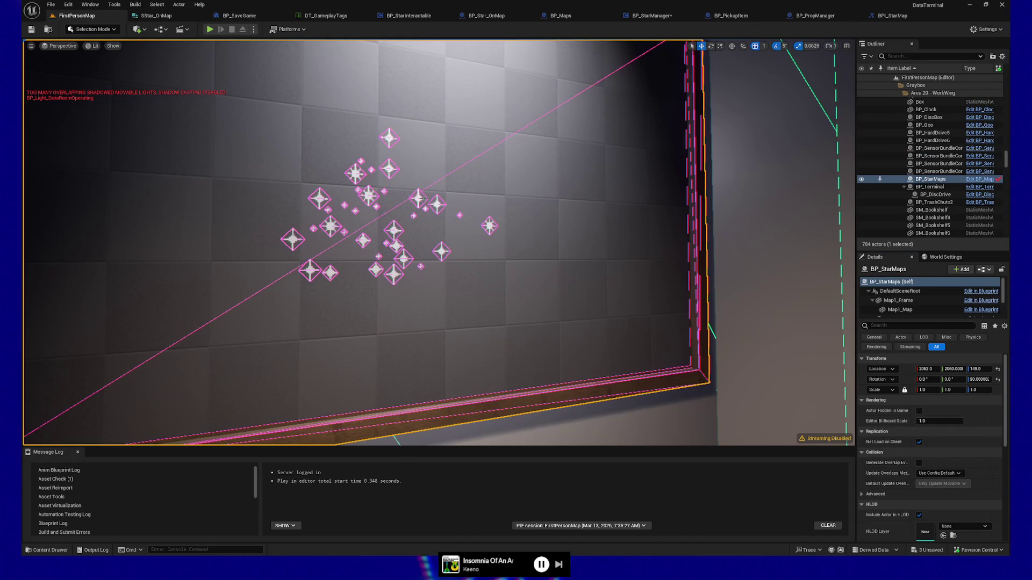
left_click(417, 197)
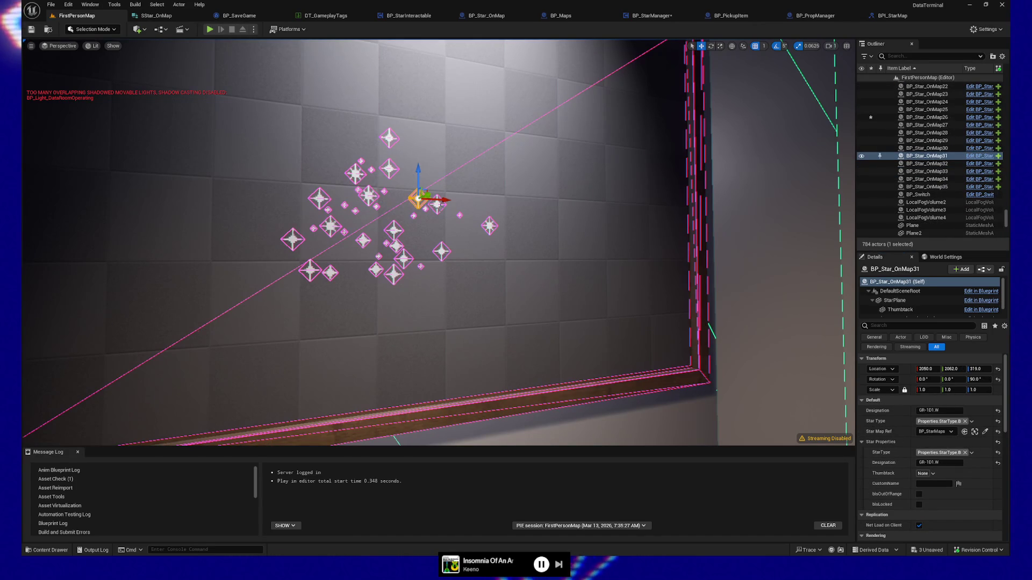
left_click(436, 205)
left_click(435, 205)
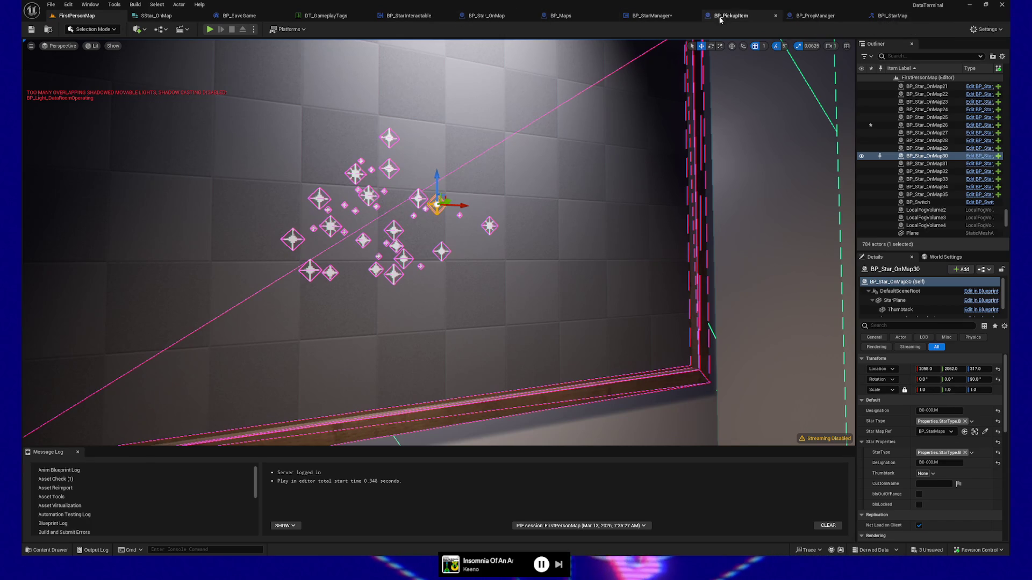
left_click(486, 16)
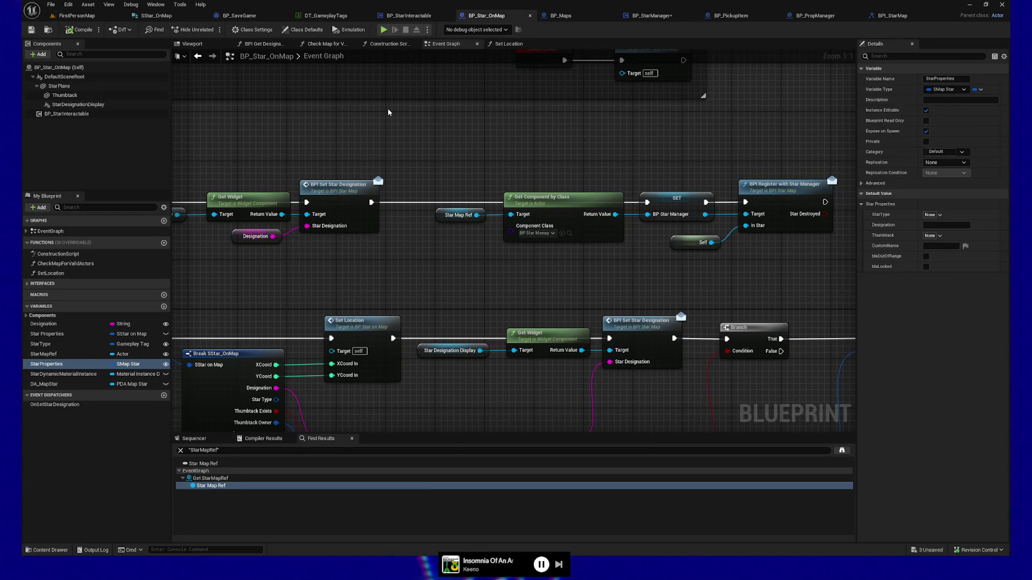
Untick Instance Editable and Expose on Spawn for the Designation variable.
mouse_move(476, 230)
left_mouse_down()
mouse_move(472, 246)
mouse_move(422, 223)
mouse_move(422, 239)
mouse_move(496, 259)
mouse_move(558, 255)
left_mouse_up()
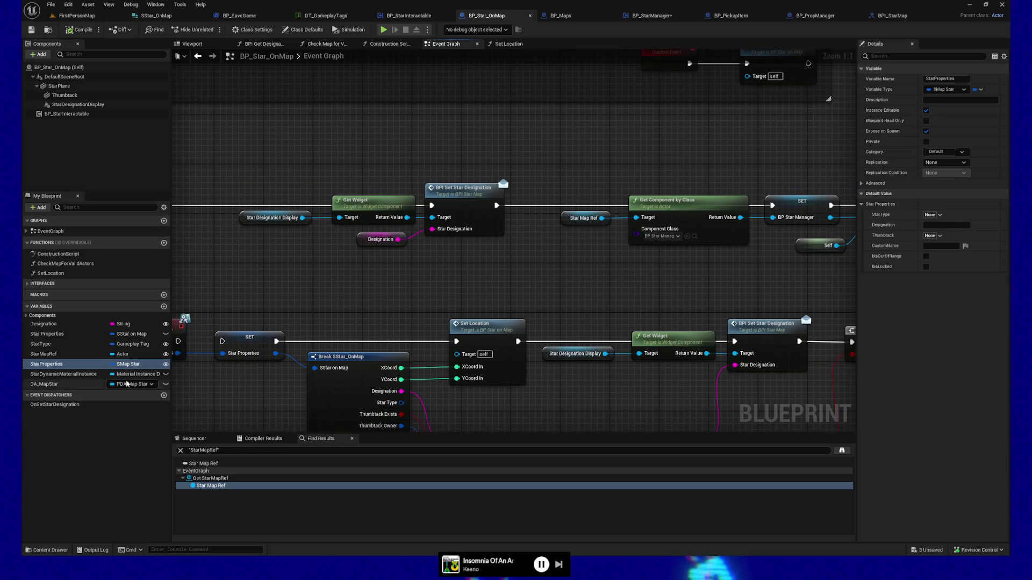
left_click(53, 324)
left_click(926, 131)
left_click(926, 110)
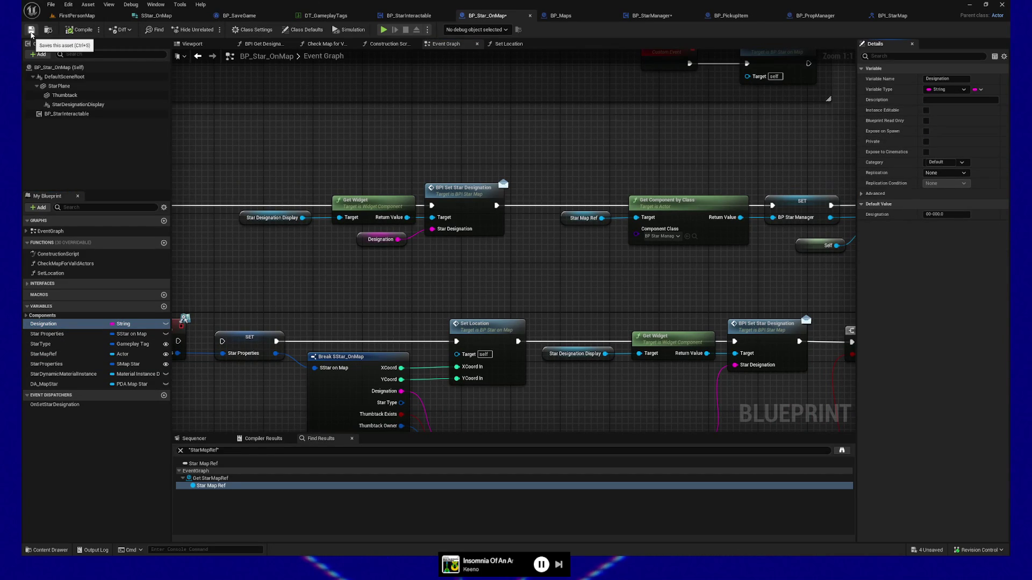
In FirstPersonMap, select several stars including BP_Star_OnMap15, orbiting and zooming the viewport.
left_click(80, 17)
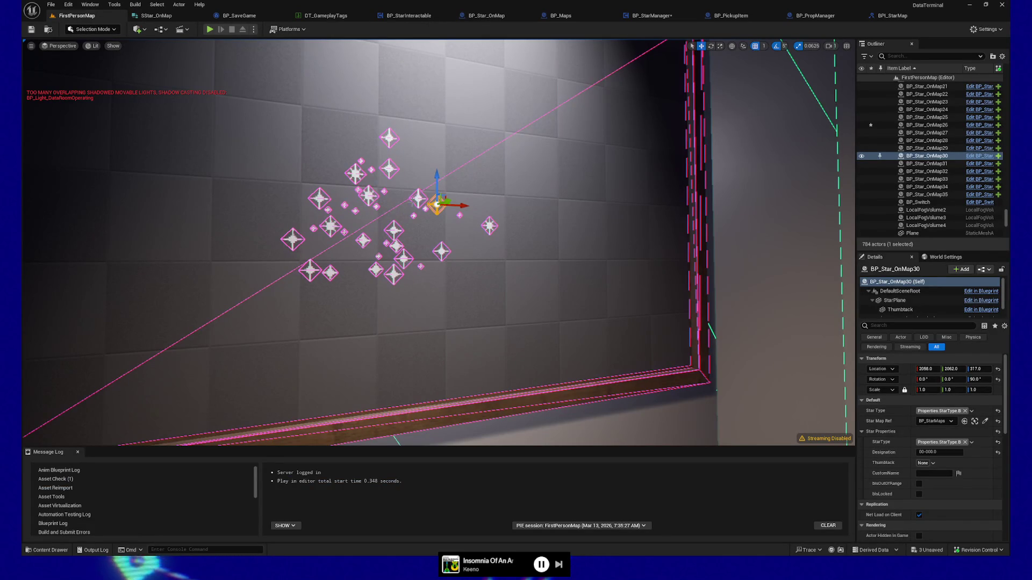
left_click(418, 200)
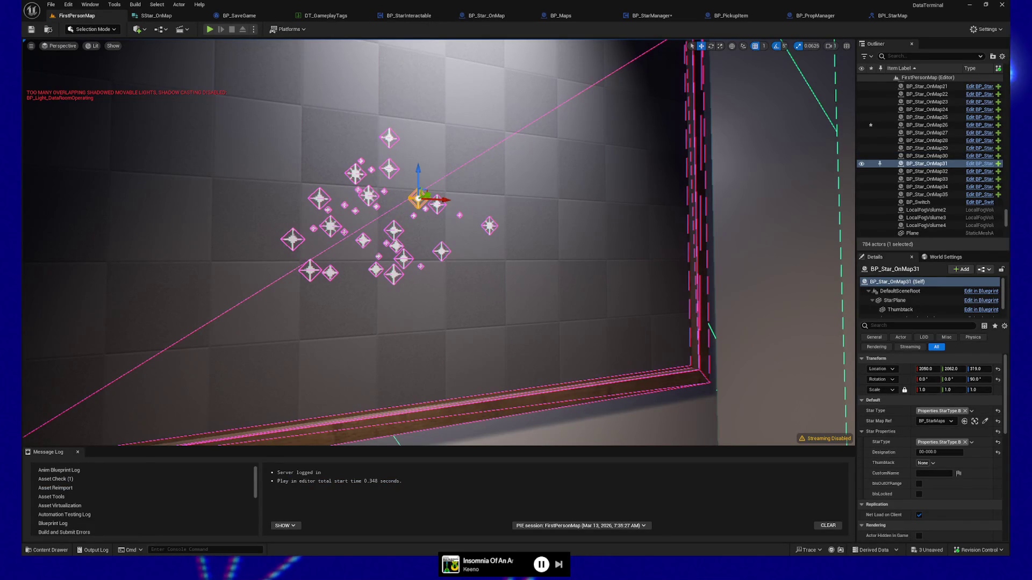
left_click(441, 251)
left_click(394, 229)
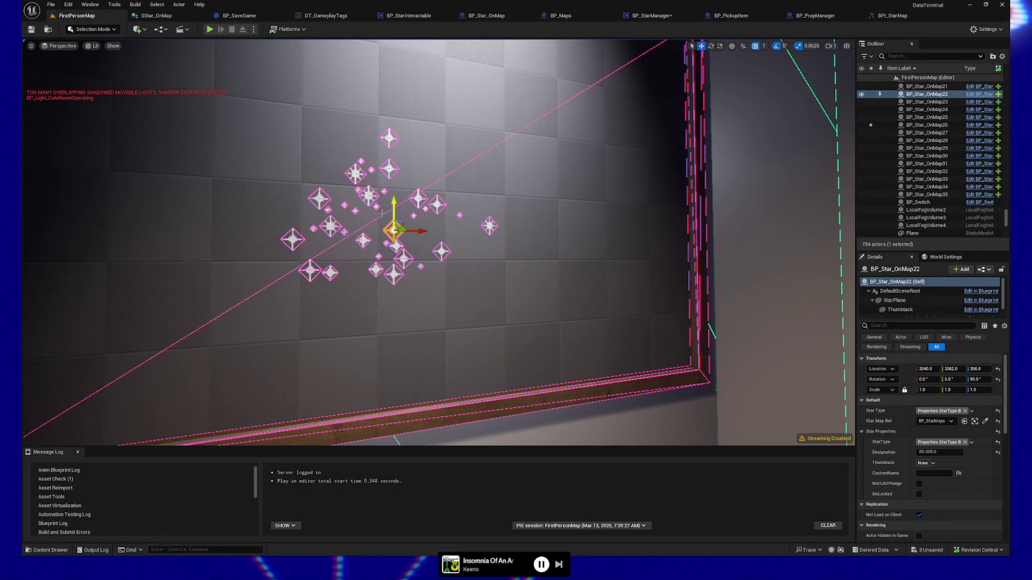
left_click(375, 196)
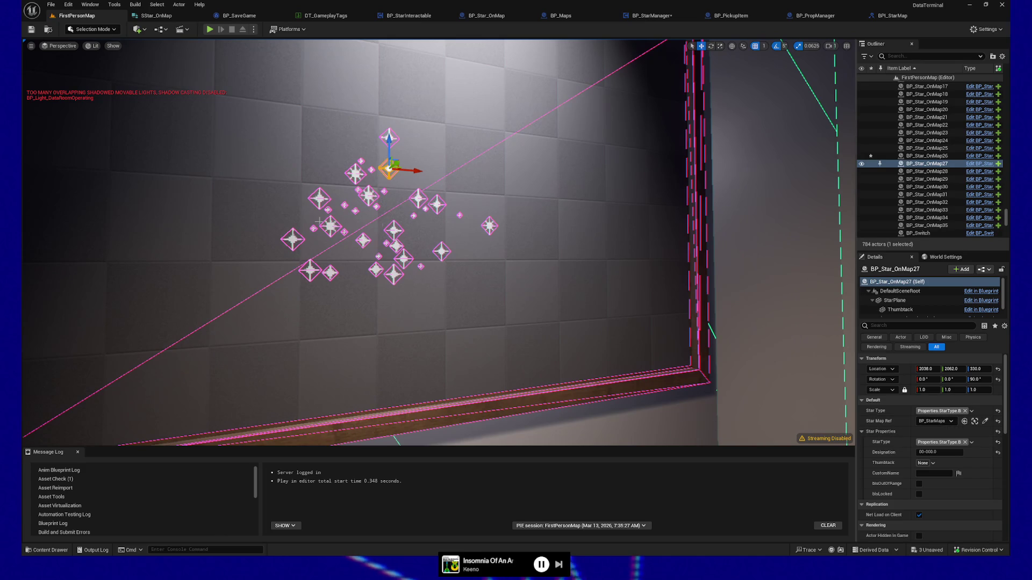
mouse_move(527, 225)
left_mouse_down()
mouse_move(495, 228)
mouse_move(506, 220)
left_mouse_up()
scroll(439, 242, "up", 3)
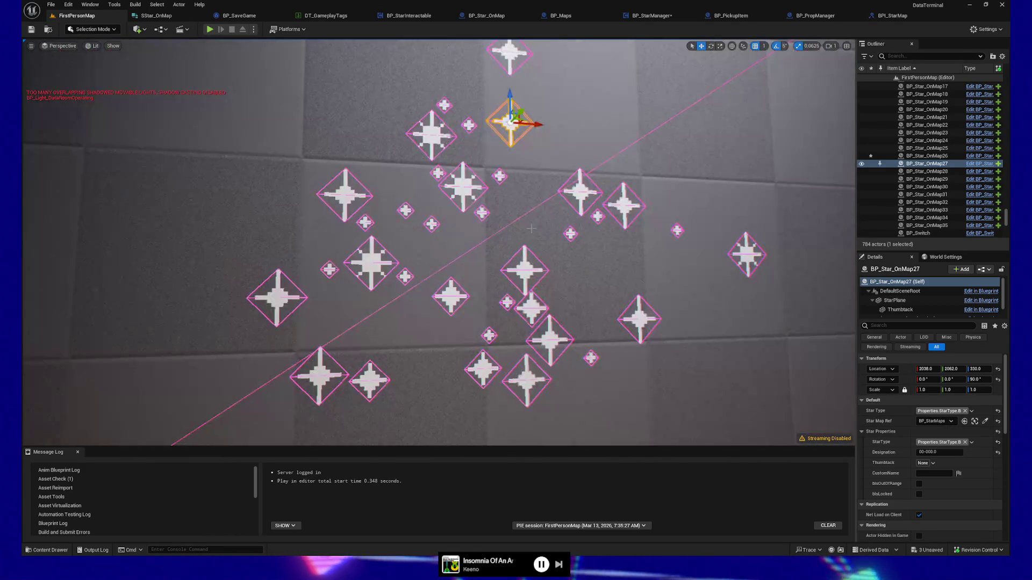
scroll(439, 242, "up", 4)
scroll(439, 242, "down", 5)
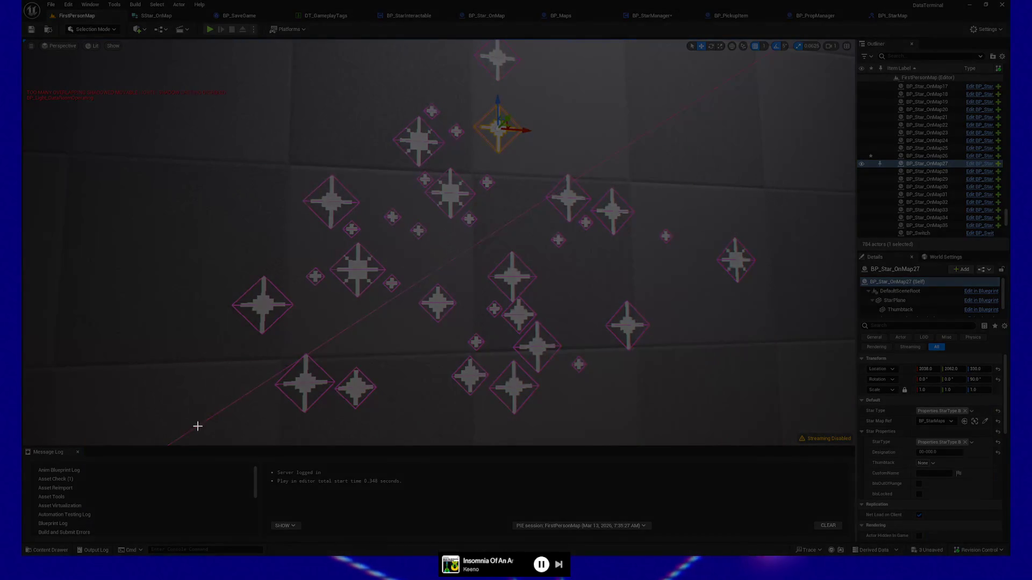
mouse_move(175, 433)
left_mouse_down()
mouse_move(636, 107)
mouse_move(785, 37)
mouse_move(810, 38)
left_mouse_up()
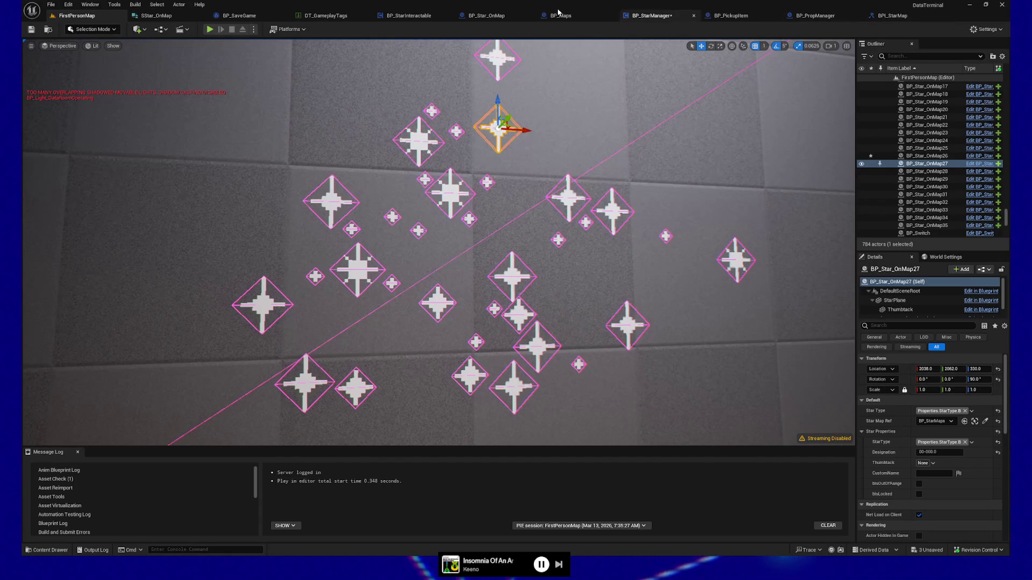
left_click(512, 16)
Untick Instance Editable and Expose on Spawn for StarType in the Details panel.
mouse_move(278, 278)
left_mouse_down()
mouse_move(495, 293)
mouse_move(292, 307)
left_mouse_up()
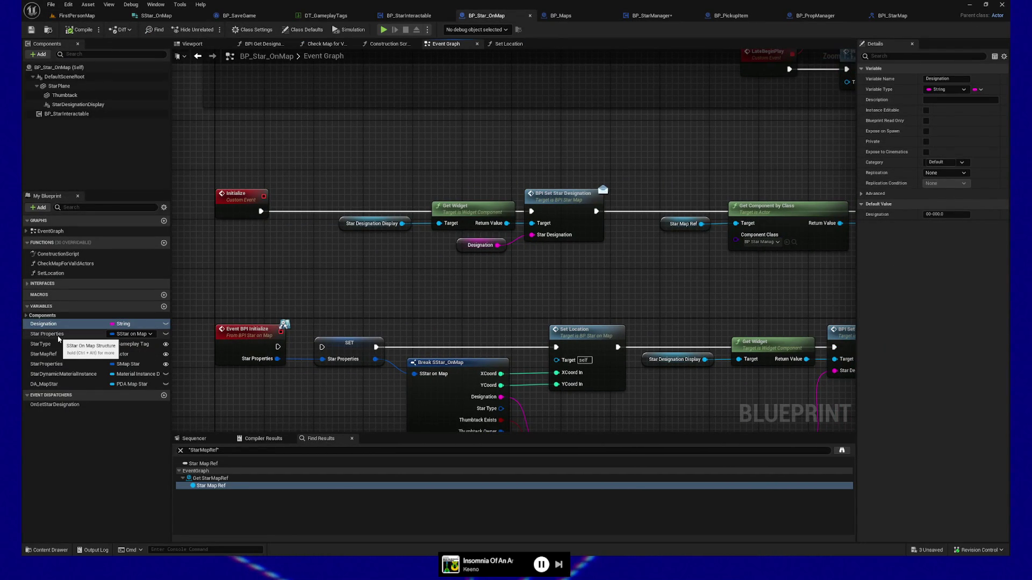
left_click(58, 339)
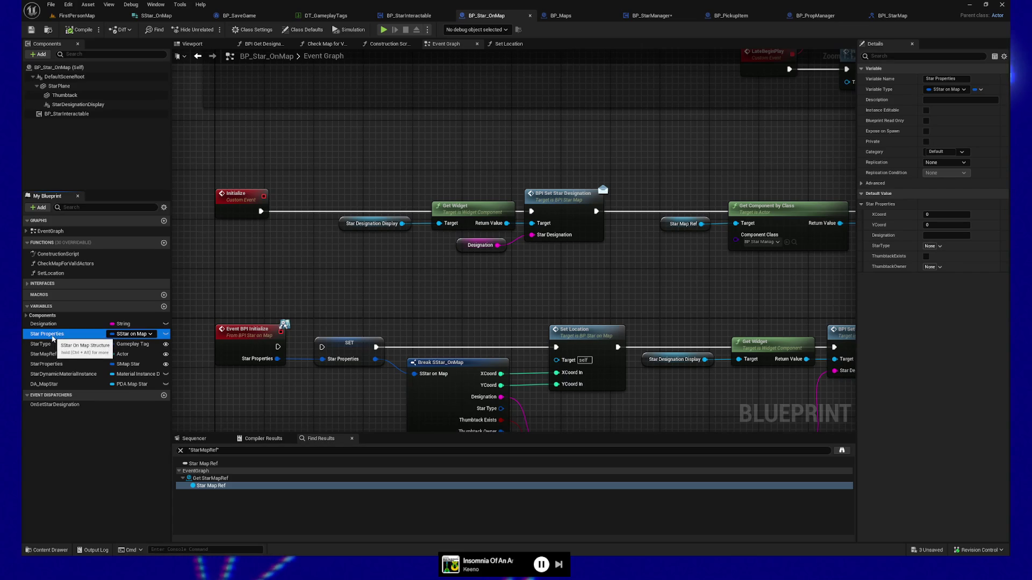
left_click(54, 346)
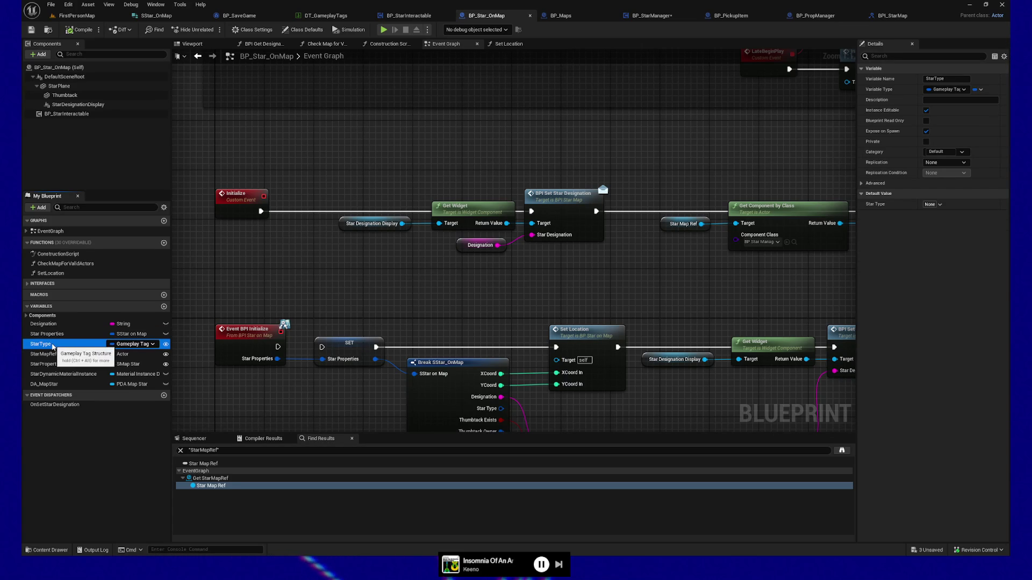
left_click(926, 111)
left_click(926, 132)
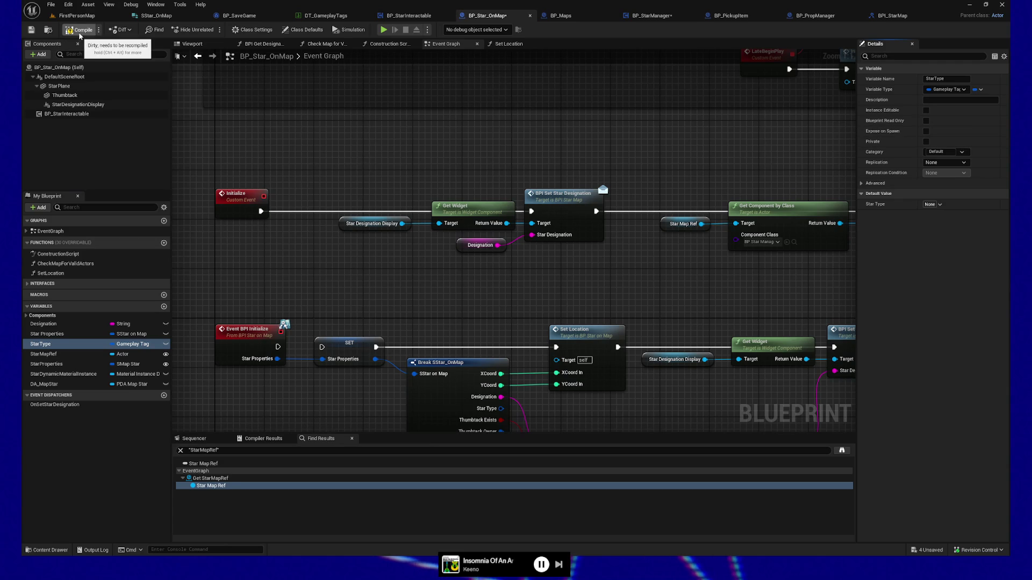
mouse_move(714, 162)
left_mouse_down()
mouse_move(523, 152)
mouse_move(437, 166)
mouse_move(620, 178)
mouse_move(738, 200)
left_mouse_up()
left_click_drag(451, 161, 562, 189)
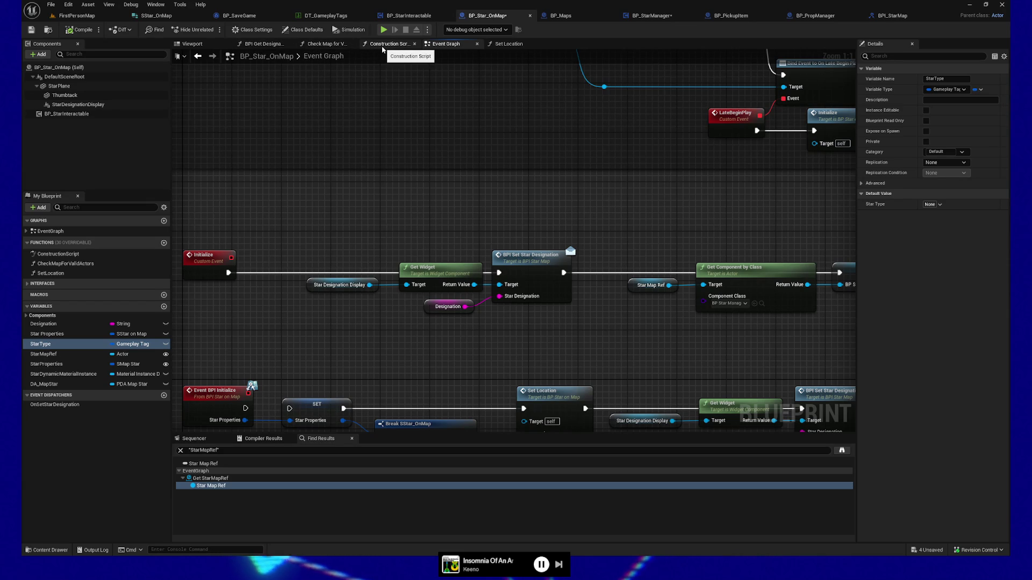
Open the Construction Script and pan to the Switch on Gameplay Tag node.
left_click(382, 47)
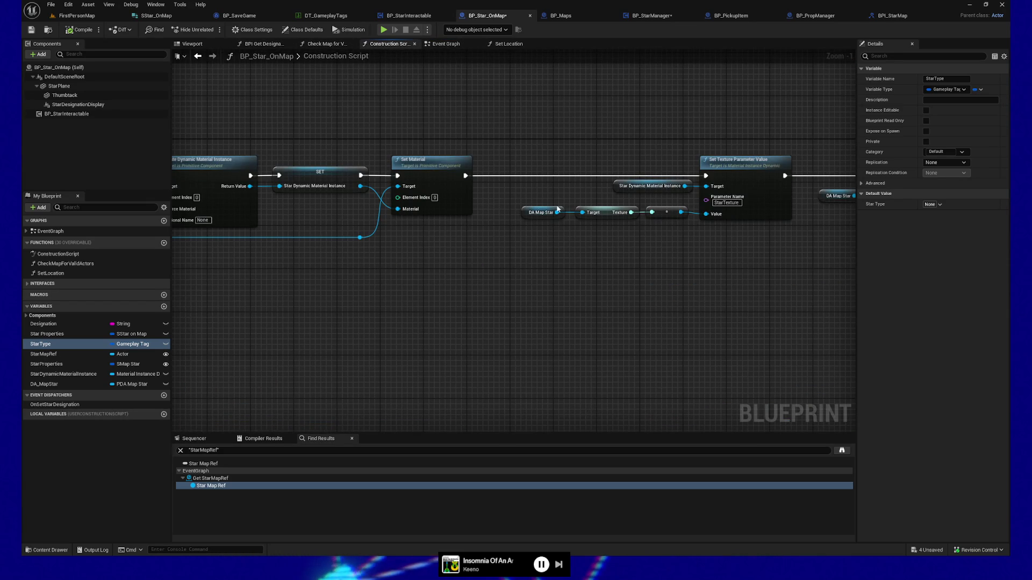
left_click_drag(544, 221, 490, 292)
mouse_move(643, 345)
left_mouse_down()
mouse_move(438, 323)
mouse_move(376, 291)
mouse_move(419, 324)
mouse_move(497, 329)
left_mouse_up()
left_click_drag(312, 339, 537, 339)
left_click_drag(195, 359, 655, 350)
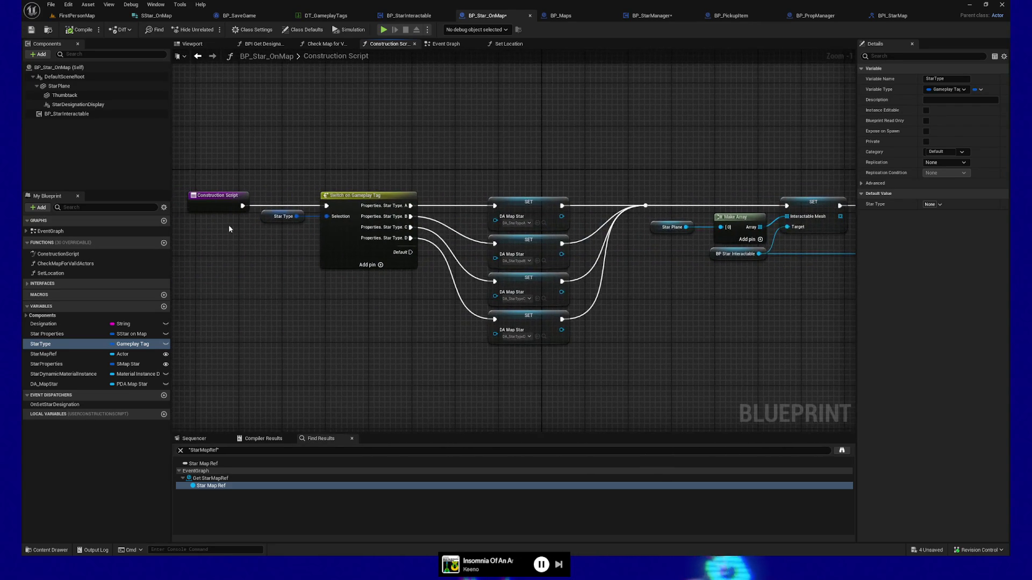
left_click_drag(251, 176, 387, 185)
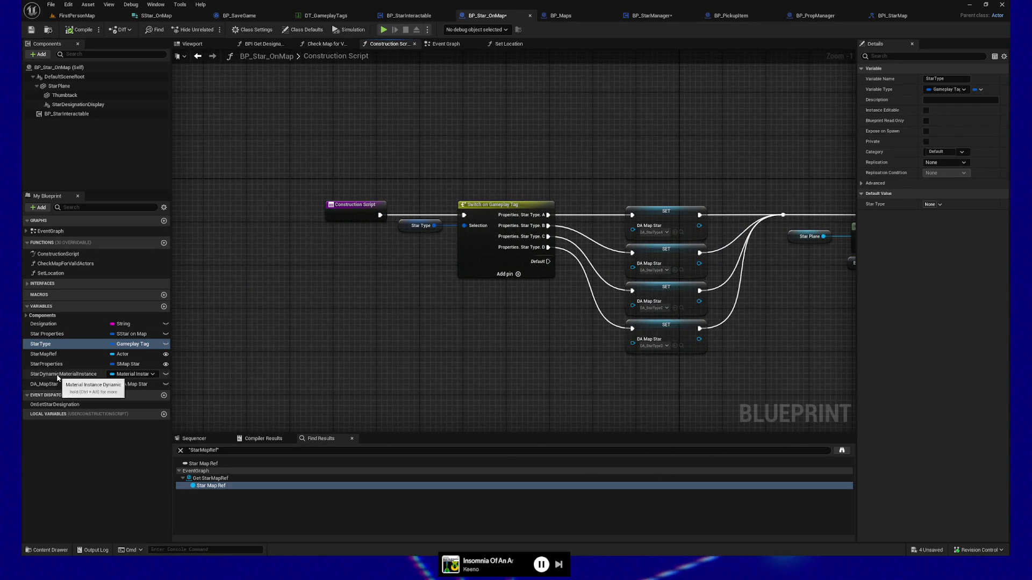
Add a split Star Properties getter, wire its Star Type to the switch, and delete the old getter.
mouse_move(52, 368)
left_mouse_down()
mouse_move(320, 301)
mouse_move(315, 273)
mouse_move(389, 276)
left_mouse_up()
left_click(336, 289)
left_click(337, 289)
right_click(352, 282)
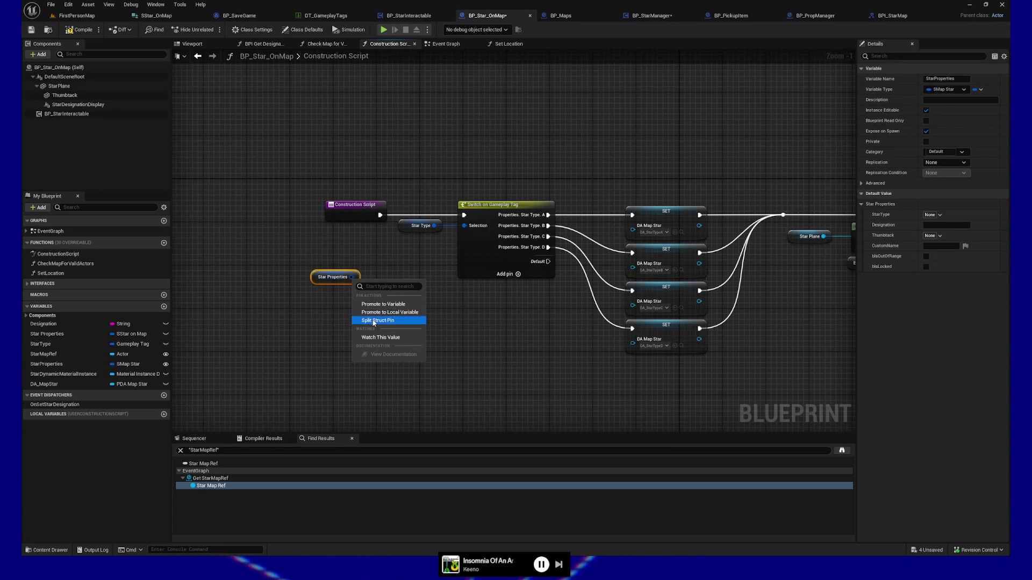
left_click(370, 315)
left_click_drag(383, 277, 466, 227)
left_click(421, 226)
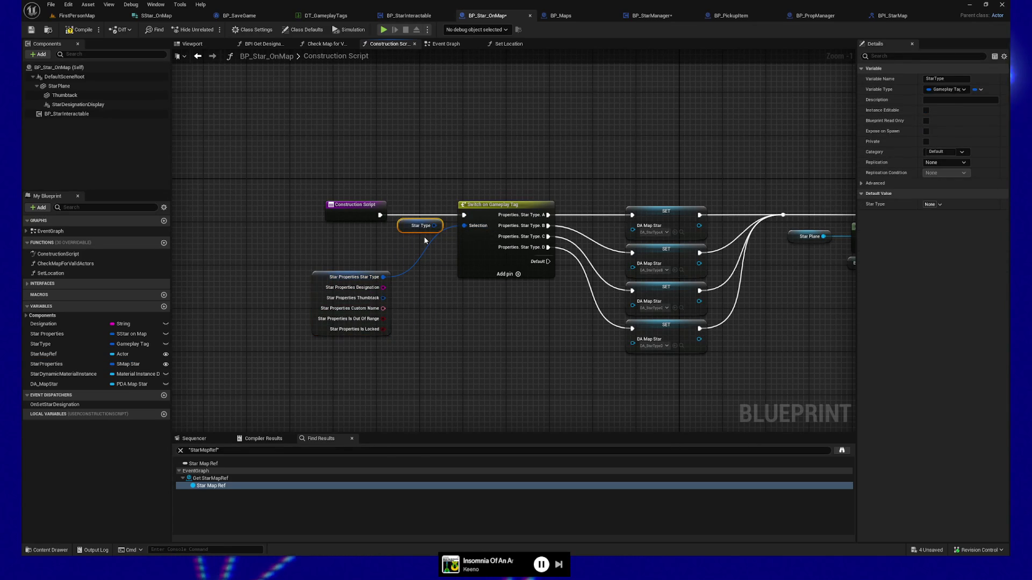
key("Delete")
mouse_move(323, 282)
left_mouse_down()
mouse_move(347, 246)
mouse_move(371, 238)
left_mouse_up()
Delete the Set members in SMapStar node along with its input nodes.
left_click_drag(807, 357, 444, 346)
mouse_move(571, 348)
left_mouse_down()
mouse_move(511, 341)
mouse_move(627, 330)
mouse_move(668, 338)
mouse_move(489, 340)
left_mouse_up()
left_click_drag(611, 336, 394, 343)
left_click_drag(730, 342, 450, 337)
left_click_drag(592, 304, 498, 302)
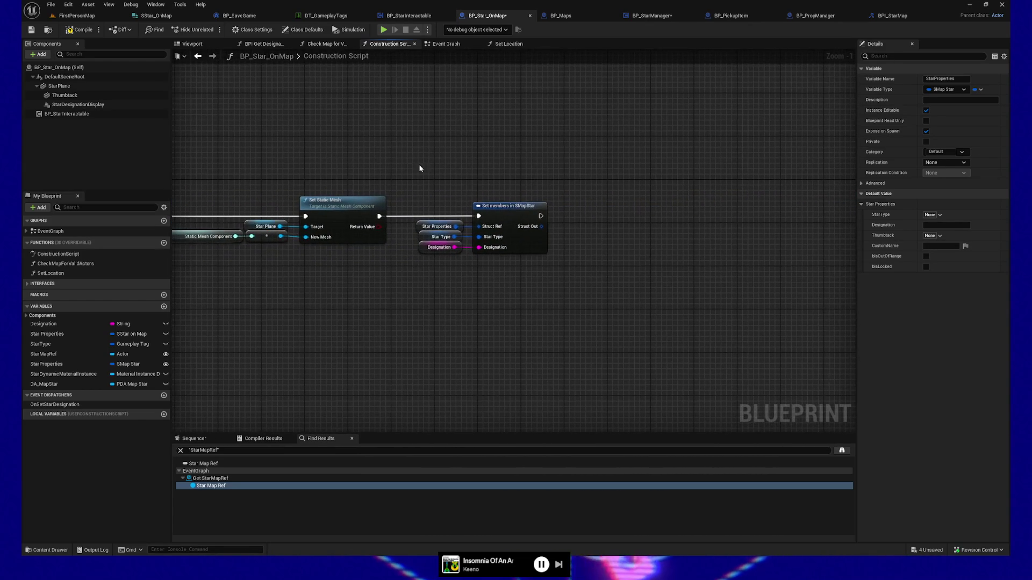
left_click_drag(418, 170, 603, 285)
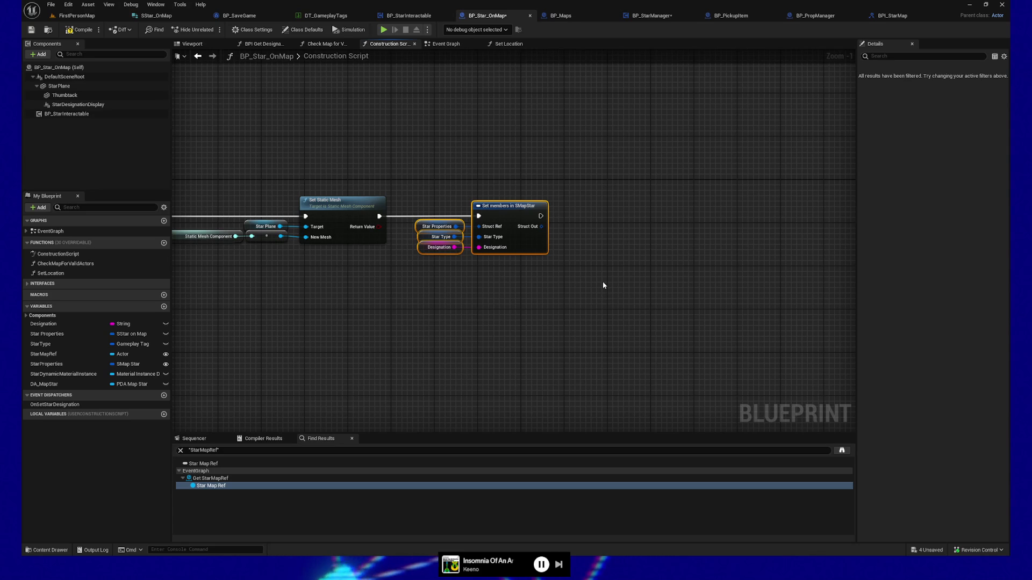
key("Delete")
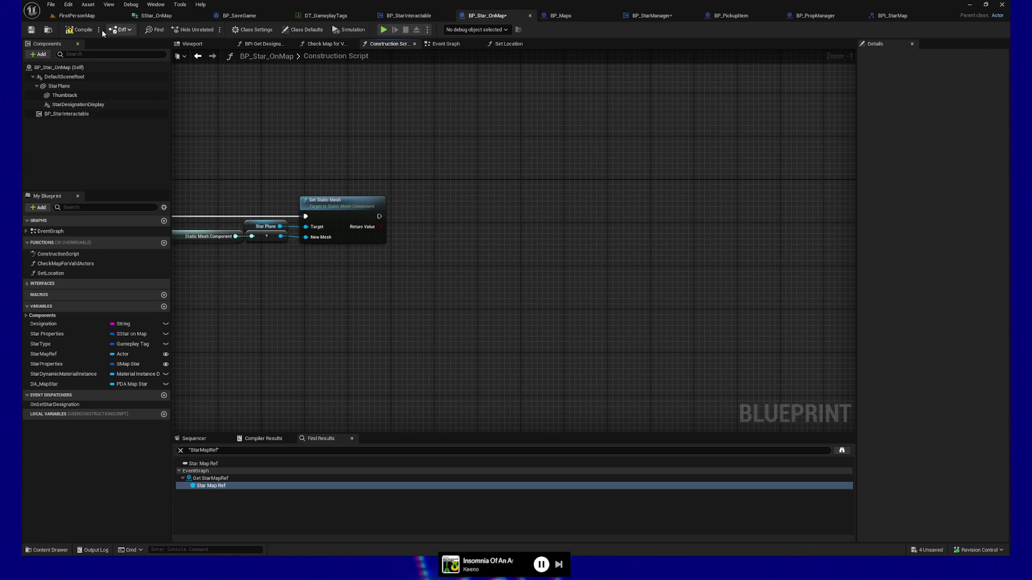
Save BP_Star_OnMap, then inspect stars BP_Star_OnMap30, 22 and 15 in FirstPersonMap.
left_click(31, 32)
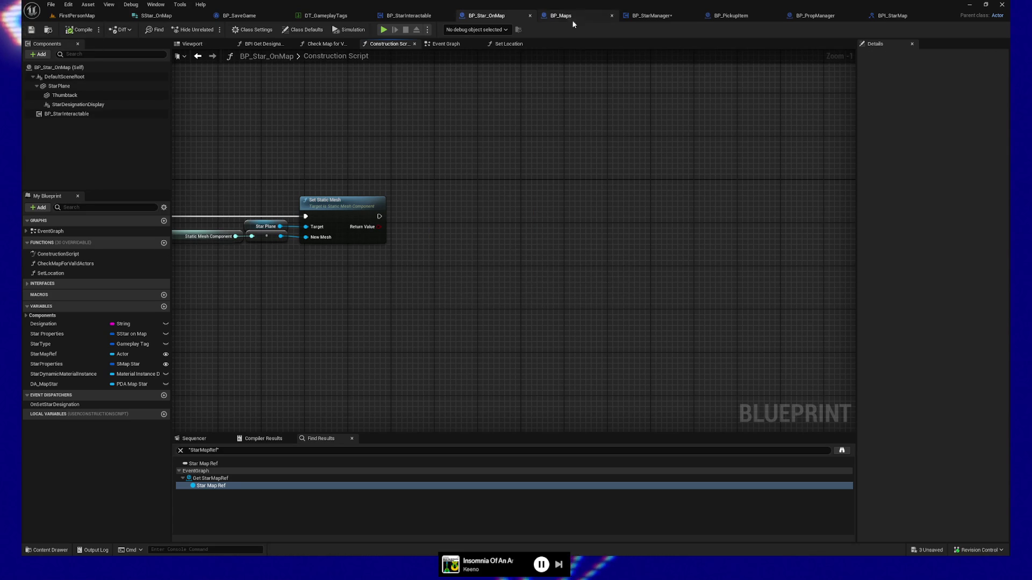
left_click(87, 20)
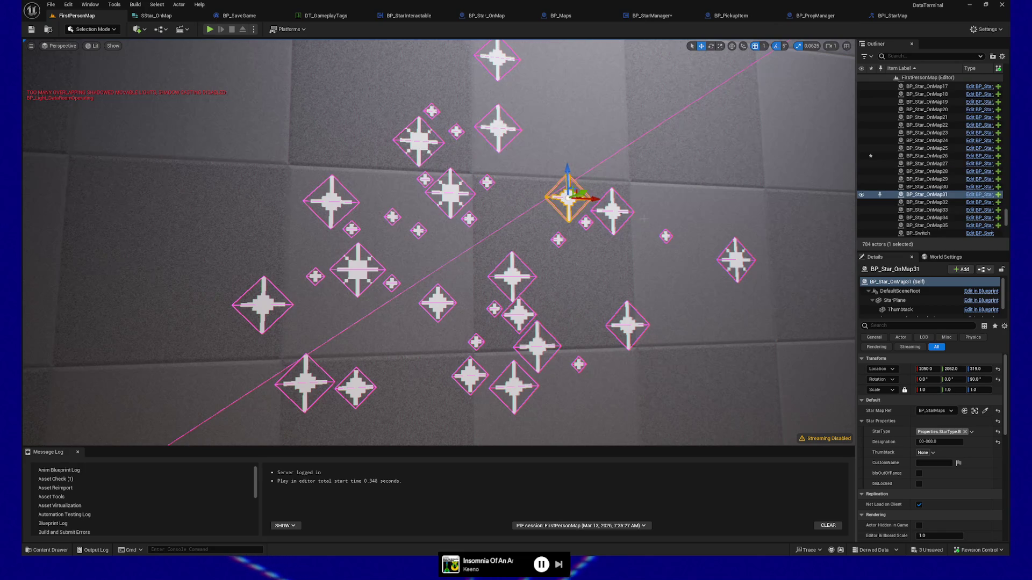
left_click(614, 212)
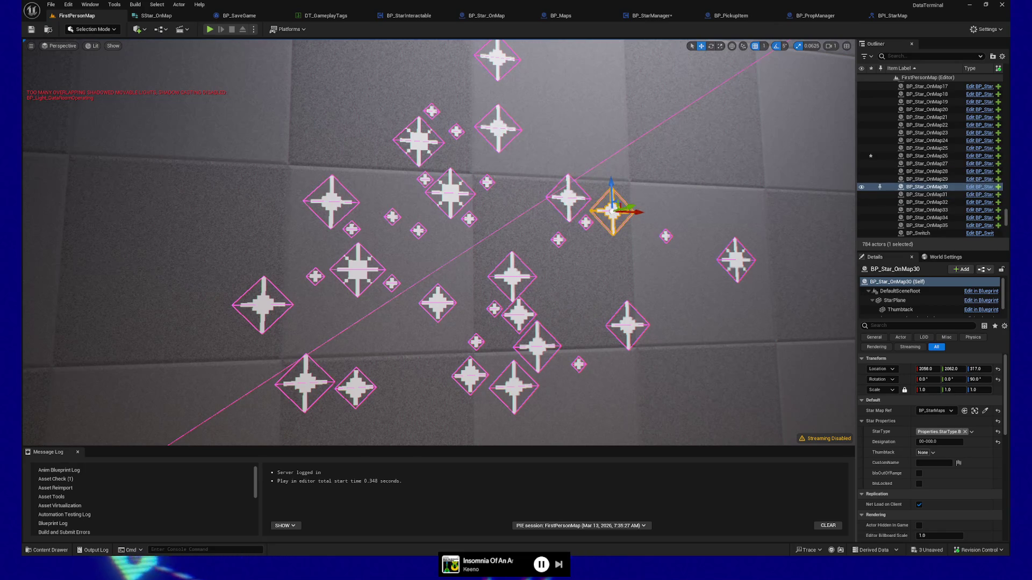
left_click(512, 276)
left_click(450, 190)
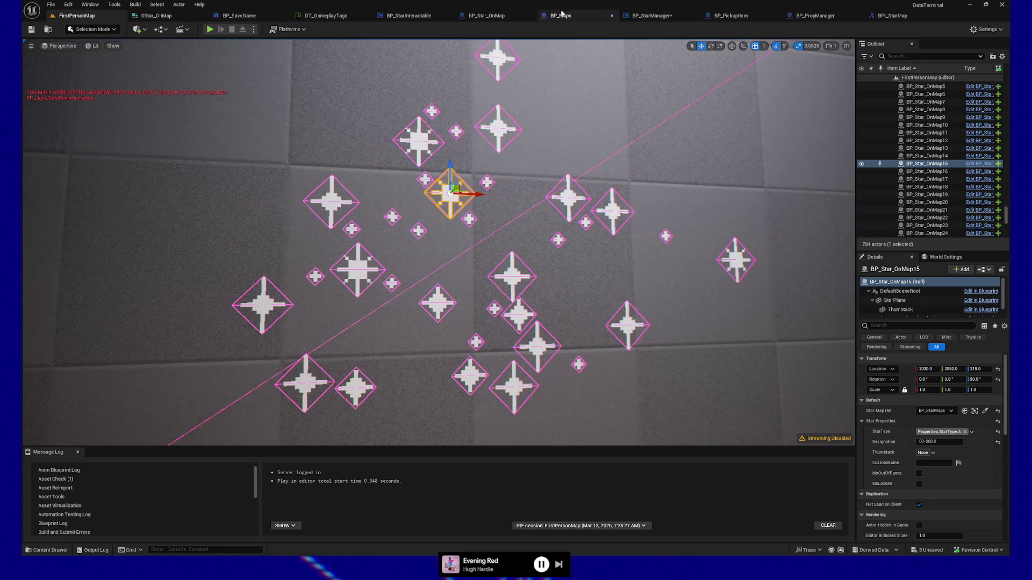
left_click(498, 19)
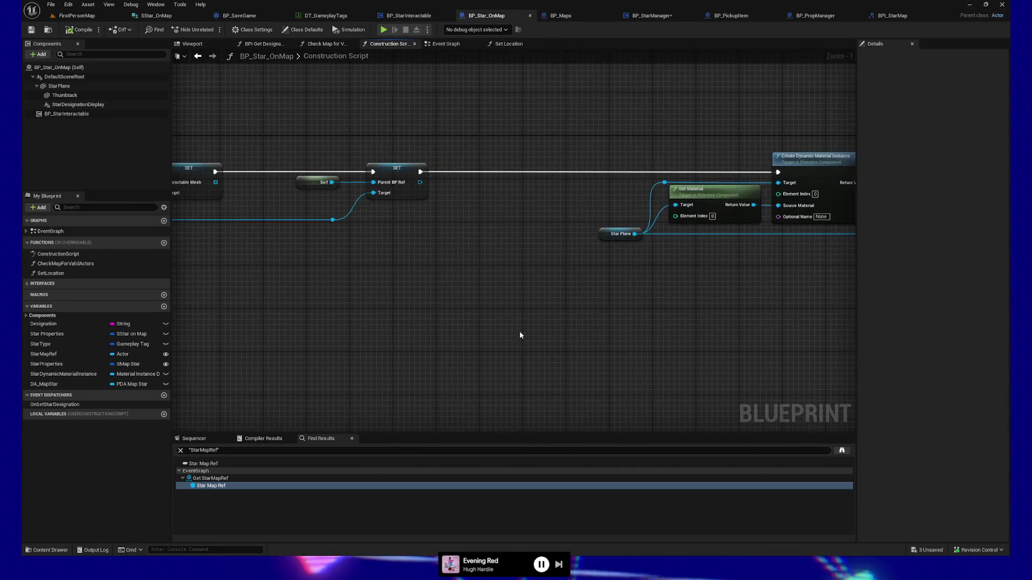
Nudge the Construction Script node left and save the blueprint.
left_click_drag(527, 332, 533, 332)
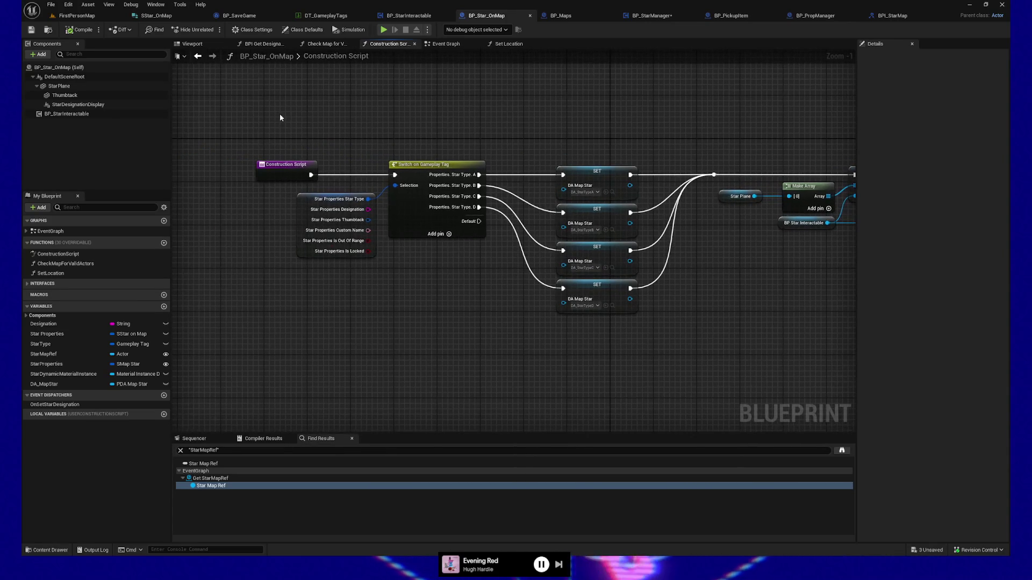
left_click(278, 170)
left_click_drag(290, 170, 258, 170)
left_click(33, 29)
Place a Star Properties getter in the Event Graph and delete the accidental SET node.
left_click(446, 45)
mouse_move(441, 92)
left_mouse_down()
mouse_move(525, 145)
mouse_move(659, 155)
mouse_move(709, 189)
mouse_move(566, 168)
left_mouse_up()
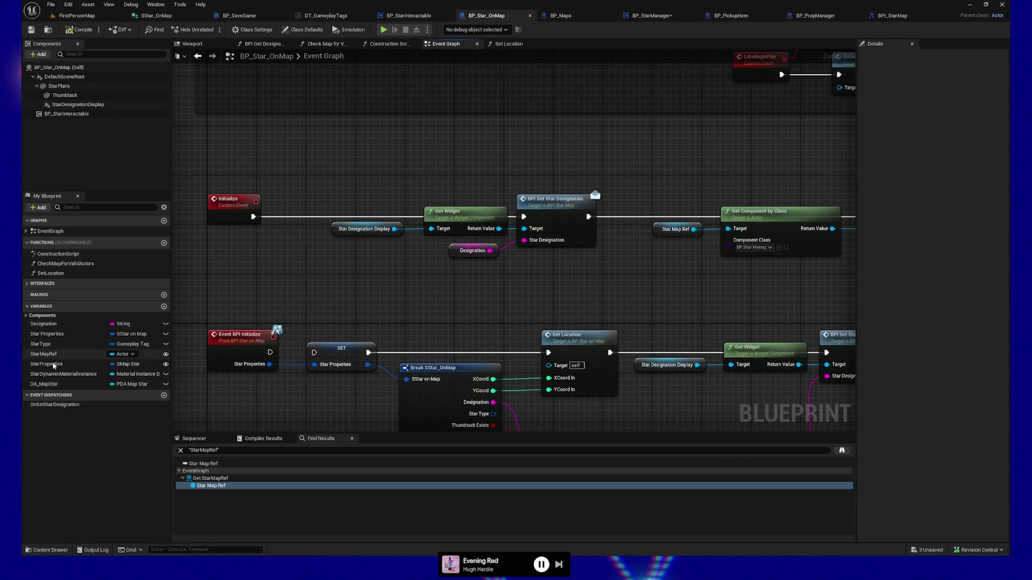
left_click_drag(54, 364, 290, 273)
left_click(316, 280)
right_click(324, 268)
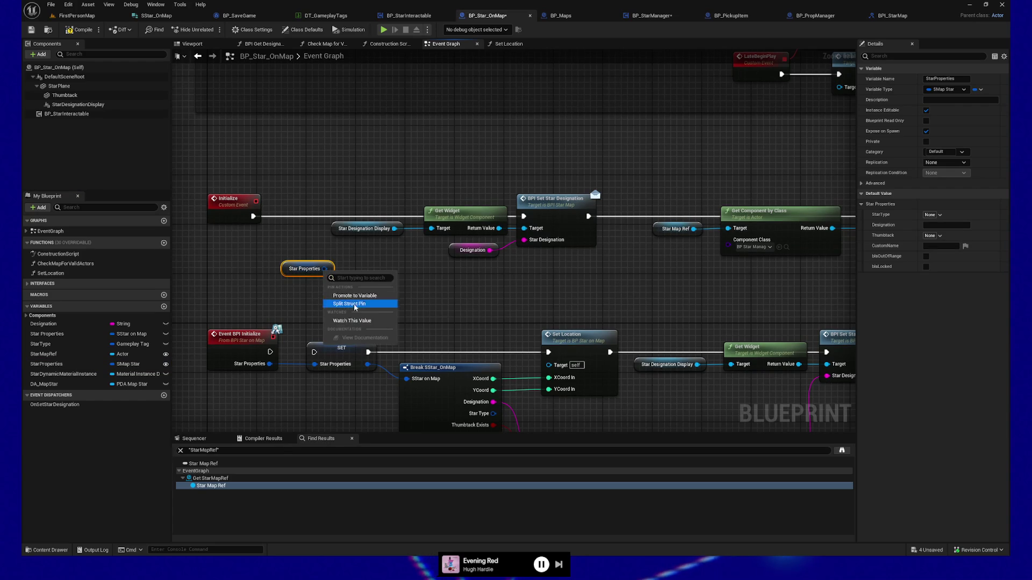
left_click(354, 296)
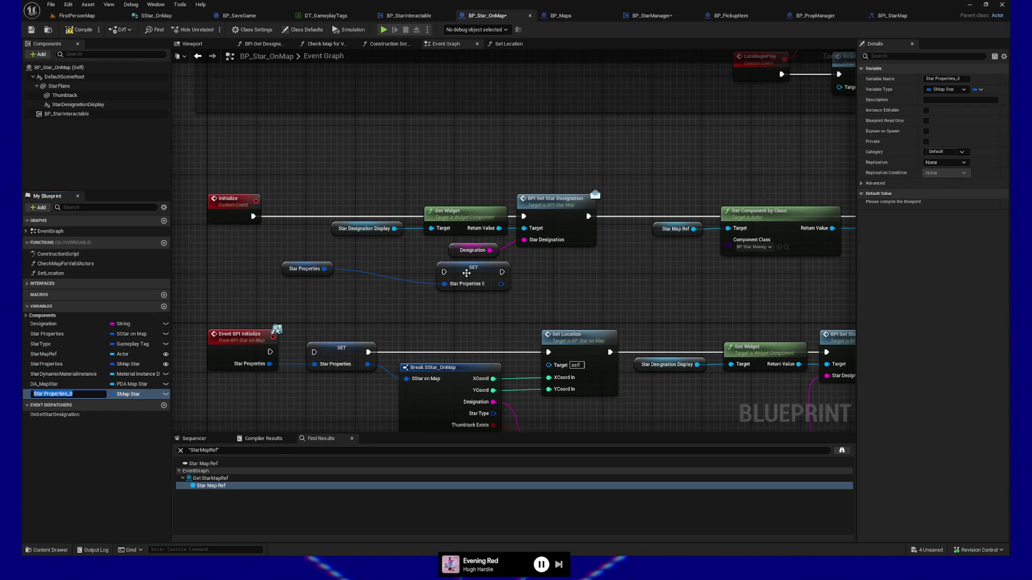
left_click(466, 273)
key("Delete")
Split the Star Properties pin, wire Designation into BPI Set Star Designation, then go to FirstPersonMap.
right_click(324, 269)
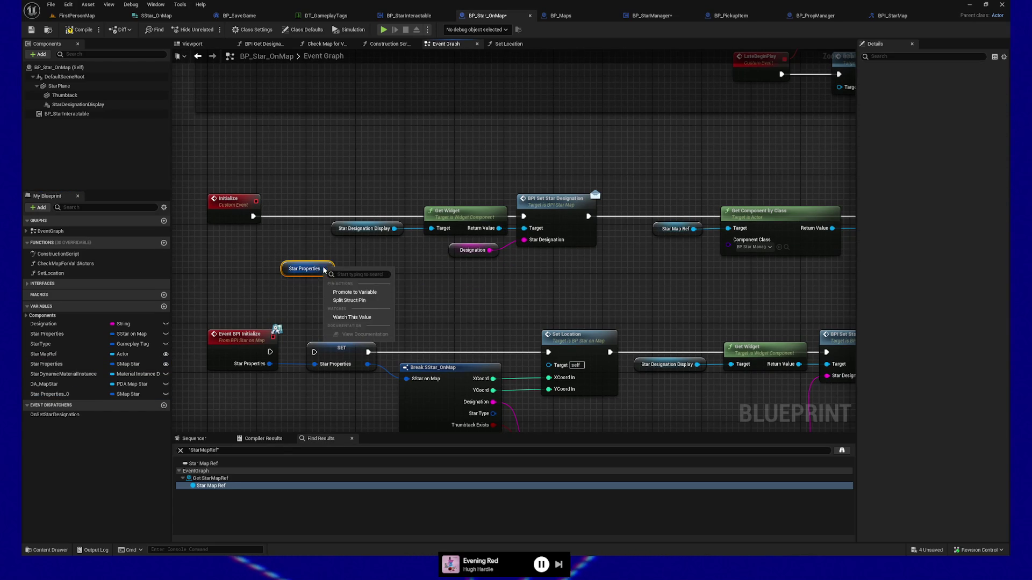
left_click(343, 302)
mouse_move(350, 282)
left_mouse_down()
mouse_move(403, 285)
mouse_move(524, 240)
left_mouse_up()
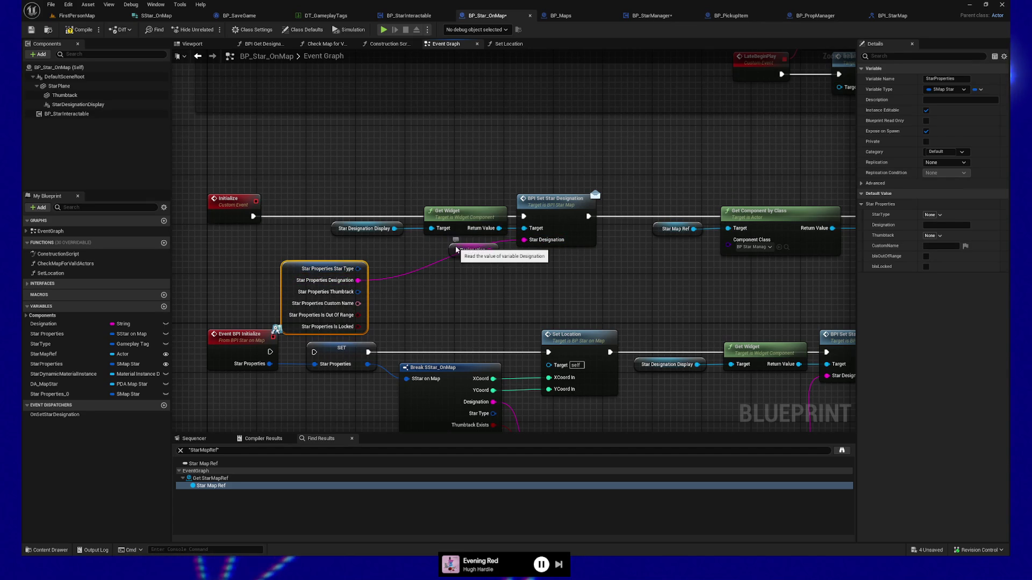
left_click_drag(291, 270, 434, 245)
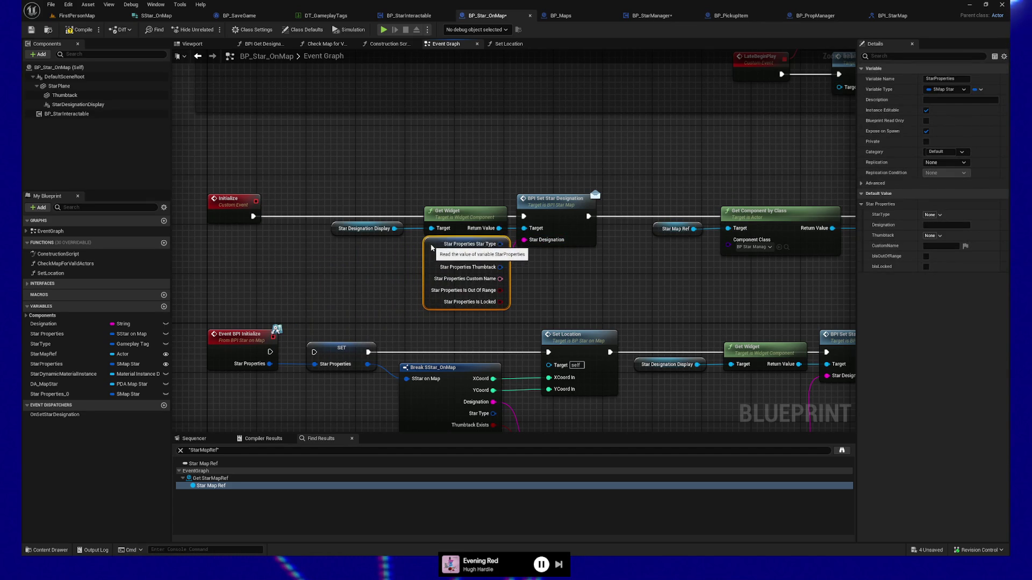
left_click(83, 18)
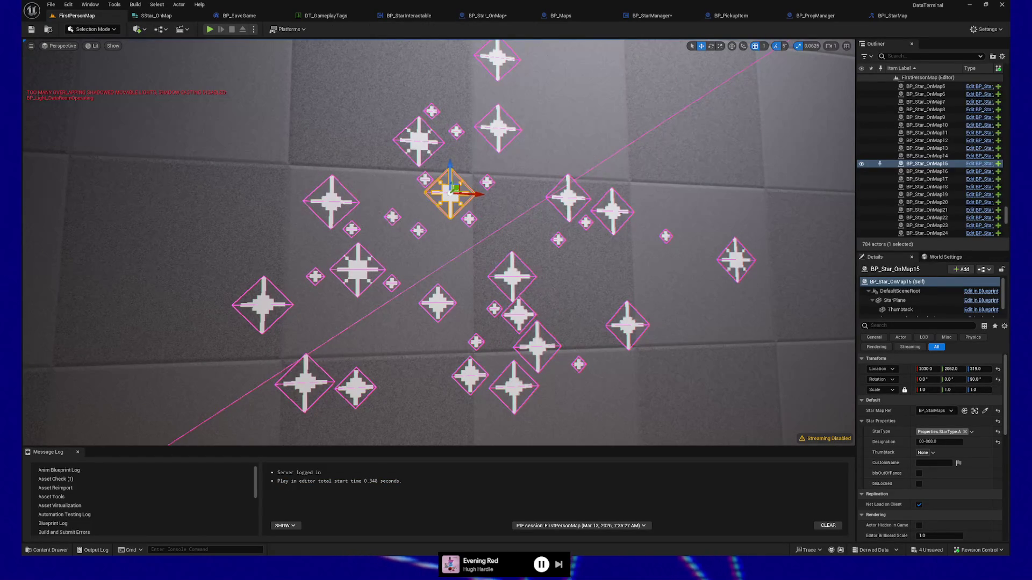
Inspect stars BP_Star_OnMap30, BP_Star_OnMap5 and BP_Star_OnMap34 in the level.
left_click(614, 216)
left_click(738, 258)
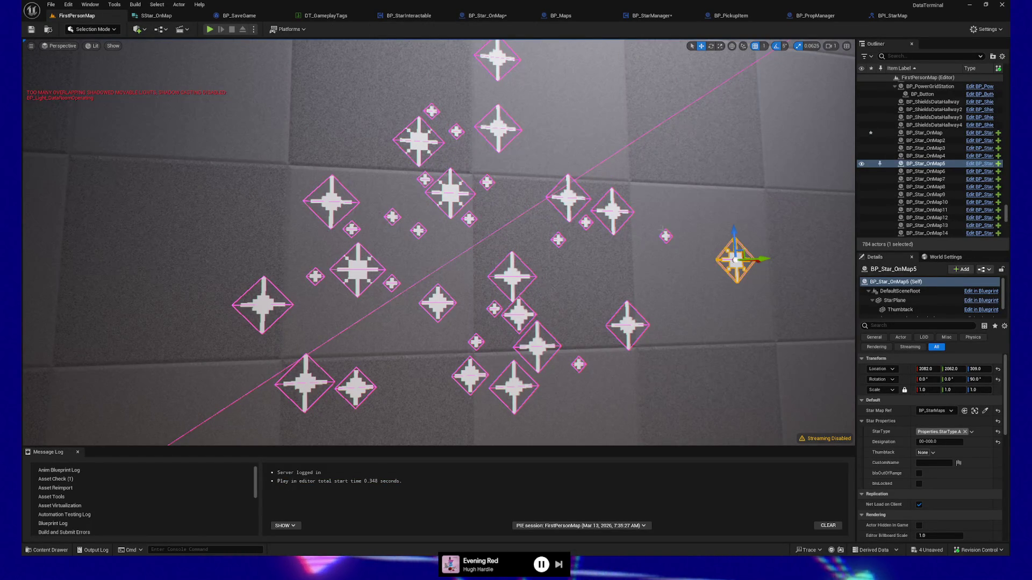
left_click(665, 236)
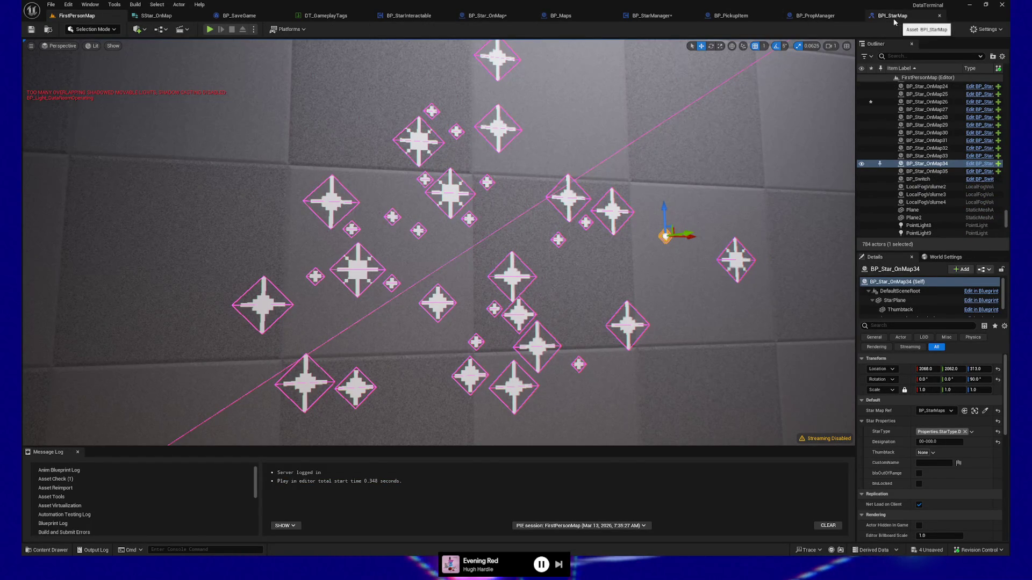
Return to the BP_Star_OnMap blueprint and pan across its Event Graph.
left_click(494, 20)
mouse_move(683, 290)
left_mouse_down()
mouse_move(390, 275)
mouse_move(402, 255)
mouse_move(546, 259)
left_mouse_up()
scroll(546, 259, "down", 1)
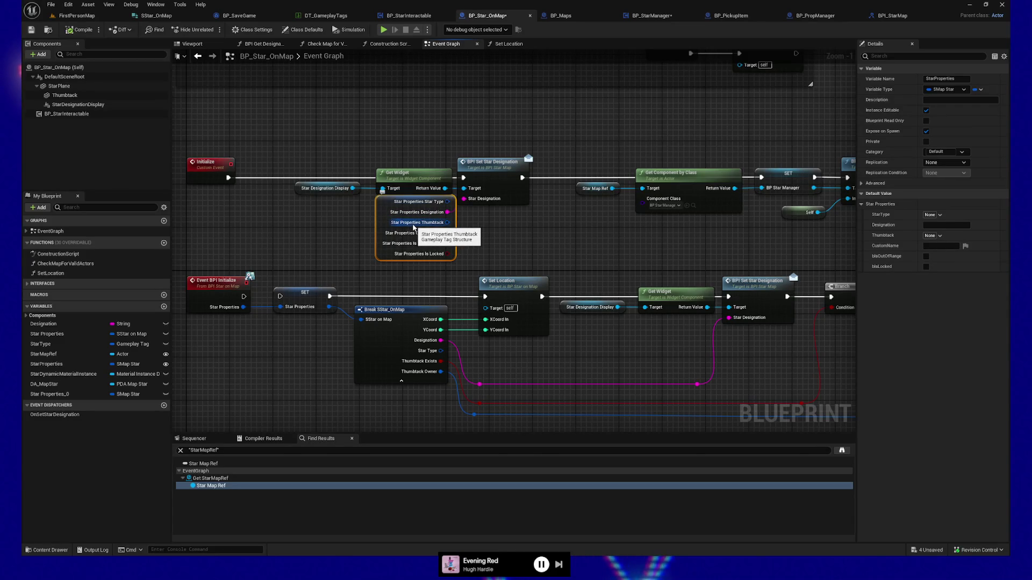
left_click_drag(653, 256, 479, 217)
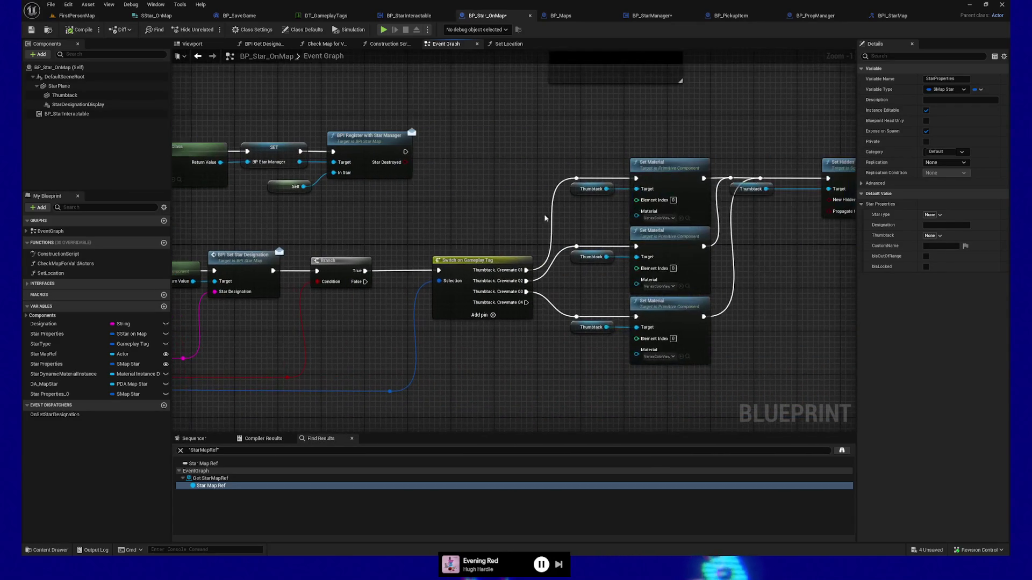
mouse_move(788, 283)
left_mouse_down()
mouse_move(591, 273)
mouse_move(539, 288)
mouse_move(724, 258)
left_mouse_up()
mouse_move(339, 356)
left_mouse_down()
mouse_move(694, 339)
mouse_move(546, 369)
mouse_move(584, 374)
mouse_move(416, 373)
mouse_move(544, 370)
left_mouse_up()
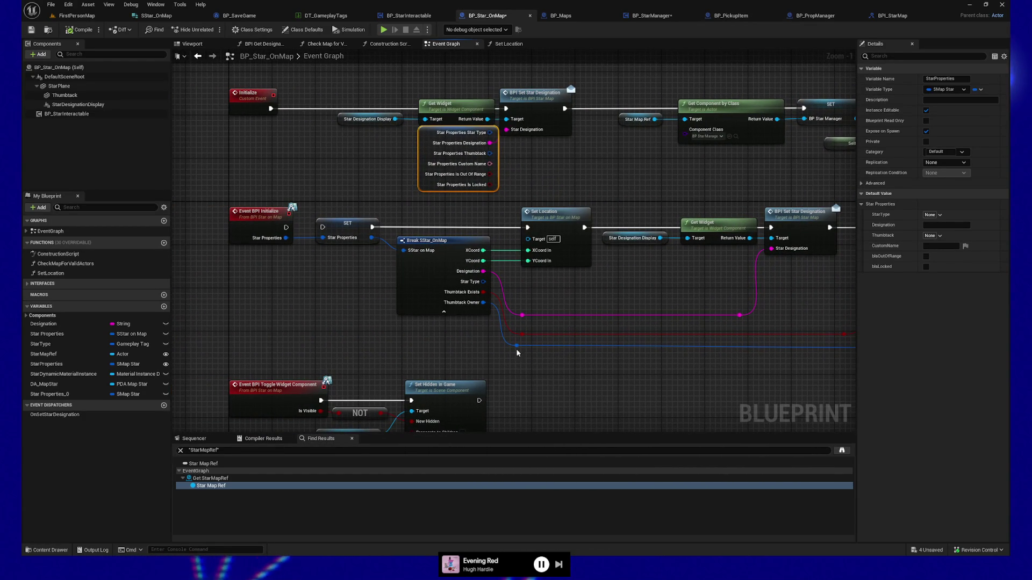
left_click_drag(319, 154, 341, 139)
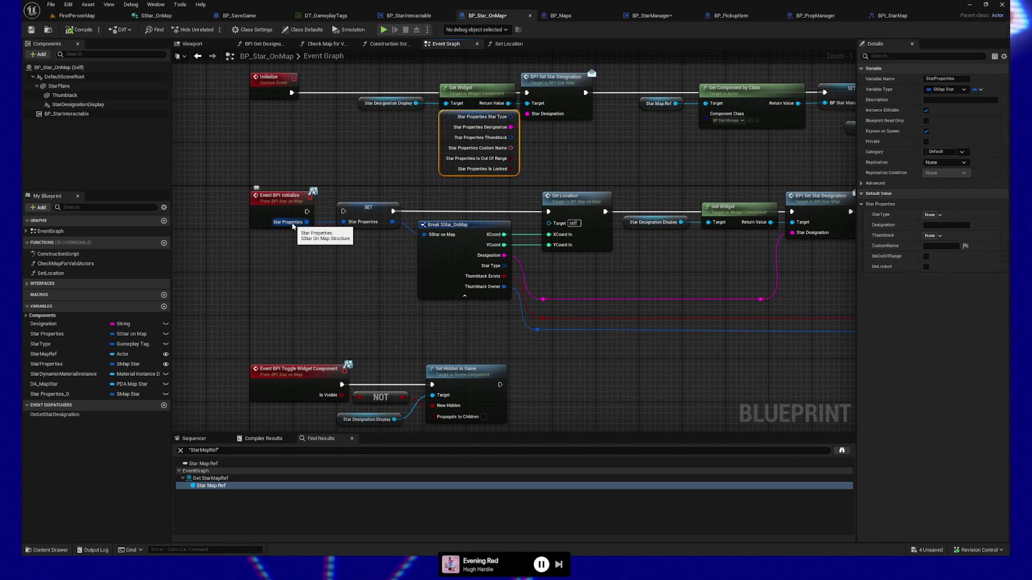
left_click(282, 211)
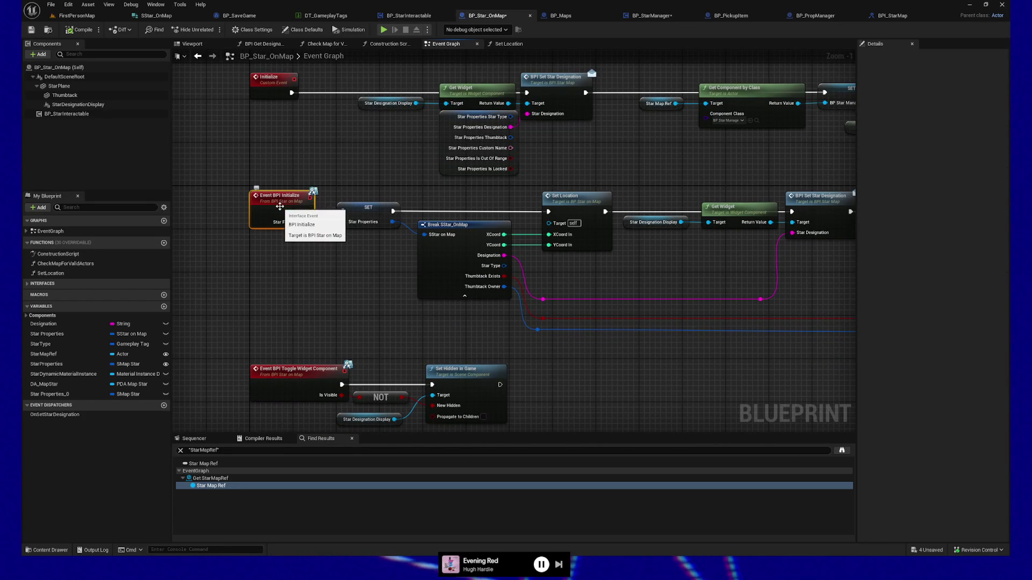
left_click_drag(625, 260, 580, 250)
left_click(435, 156)
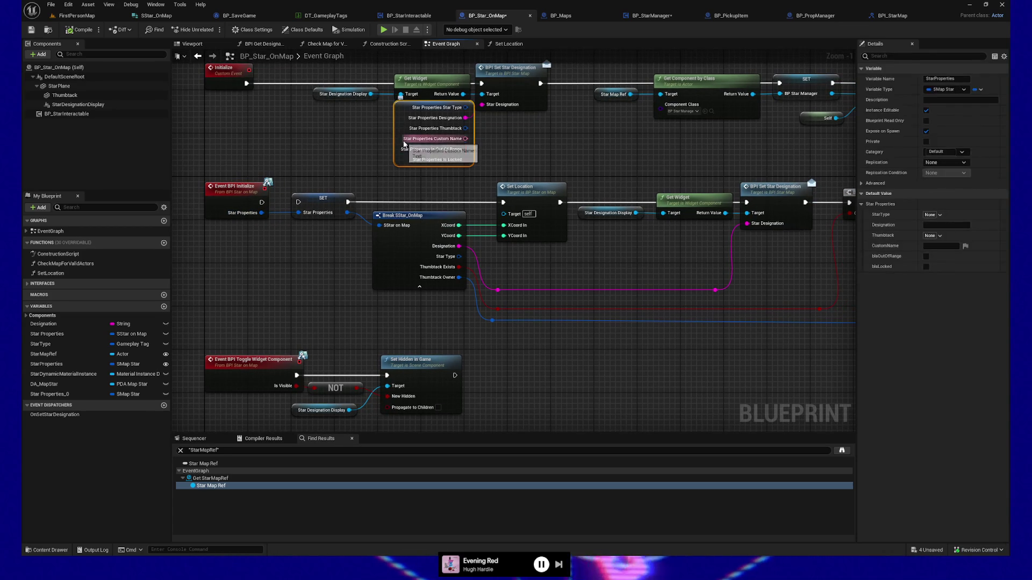
left_click_drag(851, 272, 506, 270)
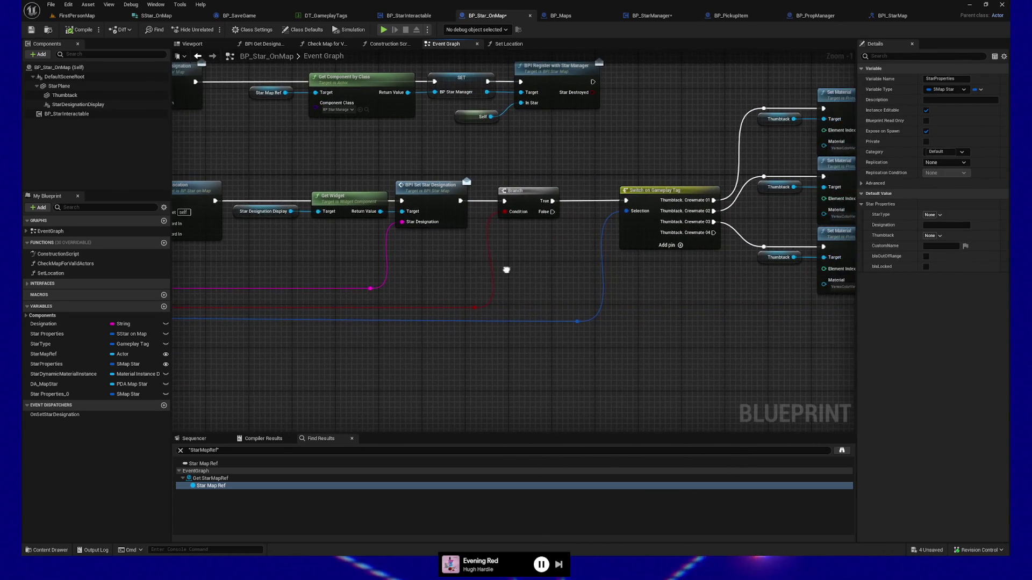
mouse_move(418, 289)
left_mouse_down()
mouse_move(592, 336)
mouse_move(802, 348)
left_mouse_up()
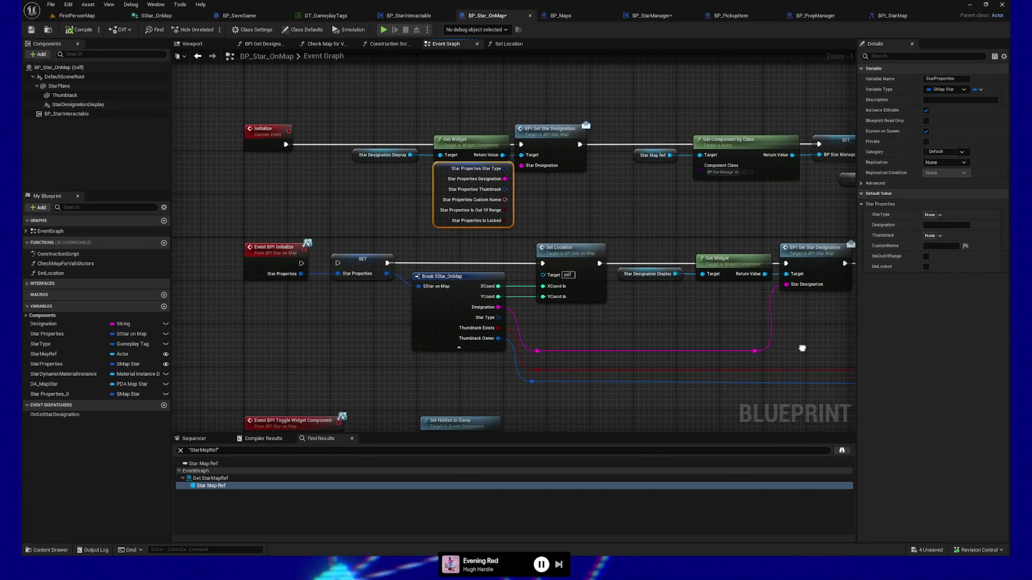
left_click_drag(262, 140, 254, 366)
mouse_move(481, 322)
left_mouse_down()
mouse_move(393, 308)
mouse_move(417, 285)
mouse_move(452, 285)
left_mouse_up()
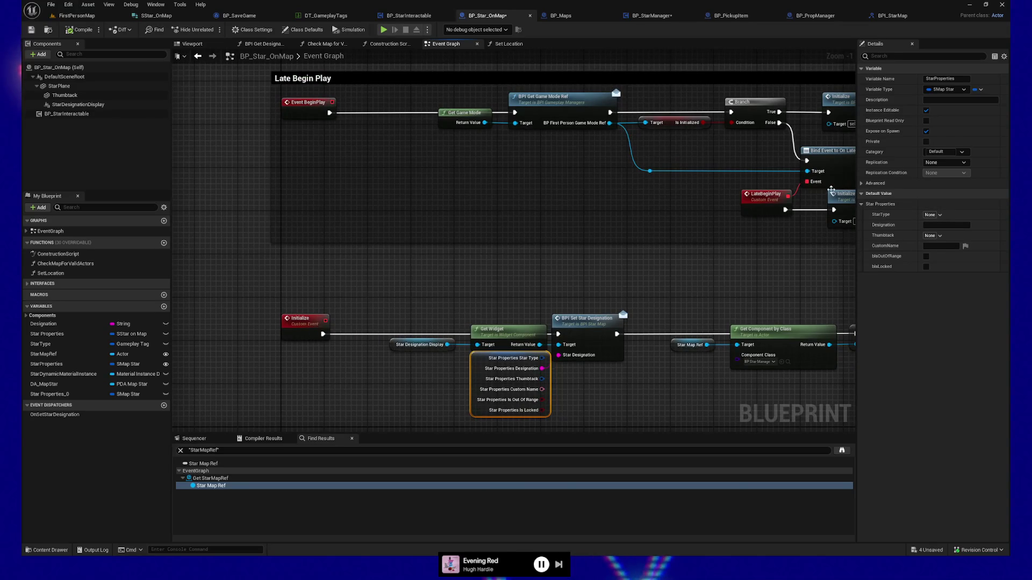
mouse_move(662, 394)
left_mouse_down()
mouse_move(449, 299)
mouse_move(398, 208)
left_mouse_up()
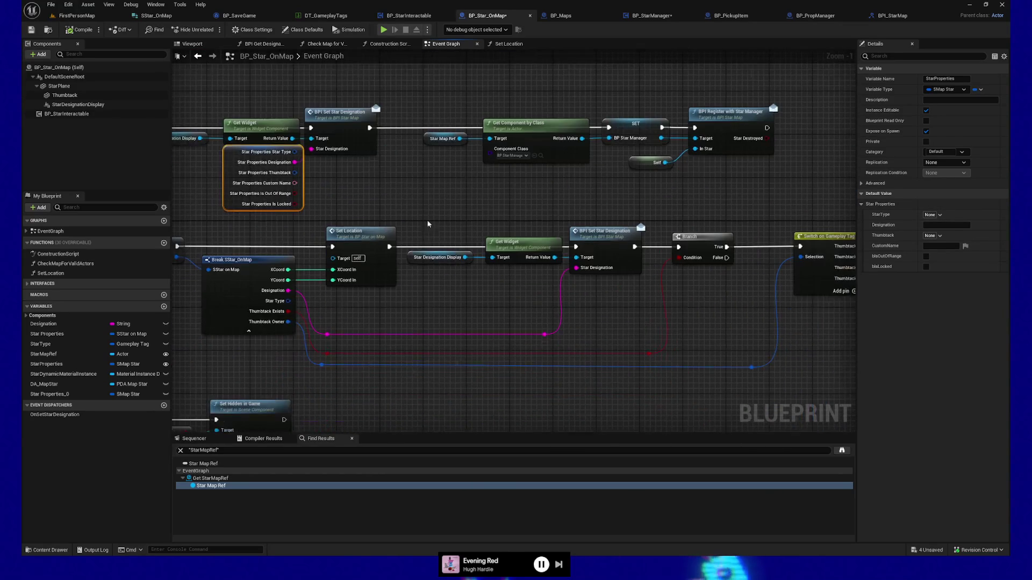
mouse_move(424, 315)
left_mouse_down()
mouse_move(537, 270)
mouse_move(463, 272)
mouse_move(463, 304)
left_mouse_up()
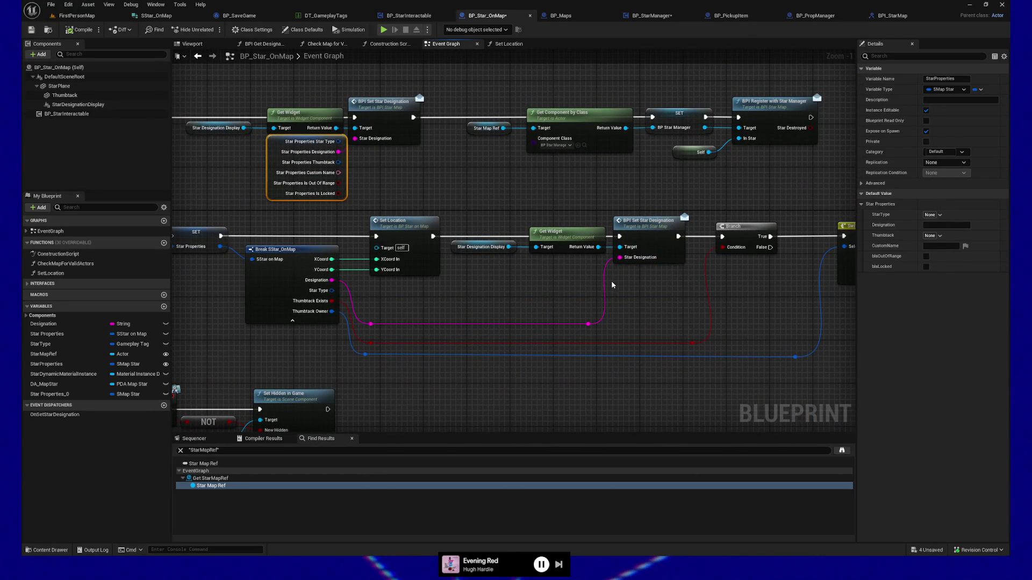
mouse_move(611, 284)
left_mouse_down()
mouse_move(527, 290)
mouse_move(607, 298)
left_mouse_up()
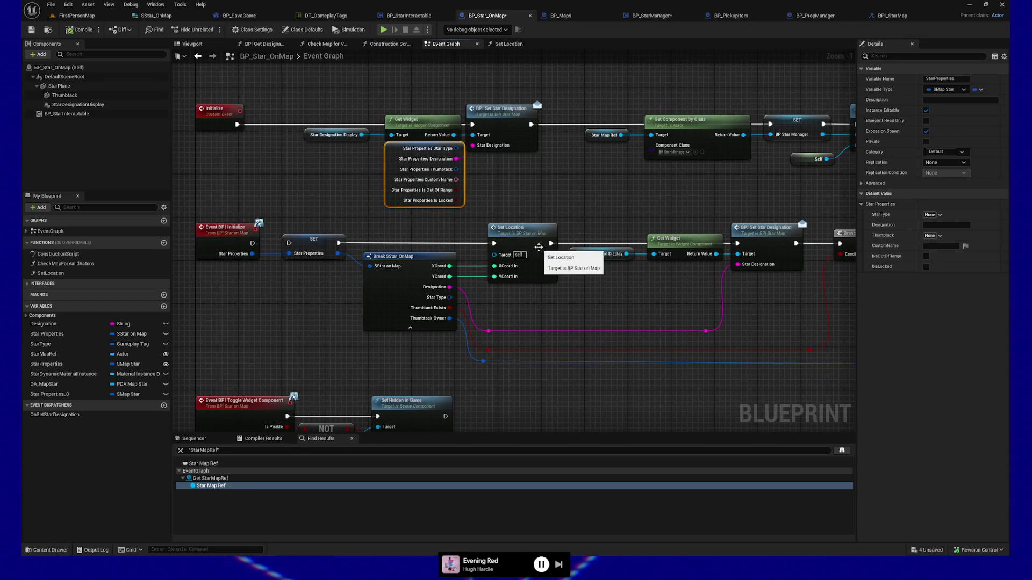
mouse_move(368, 231)
left_mouse_down()
mouse_move(535, 376)
mouse_move(552, 313)
mouse_move(574, 306)
mouse_move(371, 301)
mouse_move(507, 324)
left_mouse_up()
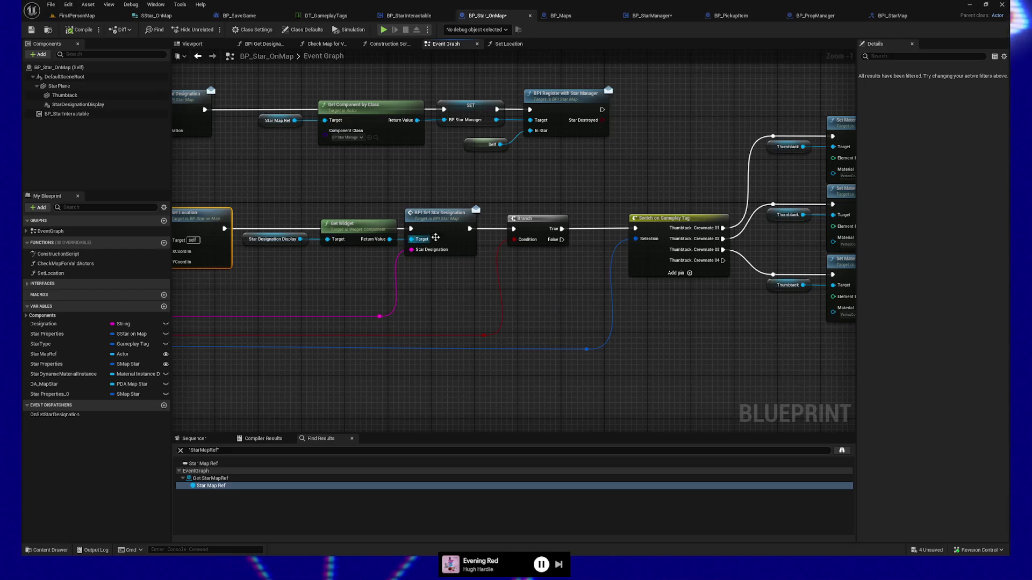
Paste a copy of the split Star Properties getter near the Switch on Gameplay Tag.
mouse_move(363, 323)
left_mouse_down()
mouse_move(735, 309)
mouse_move(463, 302)
mouse_move(298, 312)
mouse_move(629, 329)
mouse_move(716, 315)
mouse_move(378, 320)
mouse_move(605, 328)
mouse_move(532, 301)
mouse_move(450, 295)
left_mouse_up()
key("ctrl+v")
left_click_drag(574, 363, 613, 363)
left_click_drag(676, 348, 544, 321)
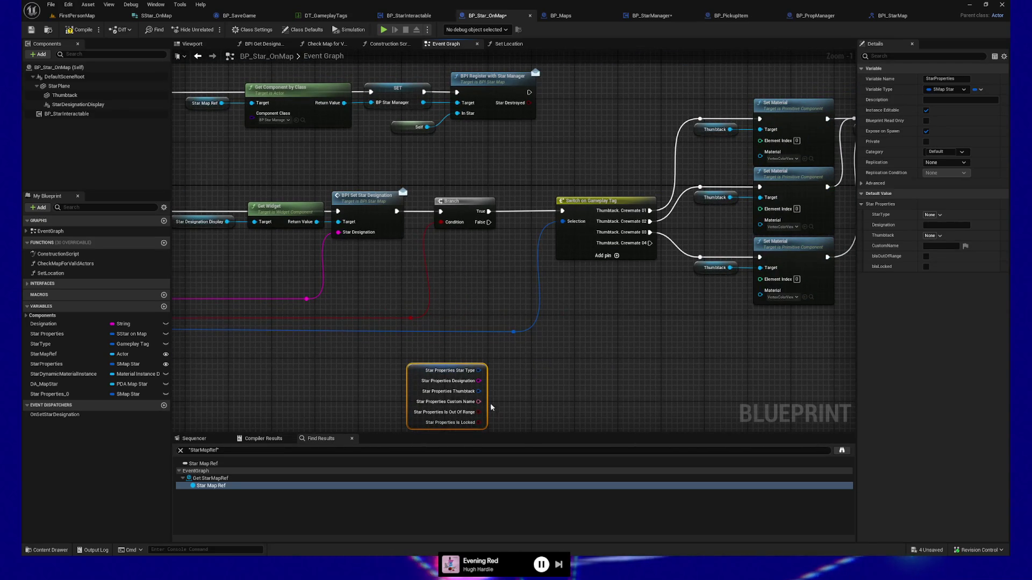
Wire the copy's Thumbtack pin into the Switch's Selection, replacing the old long wire.
mouse_move(479, 391)
left_mouse_down()
mouse_move(506, 385)
mouse_move(538, 265)
mouse_move(563, 221)
left_mouse_up()
left_click(514, 332, "alt")
mouse_move(413, 382)
left_mouse_down()
mouse_move(452, 261)
mouse_move(462, 258)
left_mouse_up()
left_click_drag(551, 339, 444, 361)
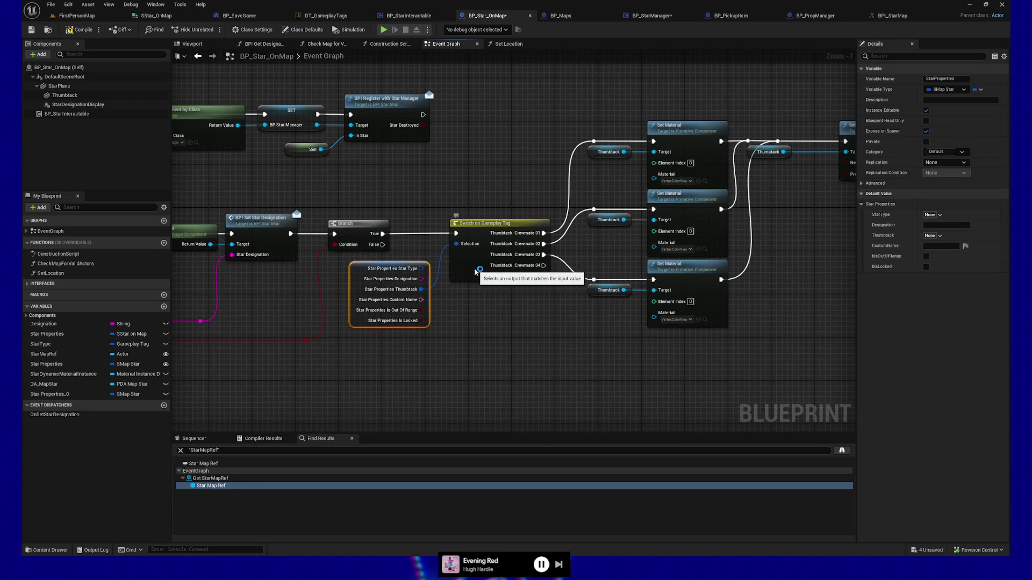
left_click(512, 282)
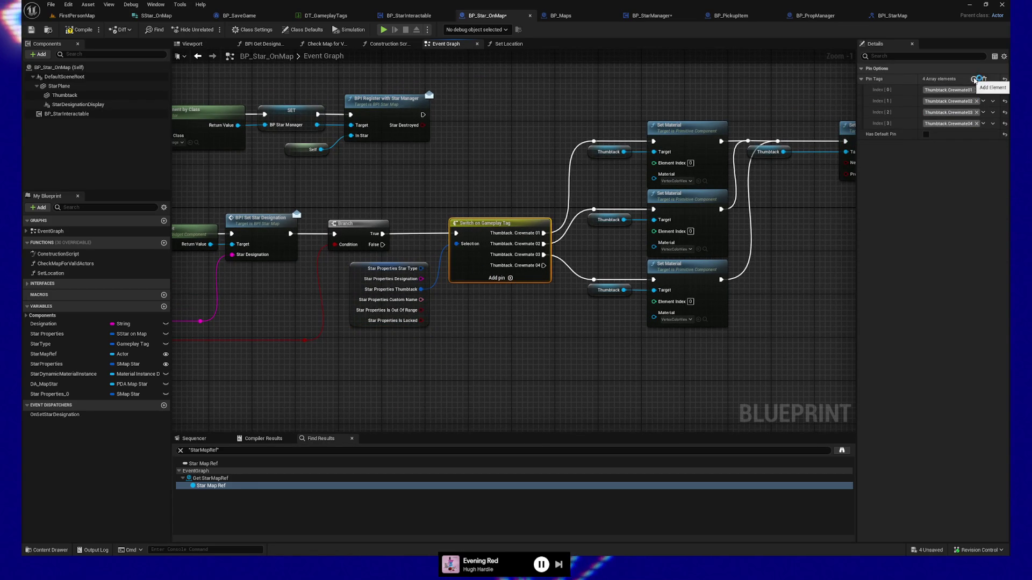
Add a fifth Pin Tags case set to Thumbtack.None on the Switch.
left_click(973, 79)
left_click(962, 135)
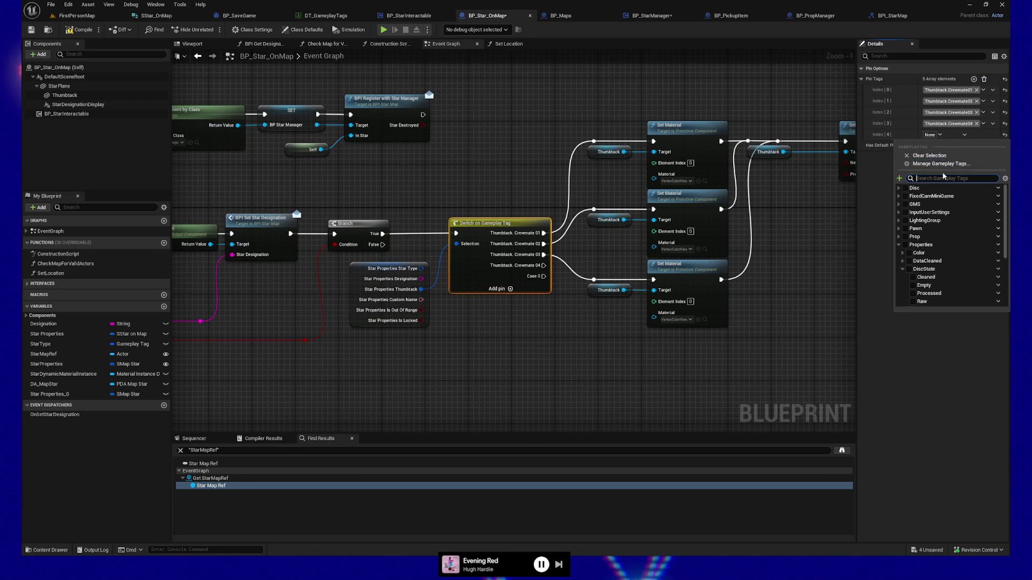
type("none")
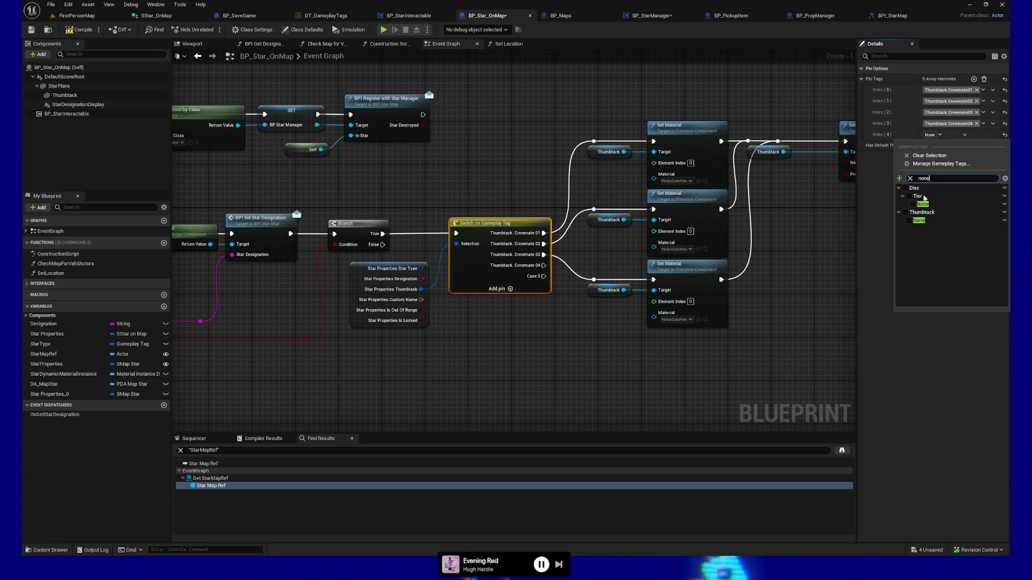
left_click(919, 220)
Pan over the Branch and Set Material nodes and select BPI Register with Star Manager.
mouse_move(553, 341)
left_mouse_down()
mouse_move(549, 355)
mouse_move(500, 358)
mouse_move(408, 343)
mouse_move(418, 321)
left_mouse_up()
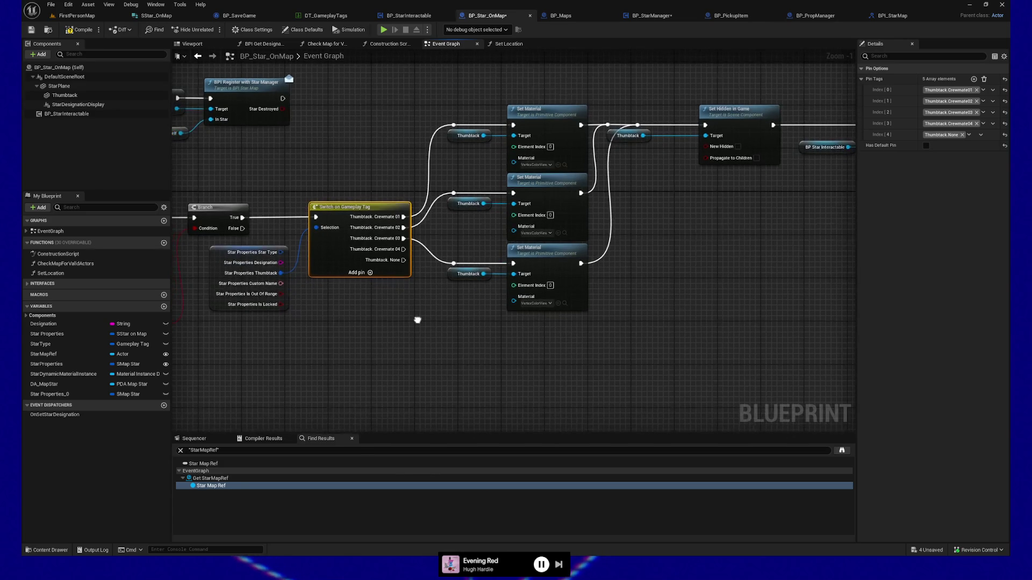
left_click_drag(329, 317, 394, 322)
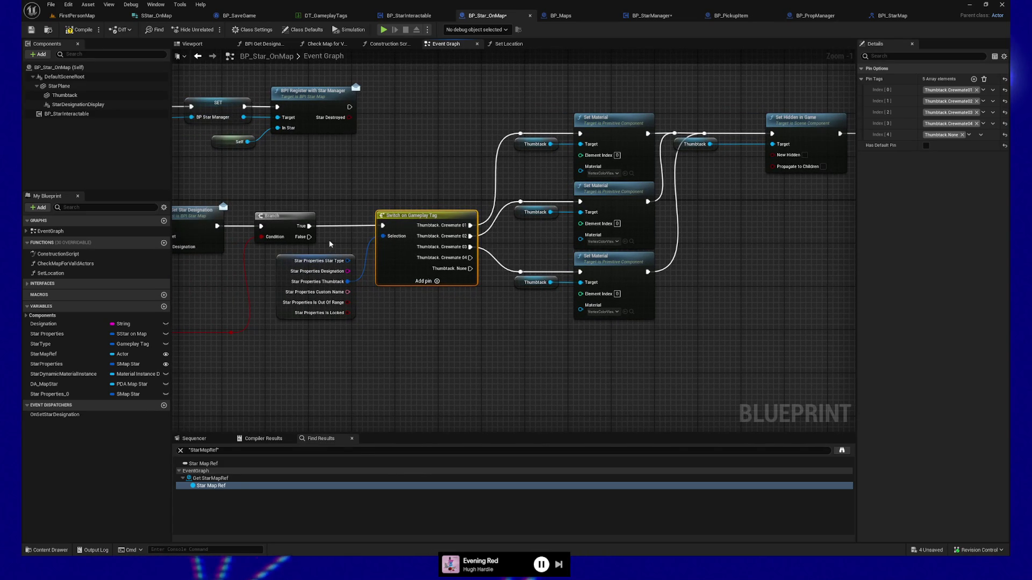
mouse_move(355, 241)
left_mouse_down()
mouse_move(432, 228)
mouse_move(615, 247)
left_mouse_up()
mouse_move(598, 192)
left_mouse_down()
mouse_move(564, 180)
mouse_move(547, 142)
mouse_move(554, 236)
left_mouse_up()
left_click_drag(492, 114, 525, 125)
left_click(525, 125)
left_click_drag(440, 202, 566, 218)
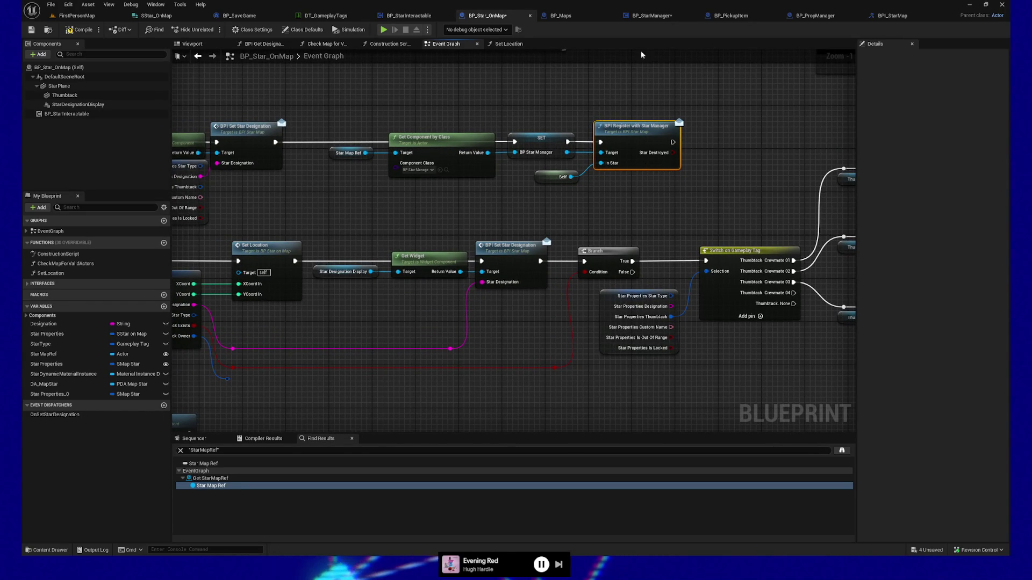
left_click(650, 15)
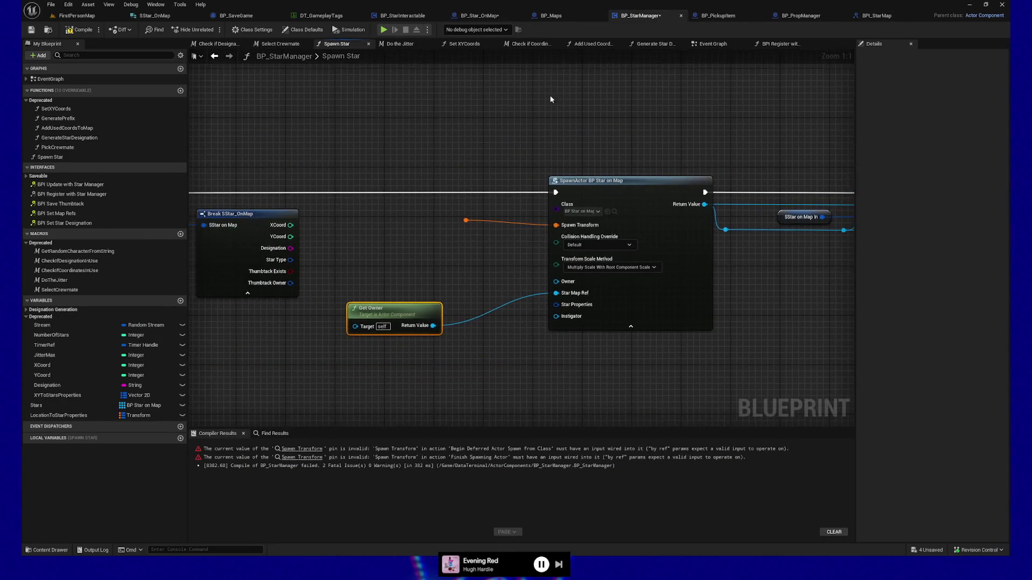
left_click(785, 44)
left_click_drag(344, 161, 548, 260)
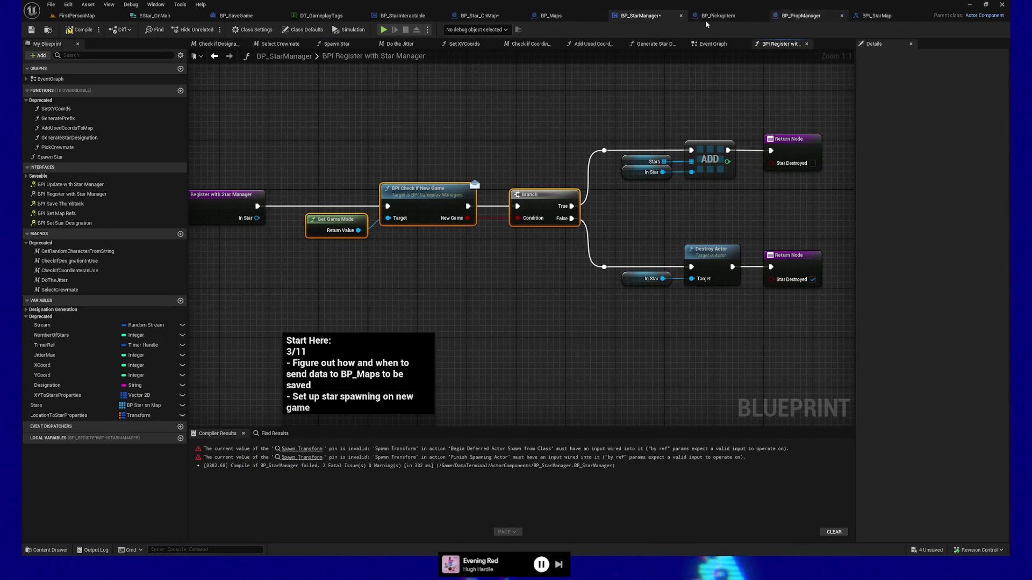
left_click(479, 16)
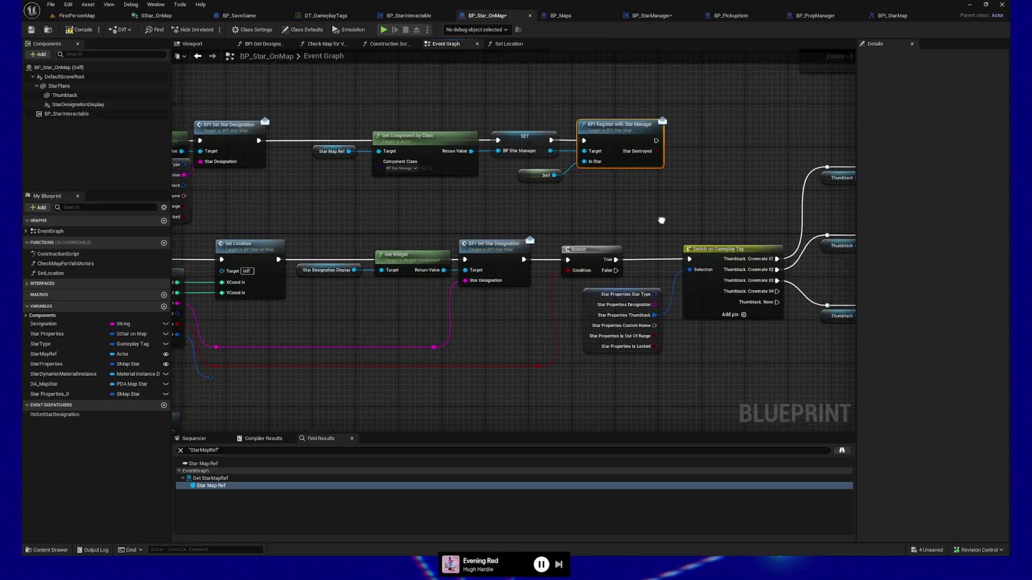
left_click_drag(531, 147, 533, 151)
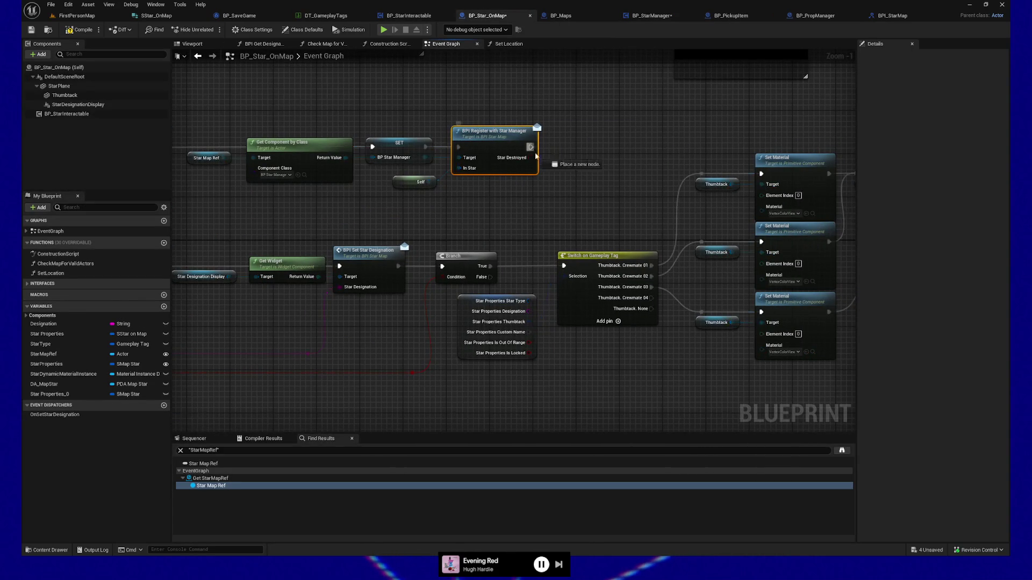
left_click_drag(565, 267, 565, 267)
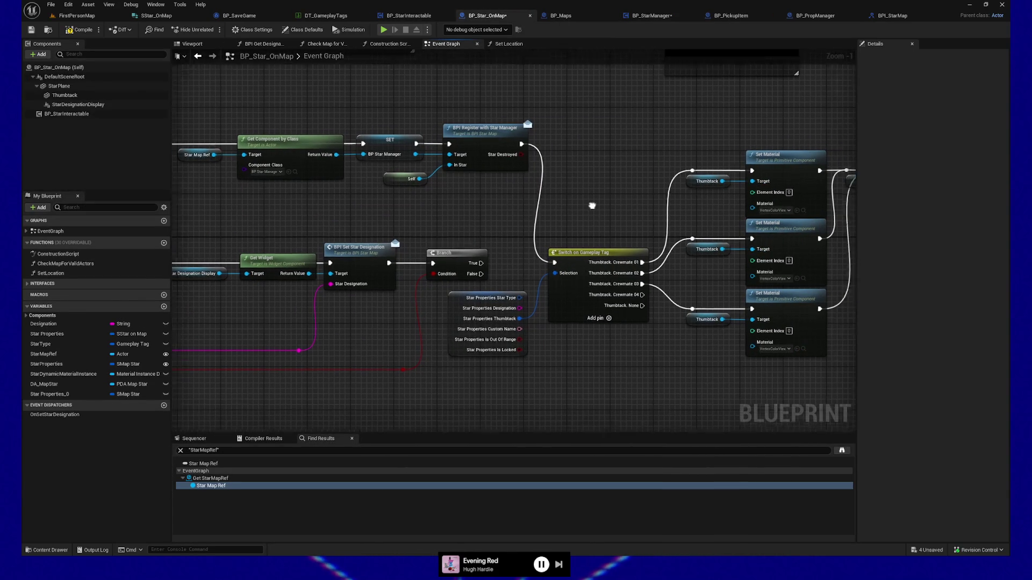
left_click_drag(526, 351, 428, 351)
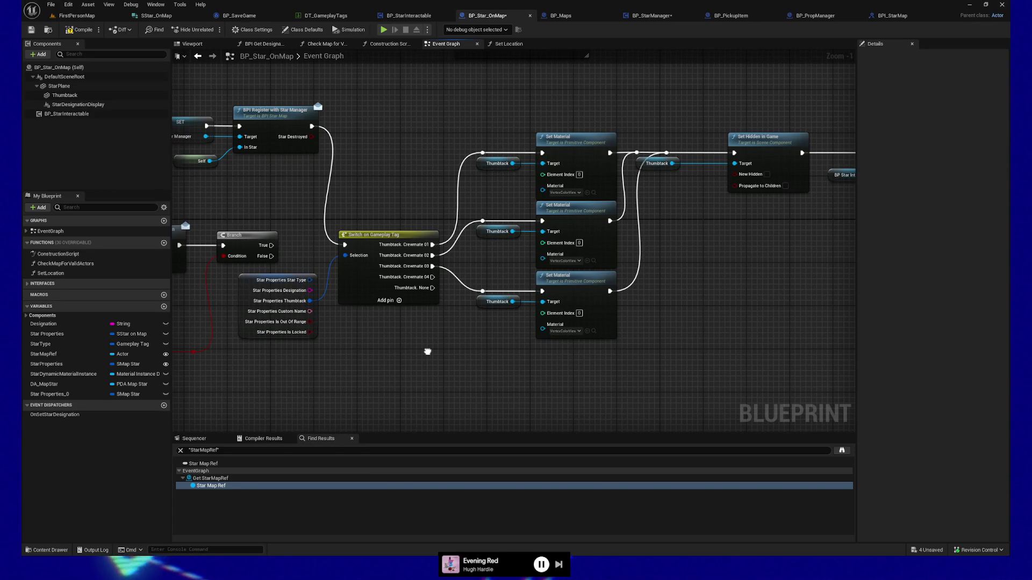
left_click_drag(428, 352, 424, 340)
left_click_drag(419, 328, 384, 334)
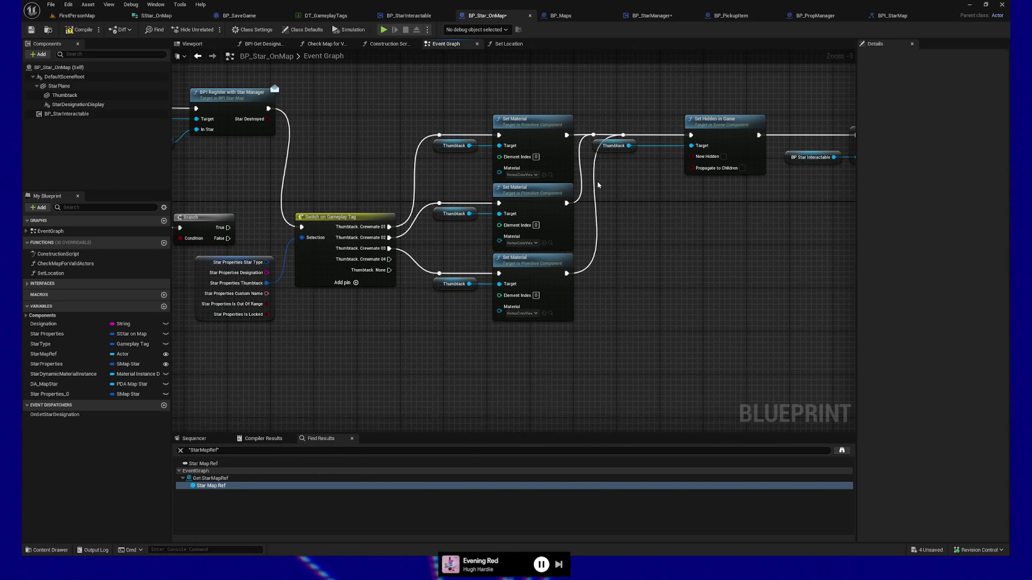
left_click(622, 145)
left_click_drag(605, 151, 643, 157)
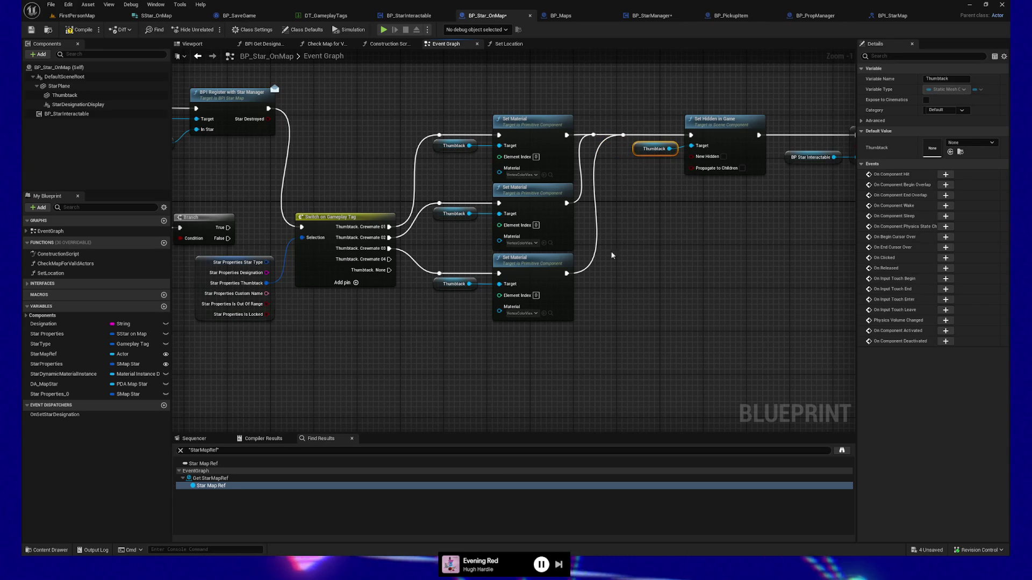
left_click_drag(384, 340, 363, 350)
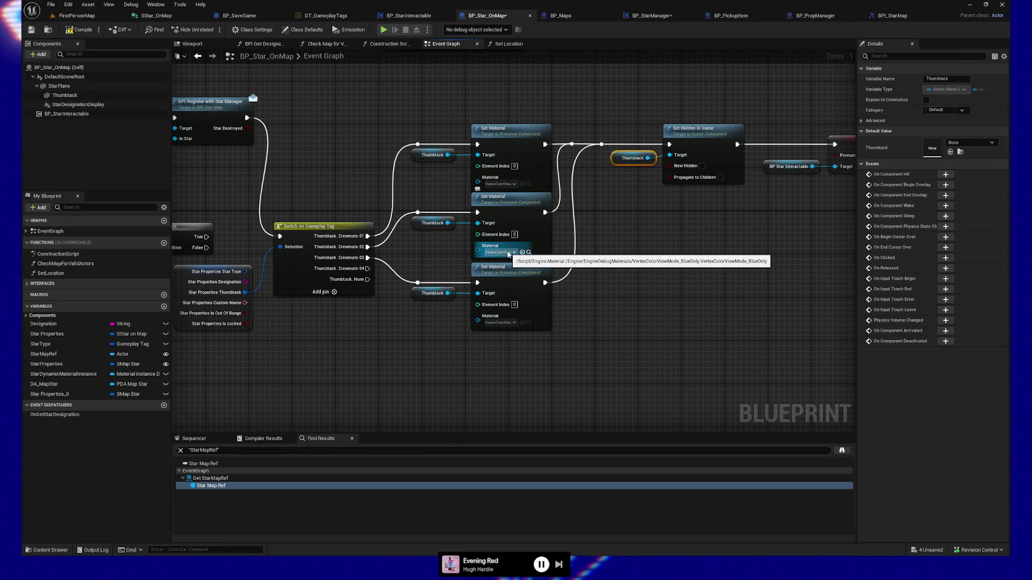
left_click_drag(391, 317, 438, 334)
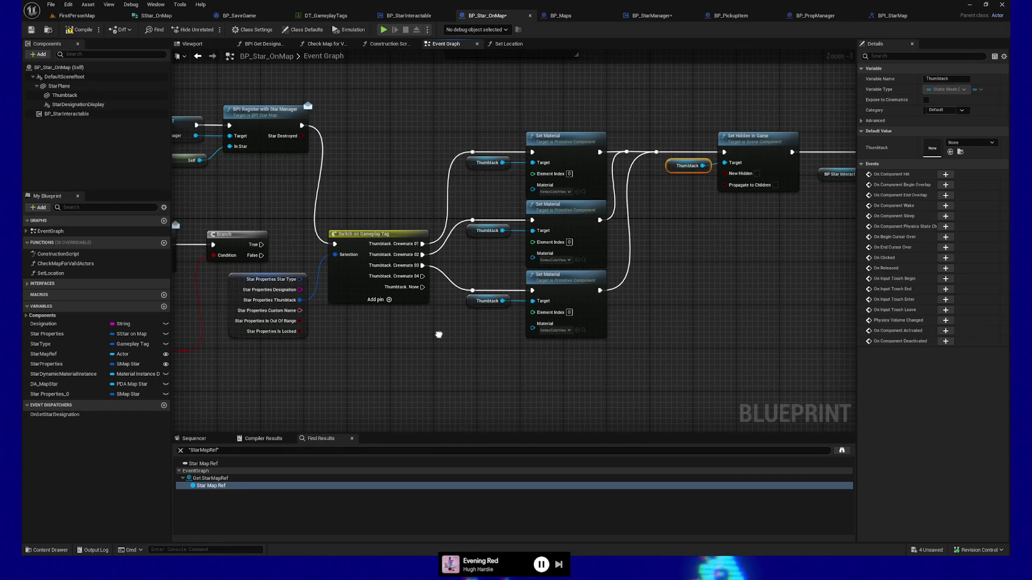
left_click_drag(439, 335, 442, 334)
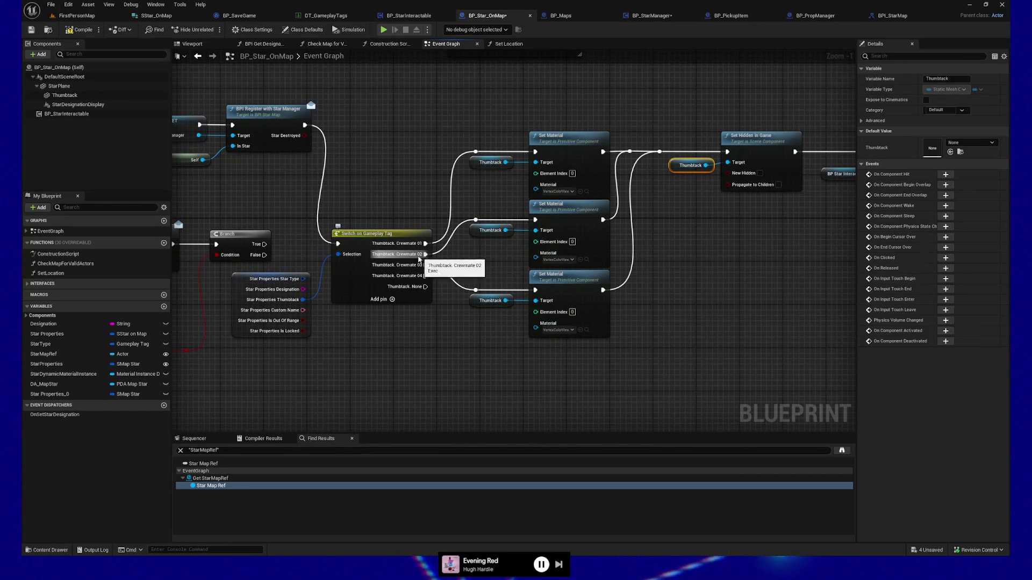
mouse_move(486, 262)
left_mouse_down()
mouse_move(452, 252)
mouse_move(447, 266)
left_mouse_up()
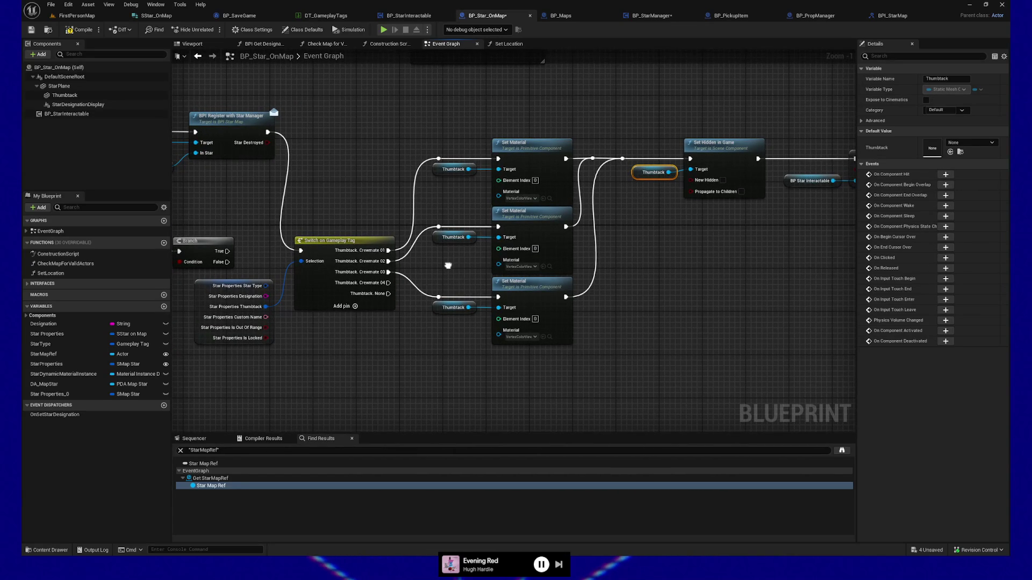
mouse_move(434, 292)
left_mouse_down()
mouse_move(588, 380)
mouse_move(581, 364)
left_mouse_up()
key("Delete")
mouse_move(500, 324)
left_mouse_down()
mouse_move(295, 339)
mouse_move(487, 342)
left_mouse_up()
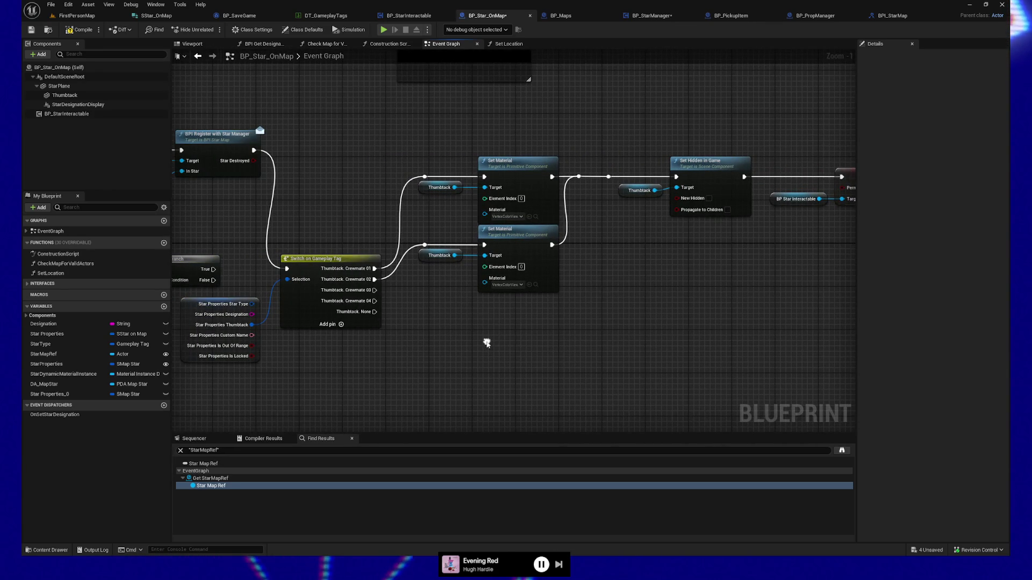
key("ctrl+z")
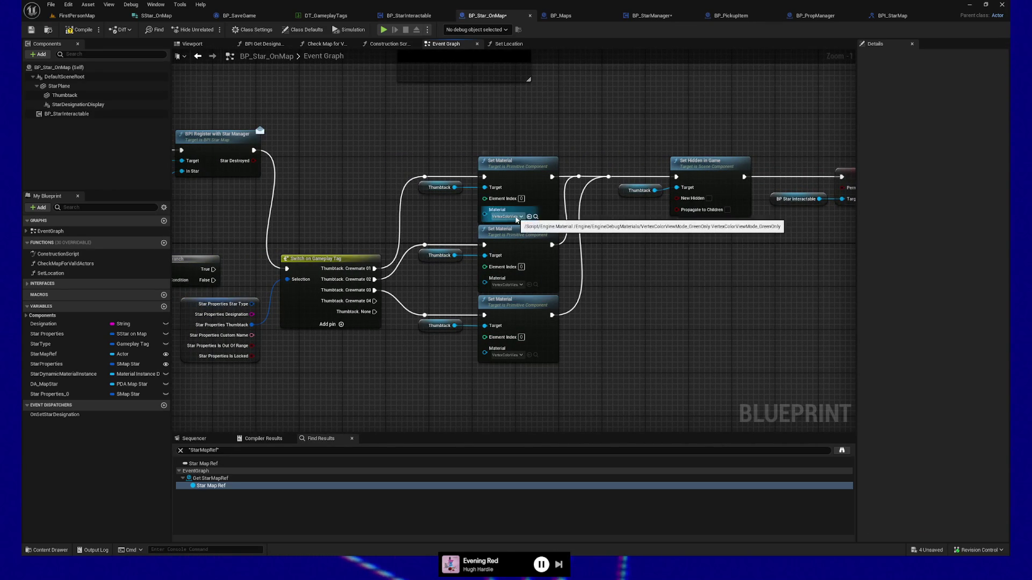
left_click_drag(362, 276, 491, 269)
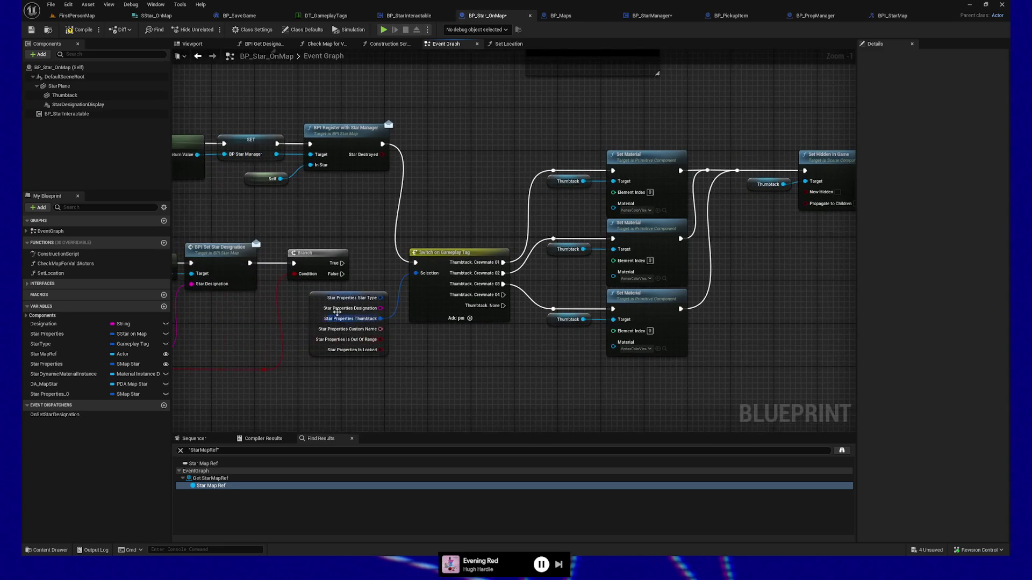
left_click(323, 321)
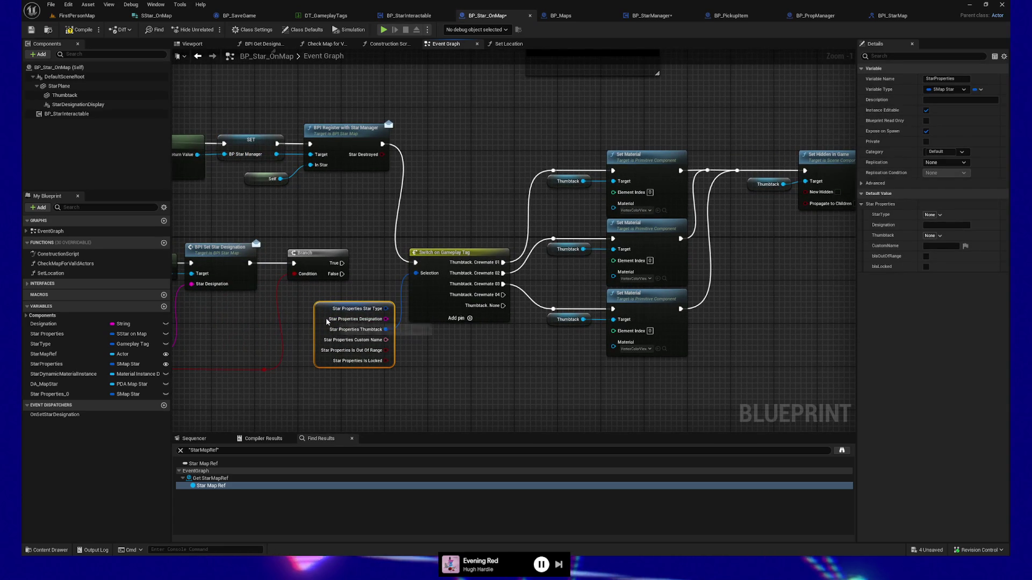
left_click_drag(440, 370, 476, 368)
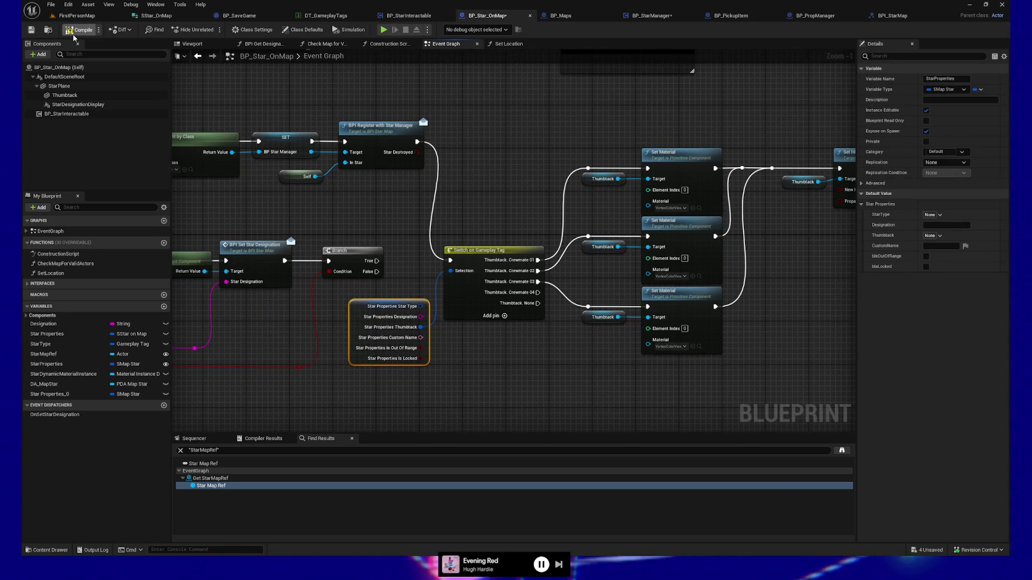
Save BP_Star_OnMap and bring the Set Location and Get Widget nodes into view.
left_click(31, 30)
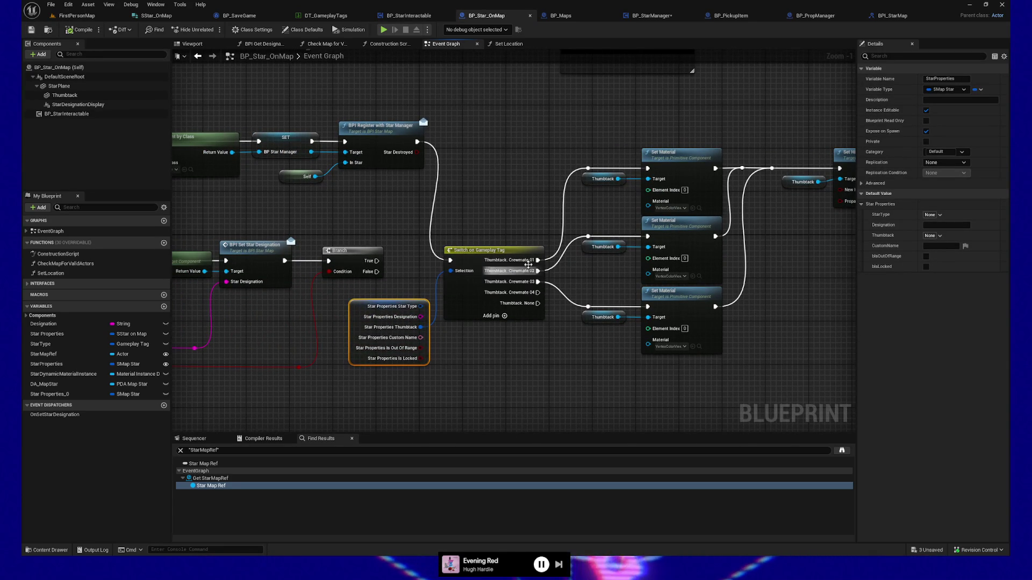
left_click_drag(611, 267, 678, 254)
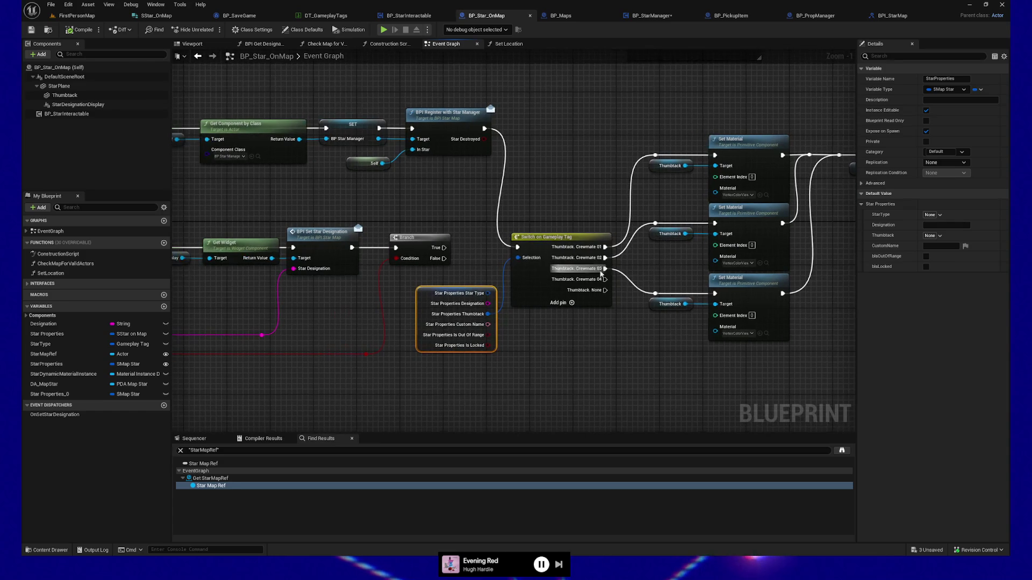
mouse_move(205, 379)
left_mouse_down()
mouse_move(489, 359)
mouse_move(513, 318)
mouse_move(505, 307)
left_mouse_up()
scroll(545, 370, "down", 3)
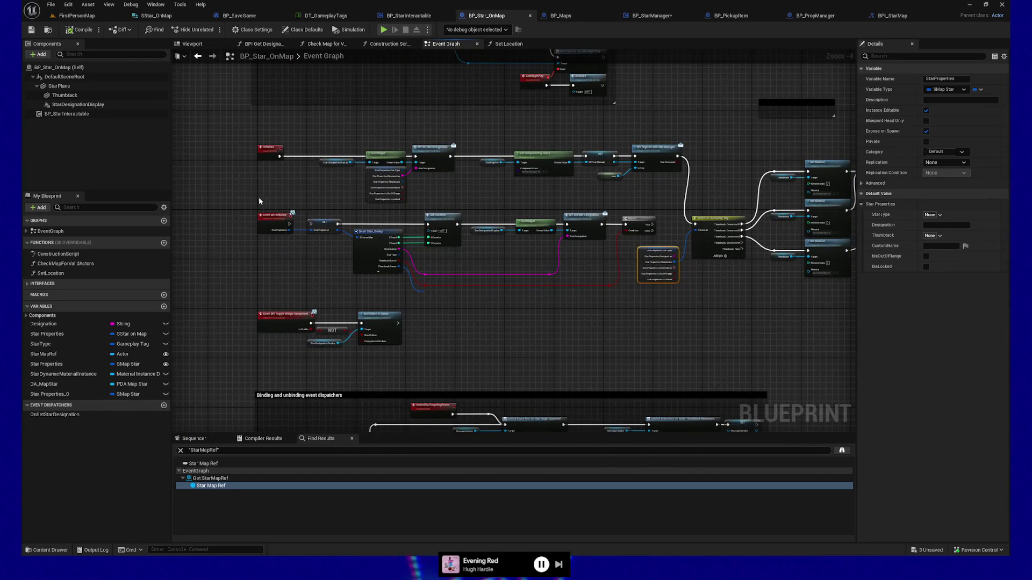
Wrap the node row after the Initialize event in a yellow comment.
left_click_drag(364, 258, 637, 295)
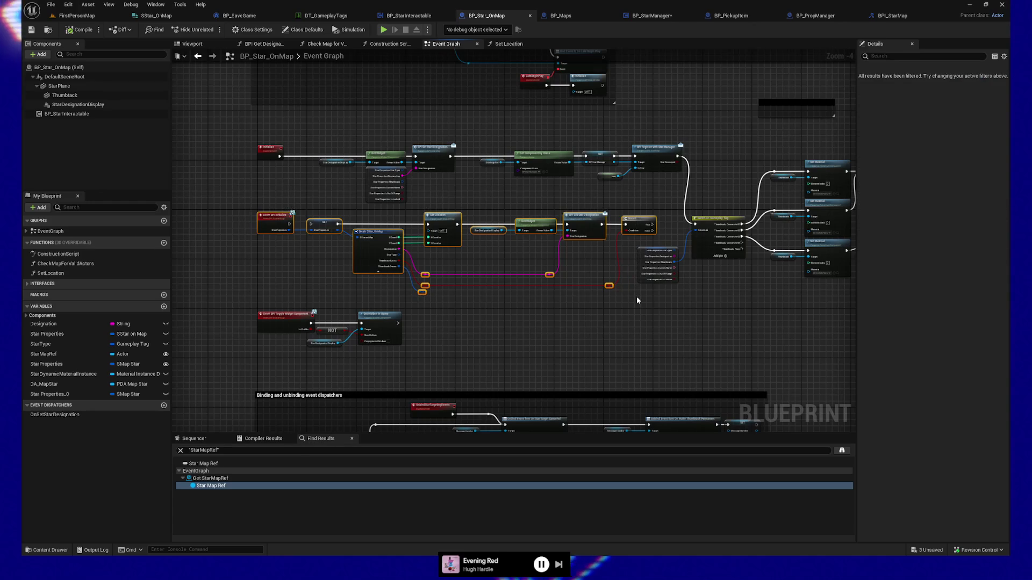
key("c")
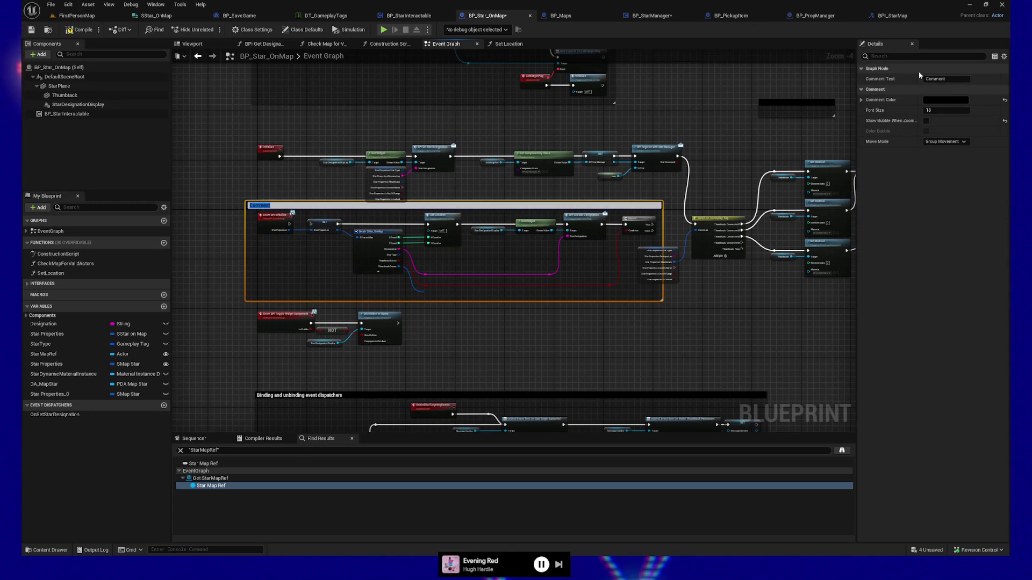
left_click(706, 365)
left_click(490, 205)
left_click(935, 100)
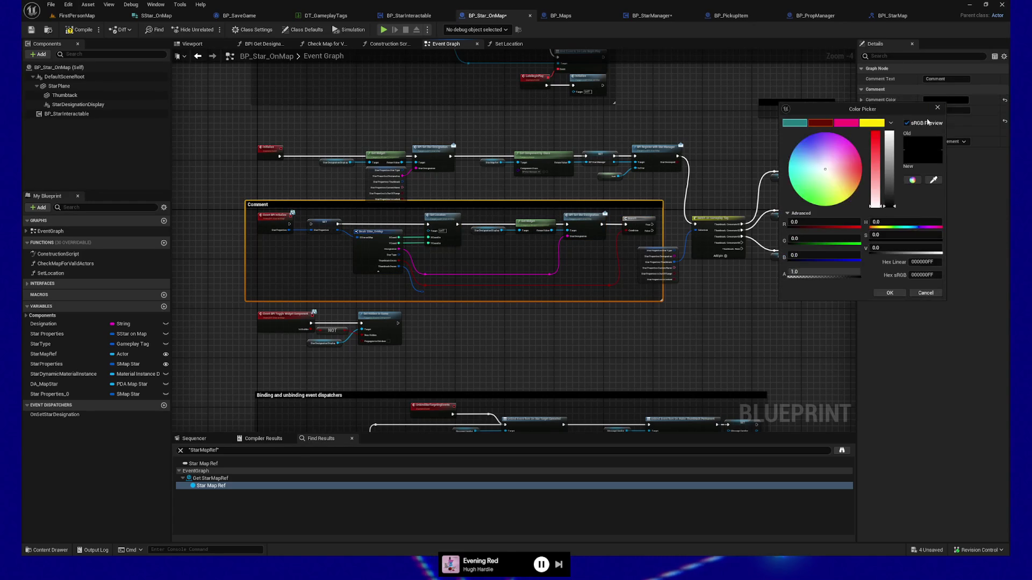
left_click(861, 123)
left_click(579, 339)
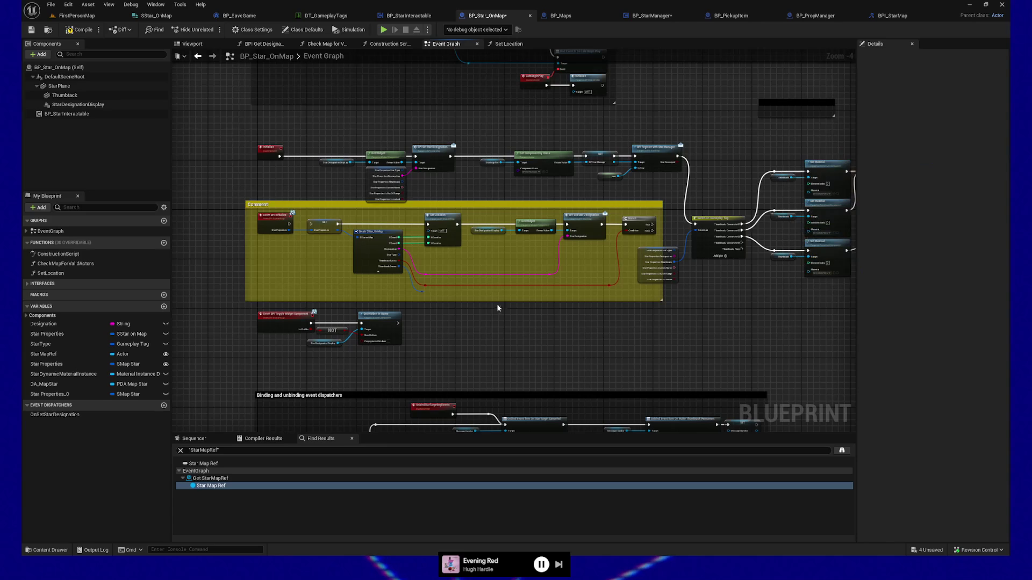
Delete the empty black comment box near the Set Material nodes.
mouse_move(717, 346)
left_mouse_down()
mouse_move(456, 344)
mouse_move(425, 332)
mouse_move(473, 419)
left_mouse_up()
left_click(583, 183)
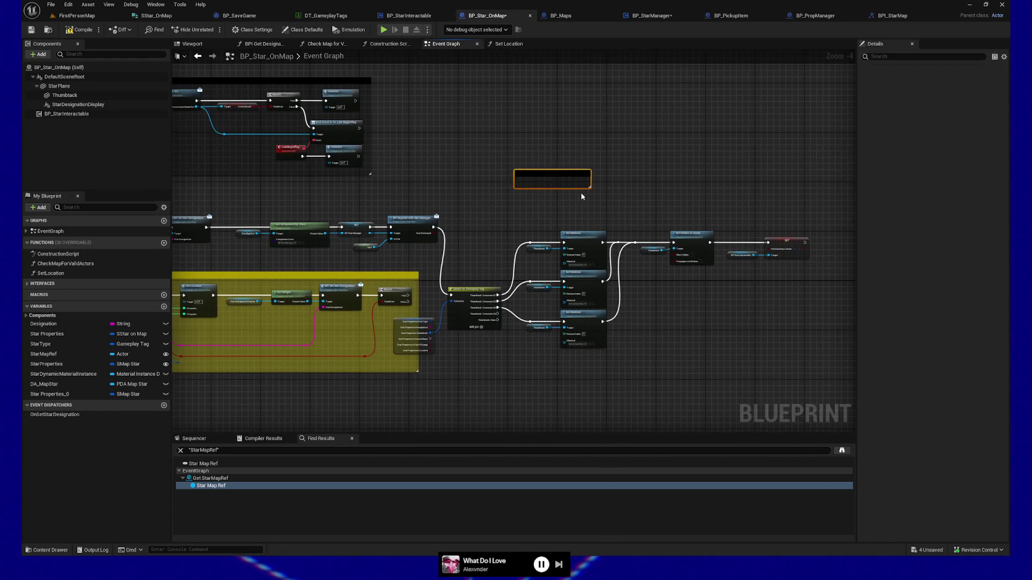
key("Delete")
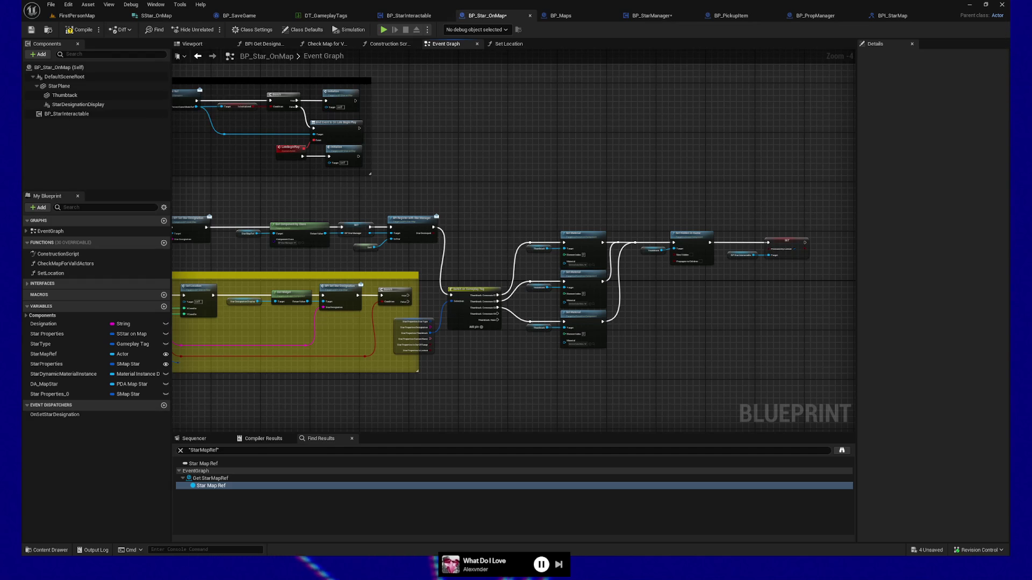
Review the yellow comment's nodes and compile the blueprint.
left_click_drag(519, 213, 603, 83)
mouse_move(463, 292)
left_mouse_down()
mouse_move(516, 376)
mouse_move(608, 385)
mouse_move(538, 376)
mouse_move(553, 389)
mouse_move(527, 390)
mouse_move(260, 357)
mouse_move(617, 369)
left_mouse_up()
scroll(608, 385, "up", 3)
mouse_move(370, 244)
left_mouse_down()
mouse_move(201, 239)
mouse_move(784, 201)
left_mouse_up()
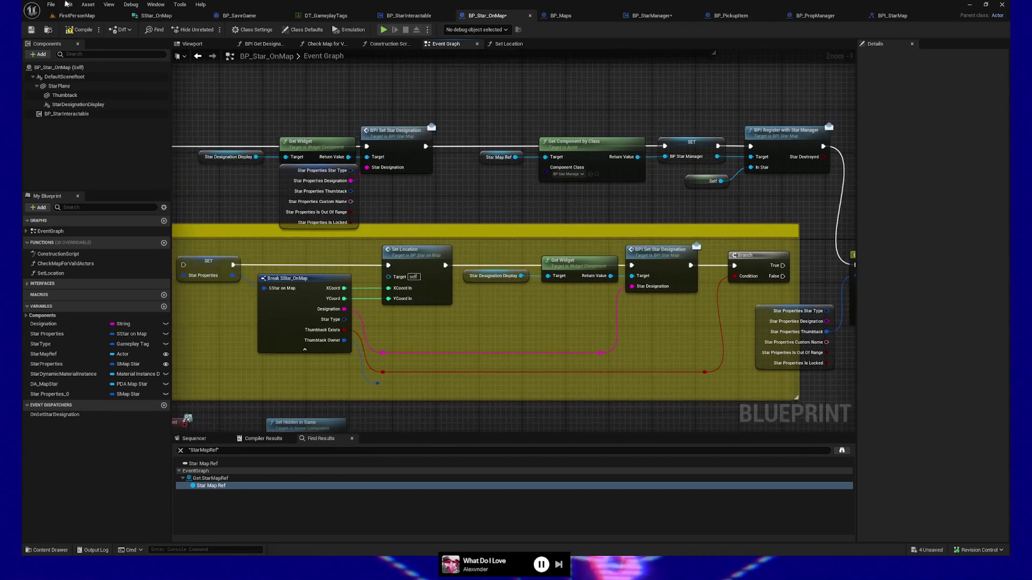
left_click(70, 31)
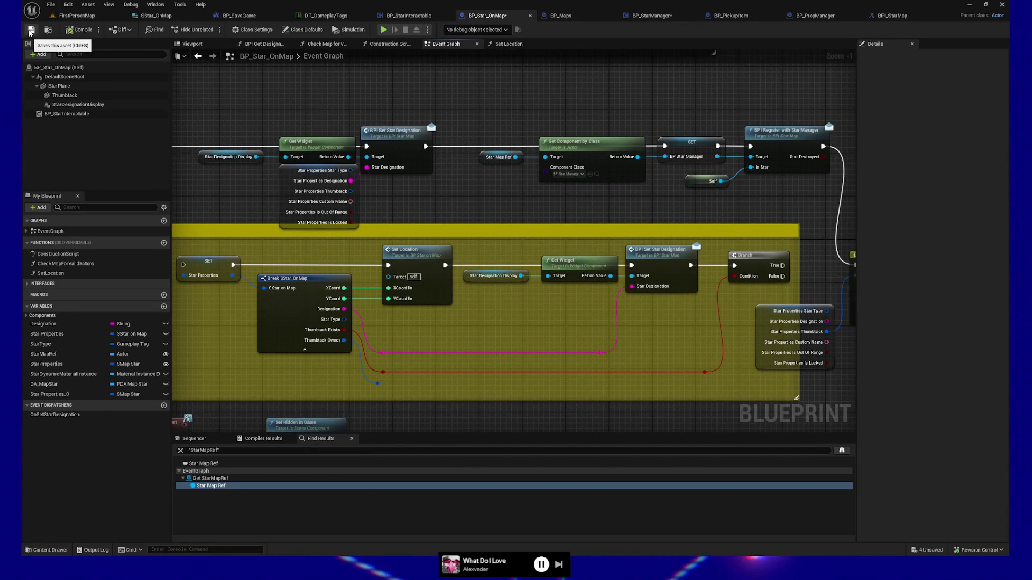
left_click_drag(794, 113, 474, 115)
left_click_drag(681, 113, 444, 110)
left_click_drag(596, 105, 480, 105)
mouse_move(680, 132)
left_mouse_down()
mouse_move(856, 260)
mouse_move(655, 252)
mouse_move(623, 161)
mouse_move(708, 260)
left_mouse_up()
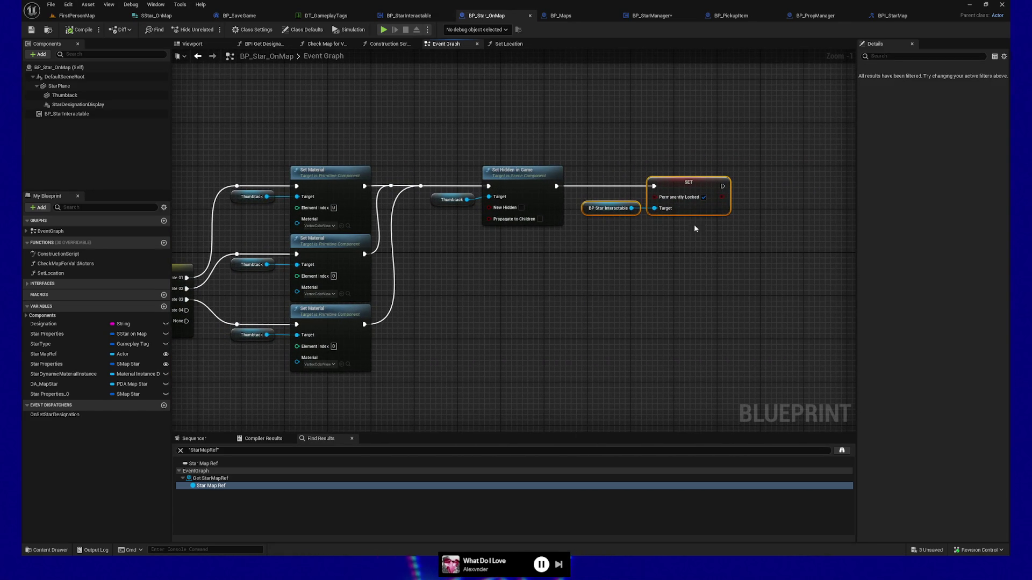
left_click(652, 16)
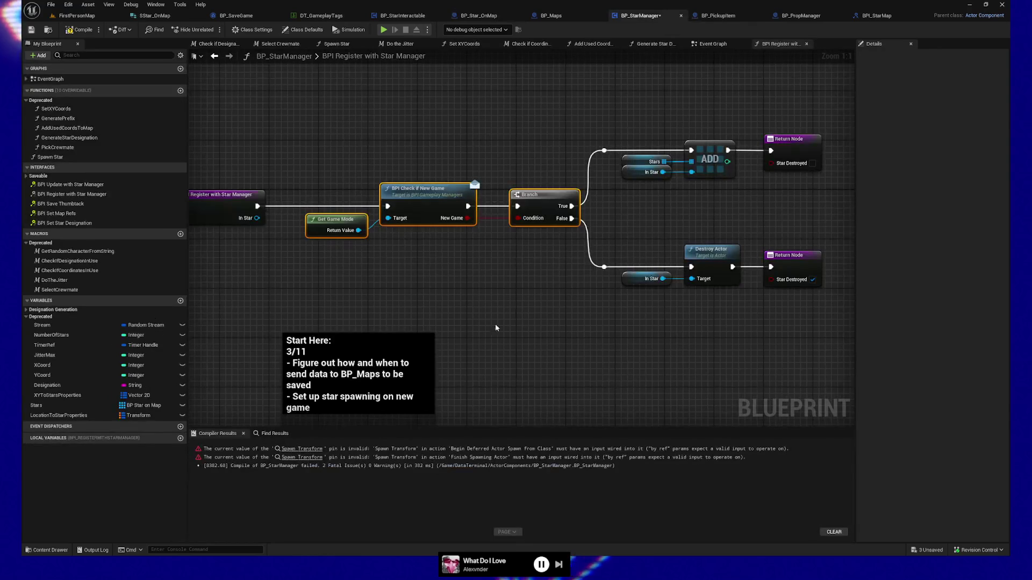
left_click(551, 16)
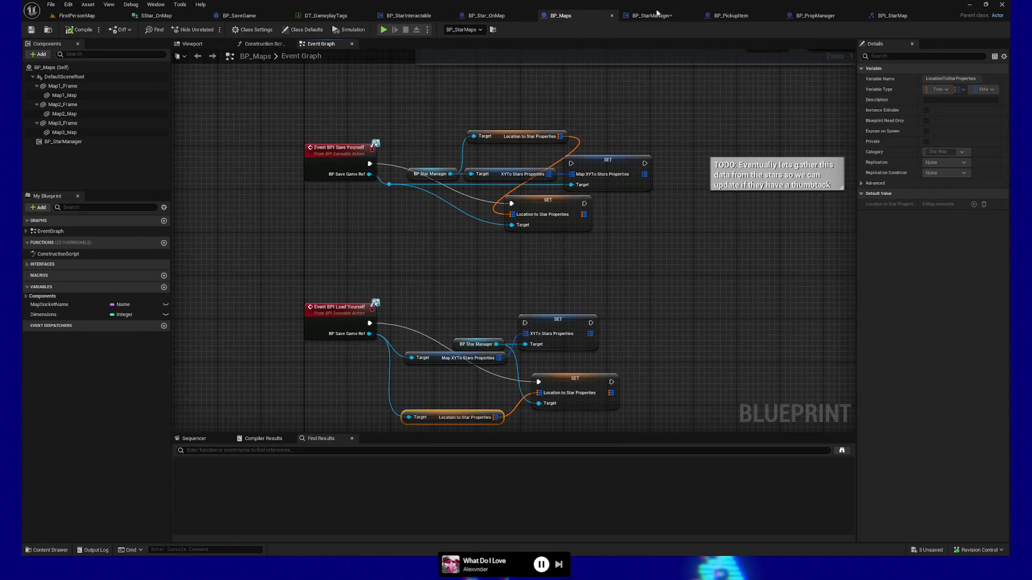
left_click(652, 16)
left_click_drag(725, 200, 701, 205)
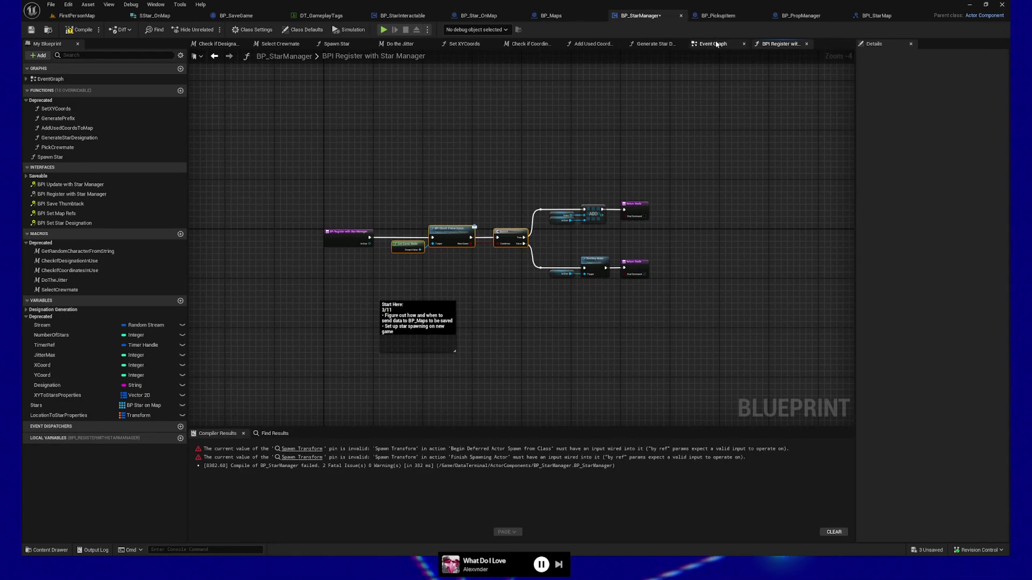
left_click(717, 44)
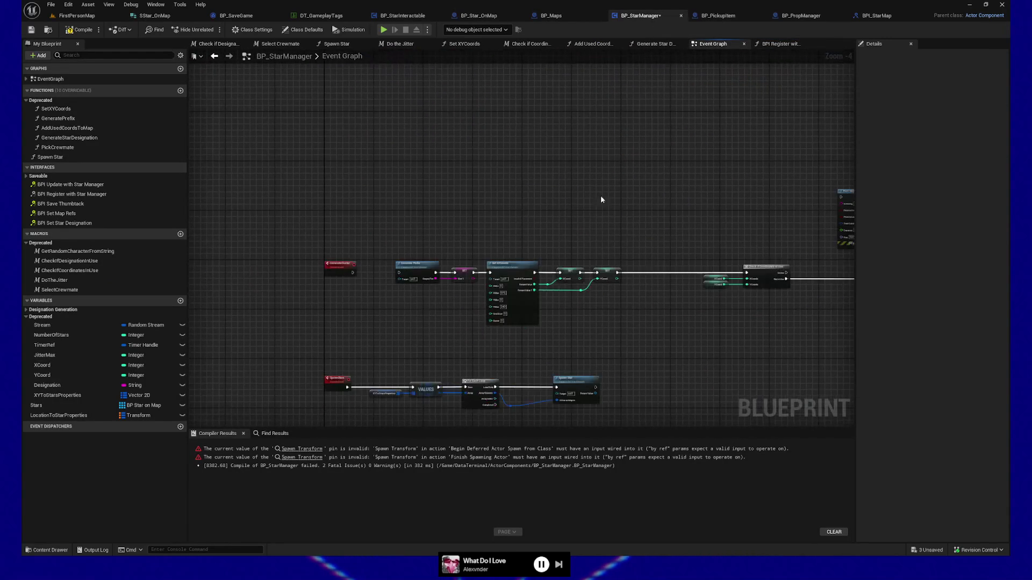
left_click_drag(575, 318, 624, 187)
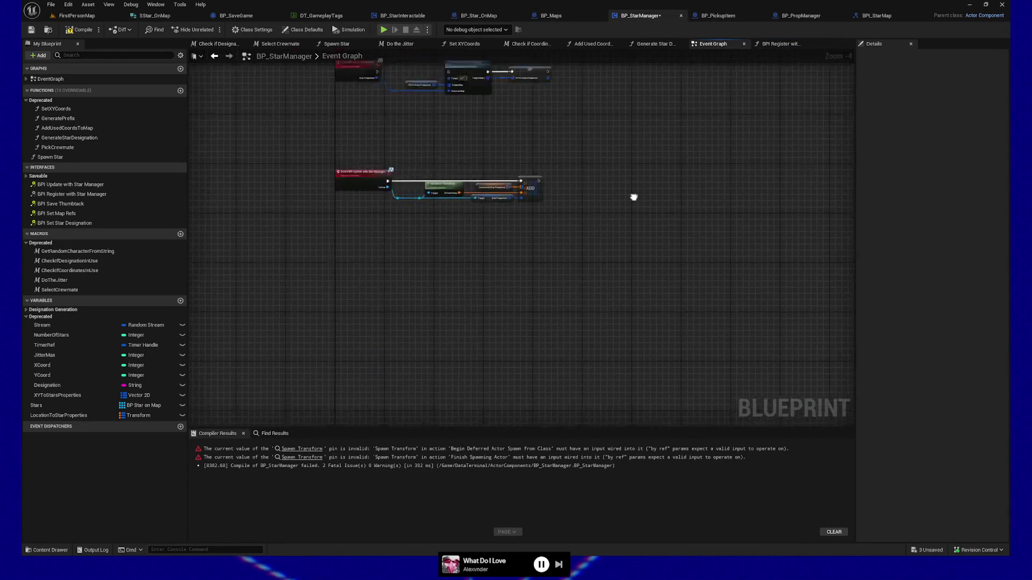
left_click(505, 18)
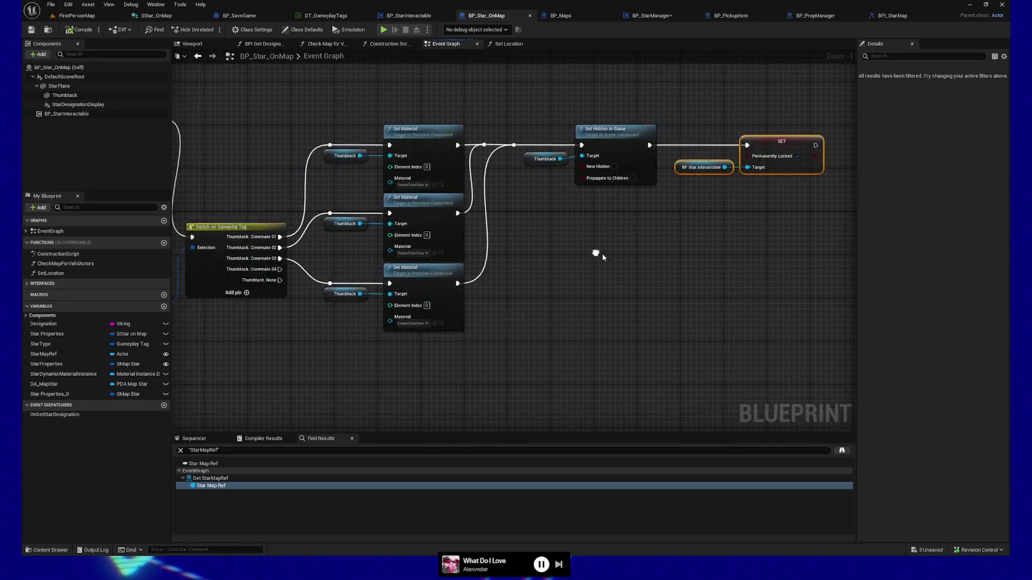
scroll(519, 313, "up", 5)
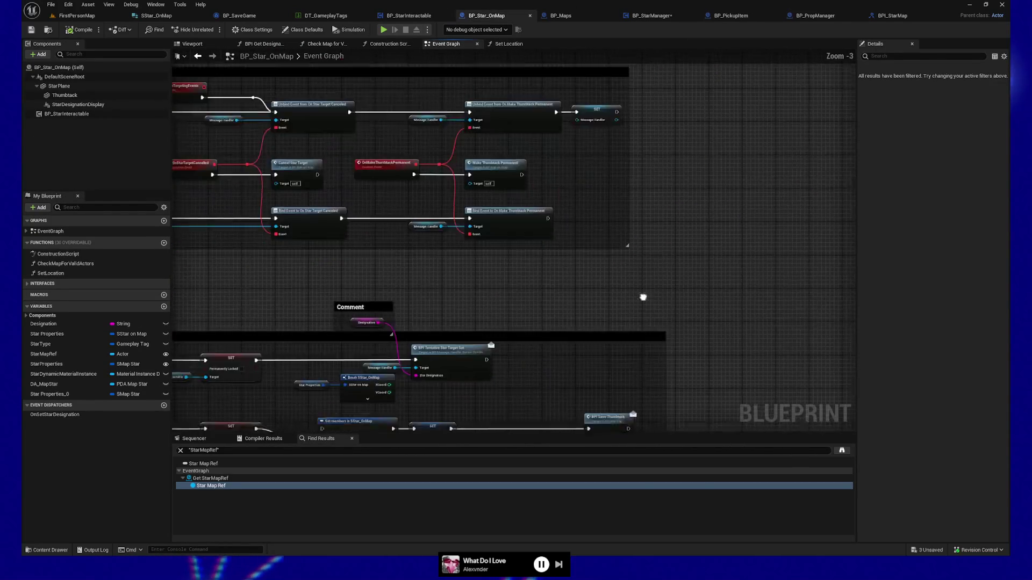
scroll(686, 362, "down", 2)
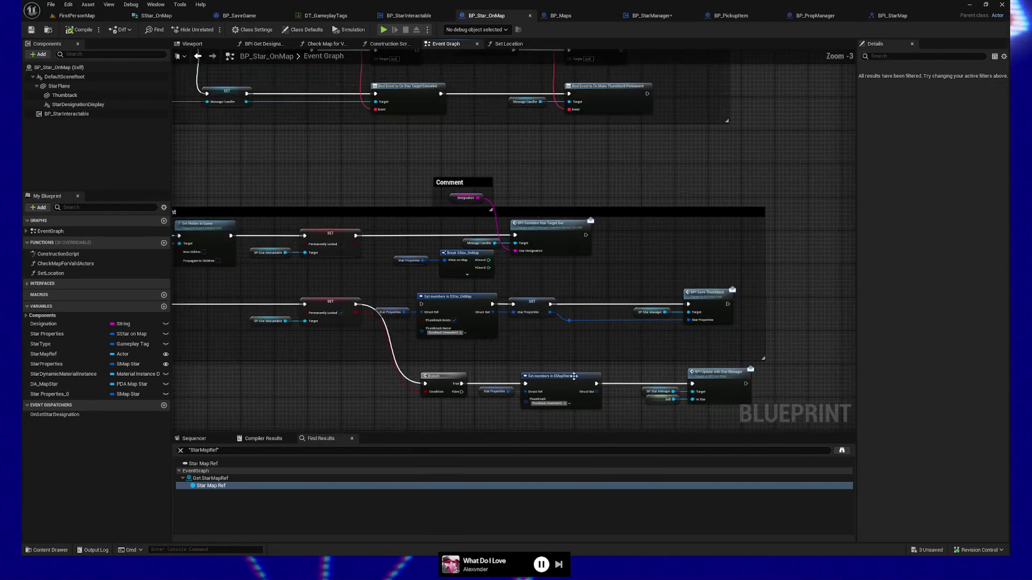
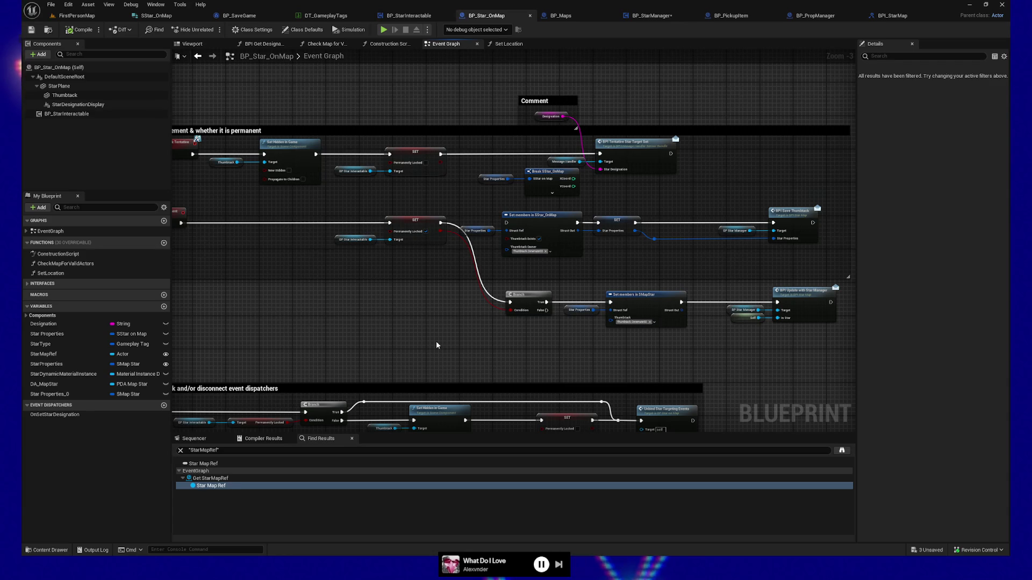
Bring BP_Star_OnMap's thumbtack placement section into view and save the Blueprint.
scroll(429, 353, "up", 1)
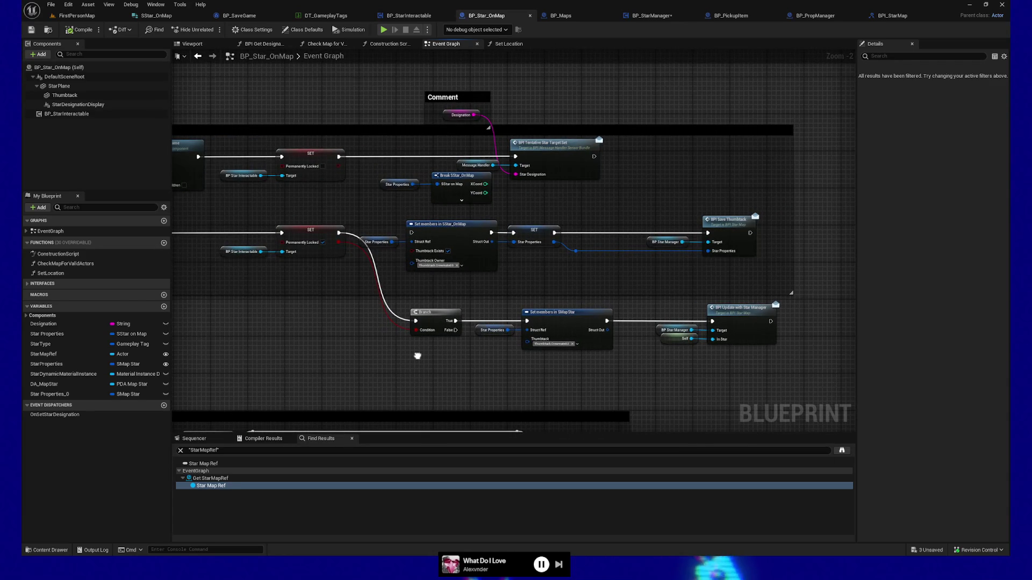
mouse_move(418, 356)
left_mouse_down()
mouse_move(421, 340)
mouse_move(456, 364)
left_mouse_up()
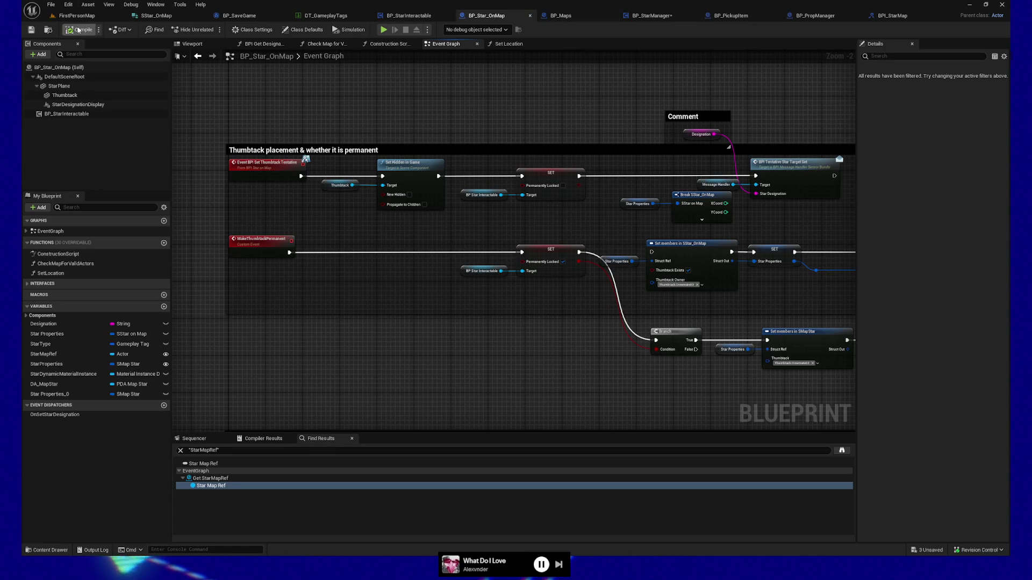
left_click(30, 29)
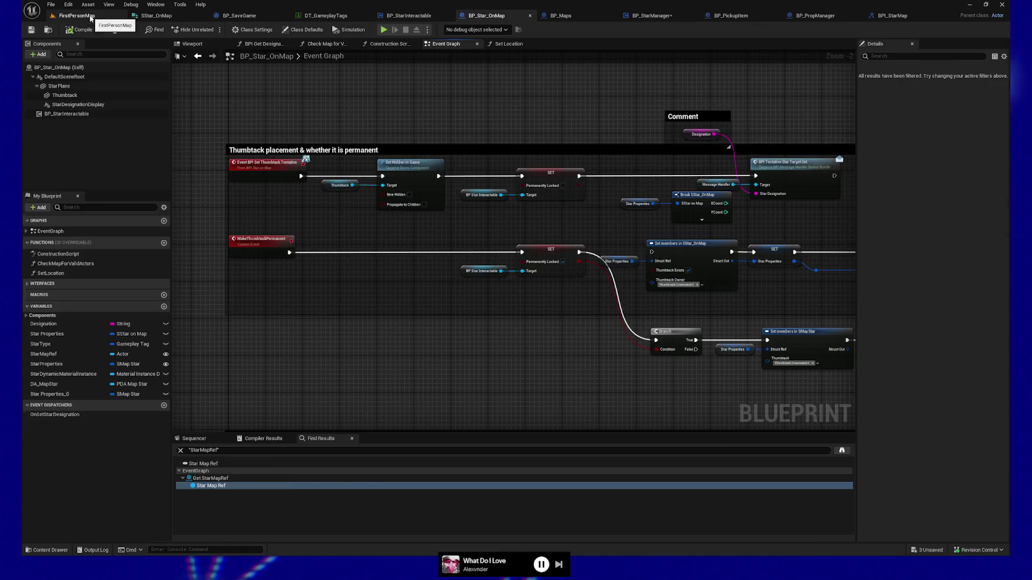
Try Play From Here on a FirstPersonMap floor spot and dismiss the compile-error warning.
left_click(77, 16)
left_click_drag(568, 320, 537, 290)
right_click(677, 364)
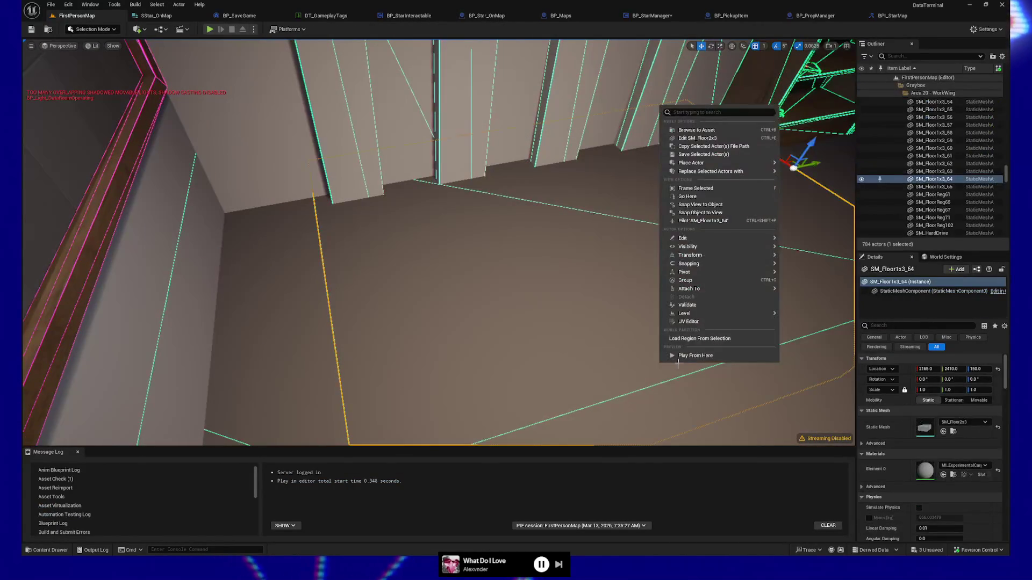
left_click(694, 356)
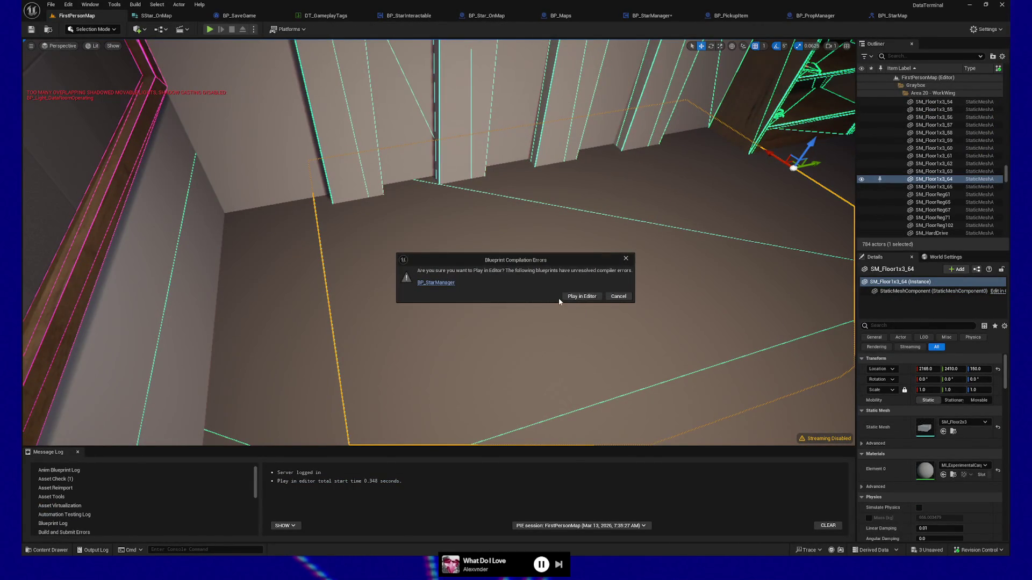
left_click(432, 283)
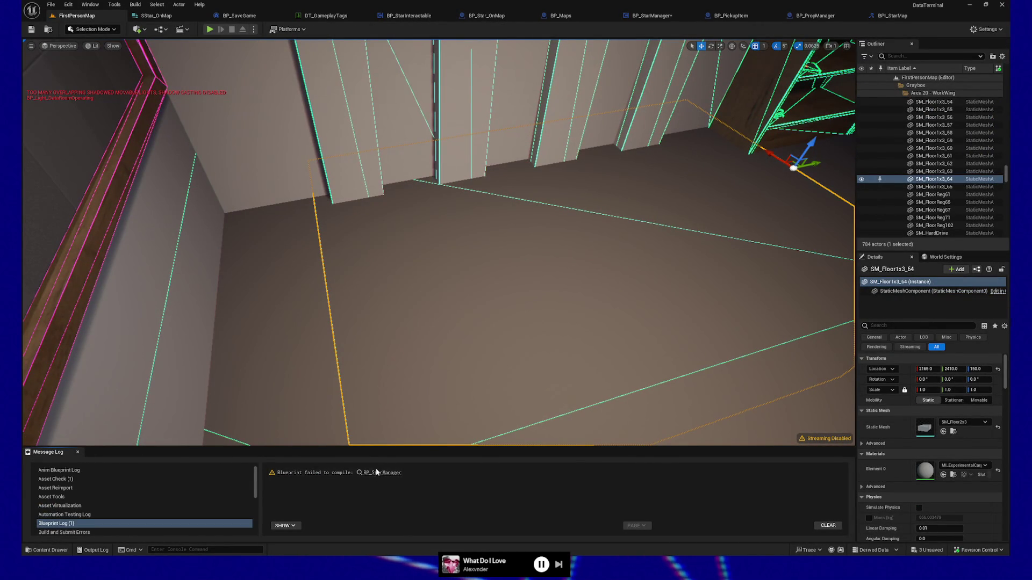
Open BP_StarManager at the Spawn Star compile error, showing the Break SStar_OnMap node.
left_click(376, 472)
left_click(301, 449)
mouse_move(331, 267)
left_mouse_down()
mouse_move(459, 281)
mouse_move(477, 293)
mouse_move(539, 263)
mouse_move(693, 272)
mouse_move(566, 280)
mouse_move(622, 276)
left_mouse_up()
Add a Transform input named Location to the Spawn Star function.
left_click(290, 229)
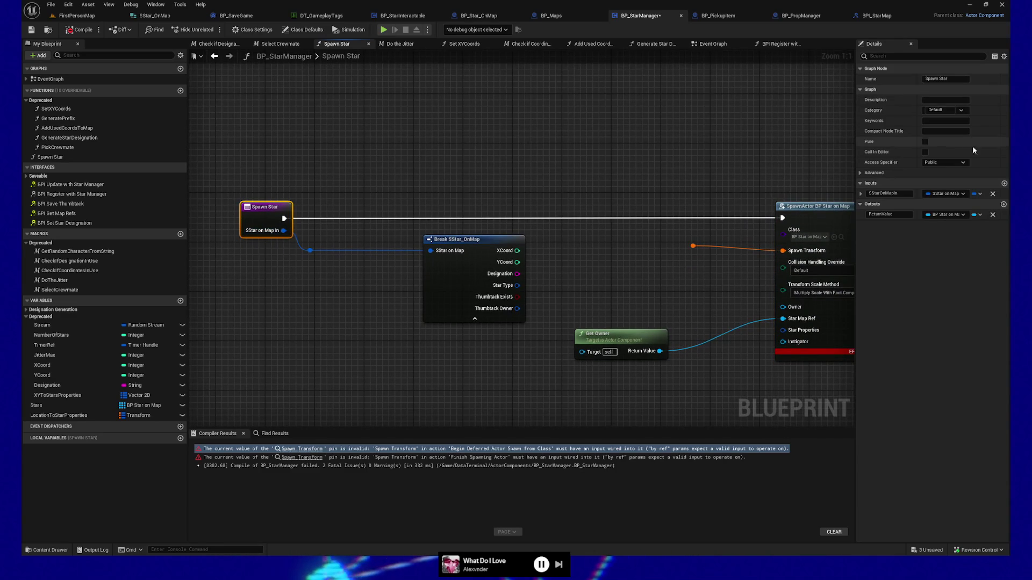
left_click(1004, 183)
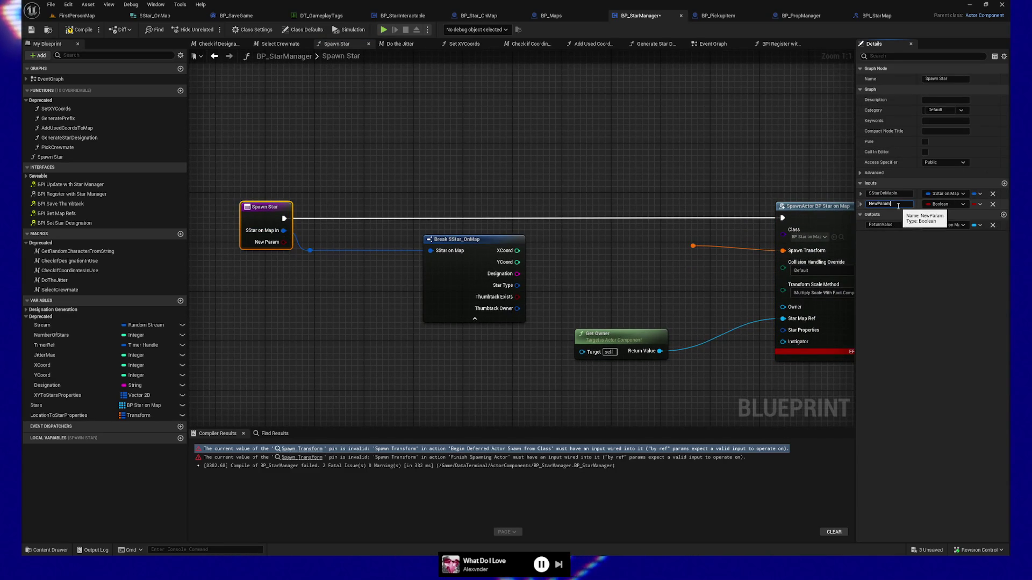
left_click(882, 204)
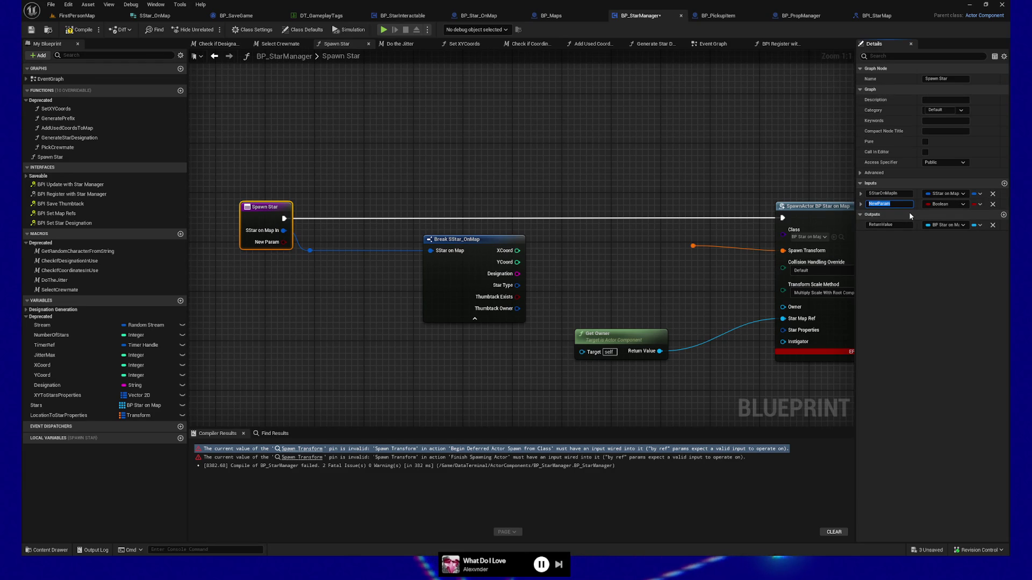
type("Location")
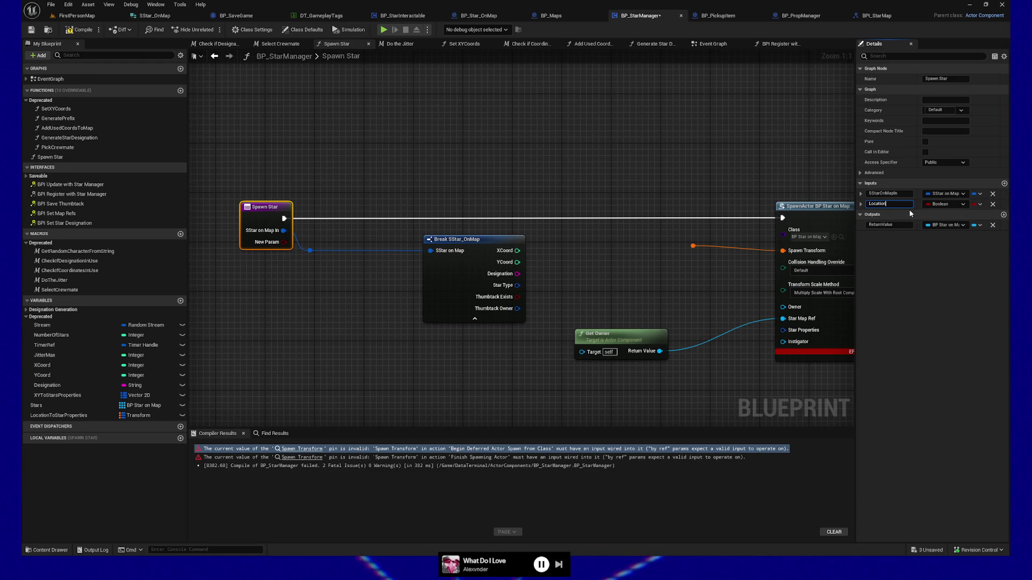
key("Return")
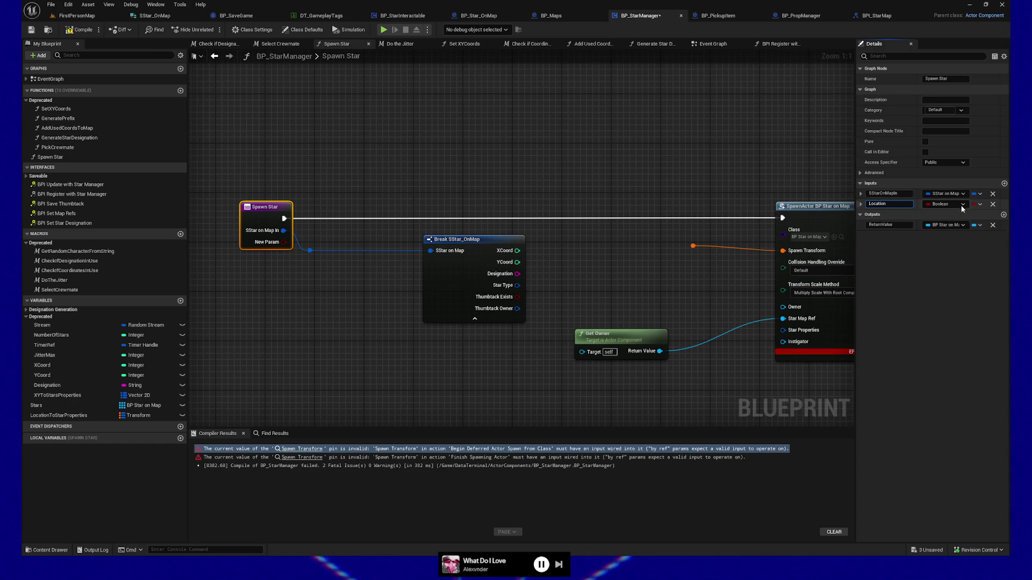
left_click(963, 205)
type("Transform")
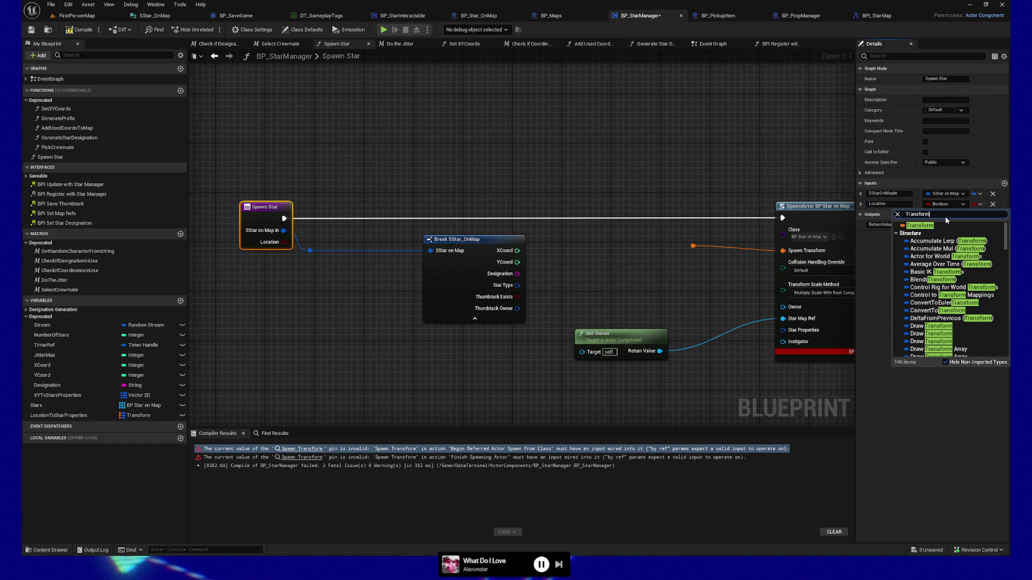
left_click(937, 222)
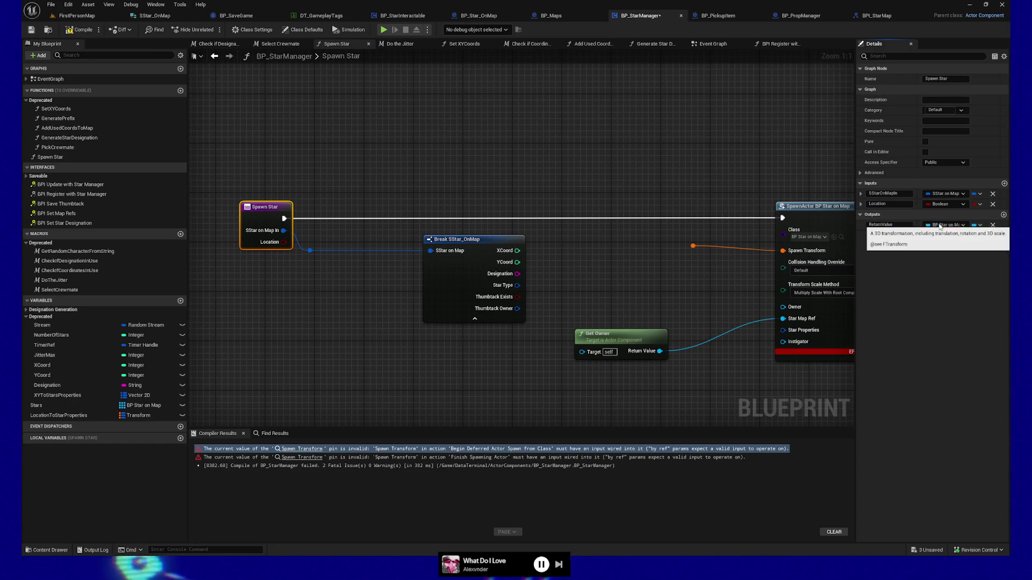
Add a second input, StarProperties, of type SMap Star structure.
left_click(1004, 184)
left_click(902, 215)
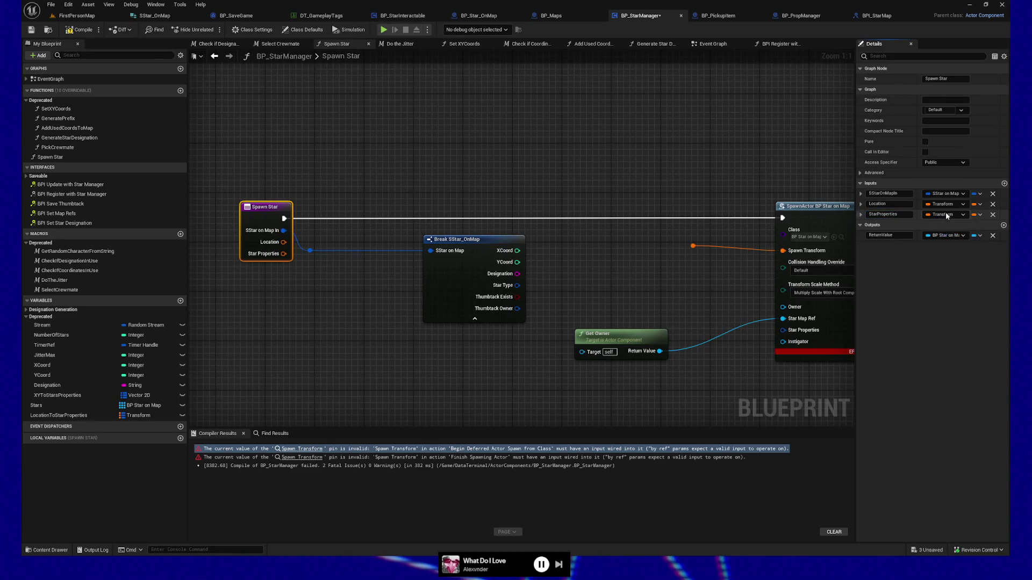
left_click(948, 215)
type("Map")
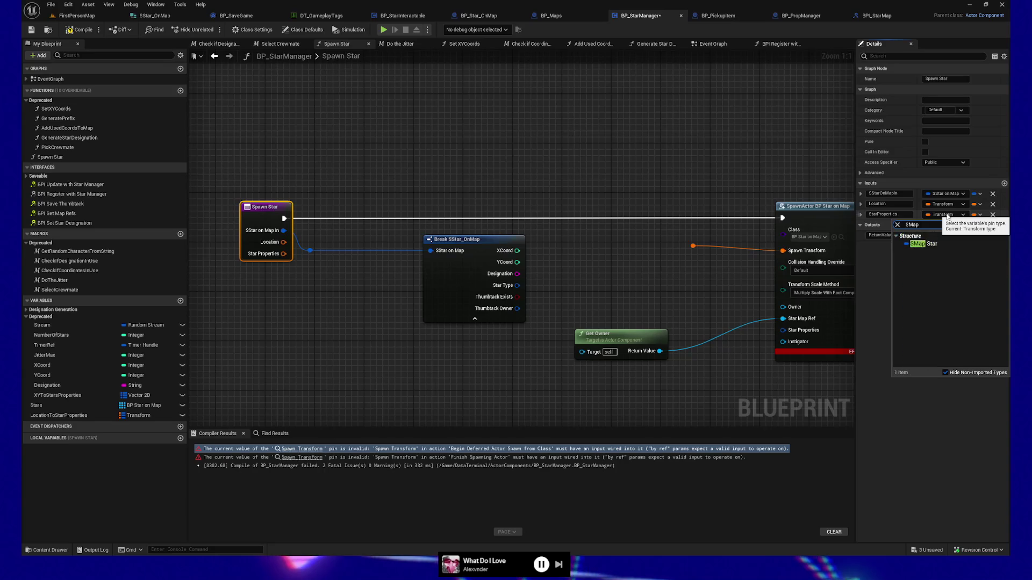
left_click(934, 245)
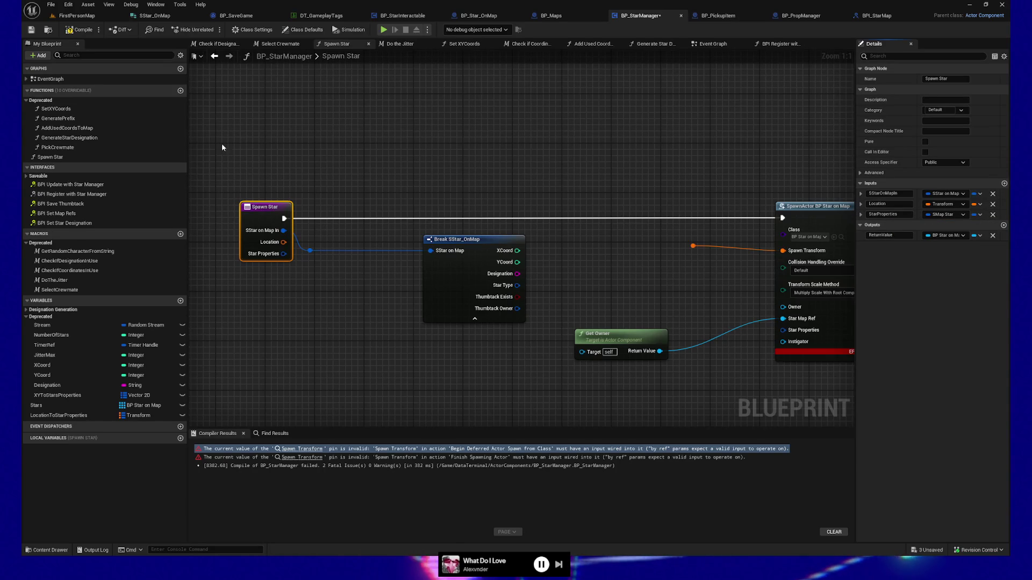
Delete the Break SStar_OnMap node and rename the inputs to InLocation and InStarProperties.
mouse_move(255, 246)
left_mouse_down()
mouse_move(460, 344)
mouse_move(441, 324)
left_mouse_up()
key("Delete")
left_click(226, 220)
left_click(880, 204)
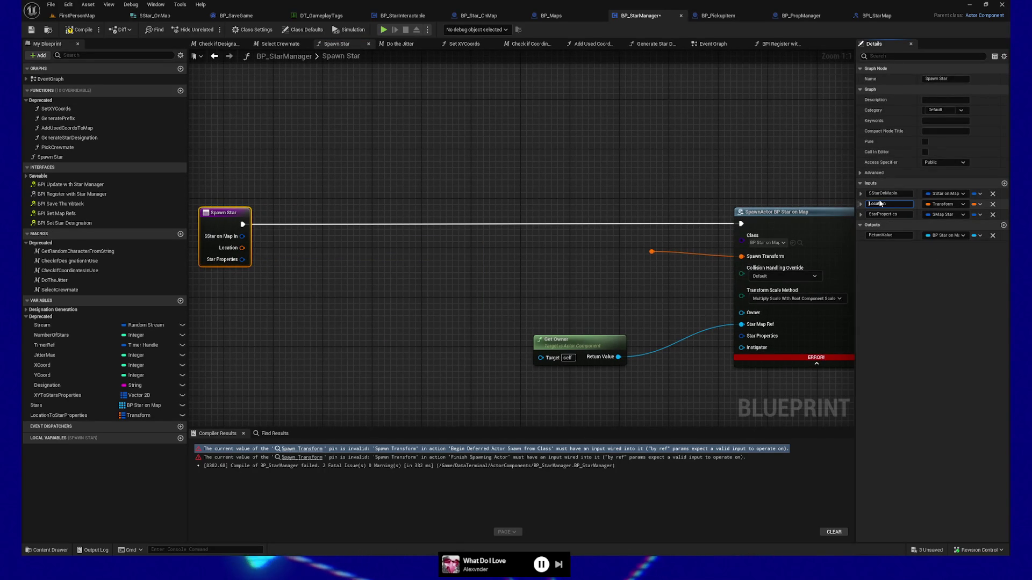
type("In")
key("Return")
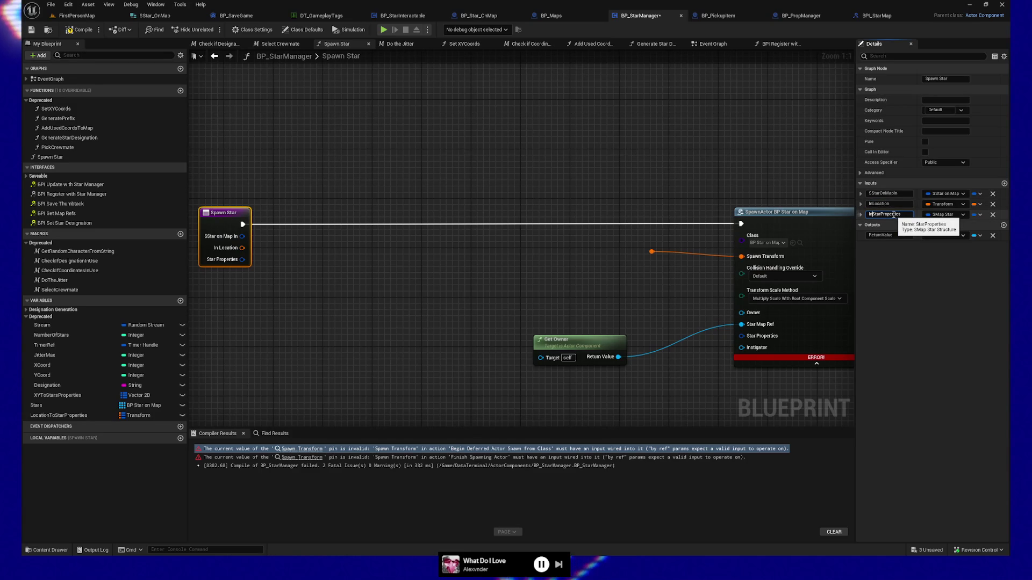
left_click(363, 251)
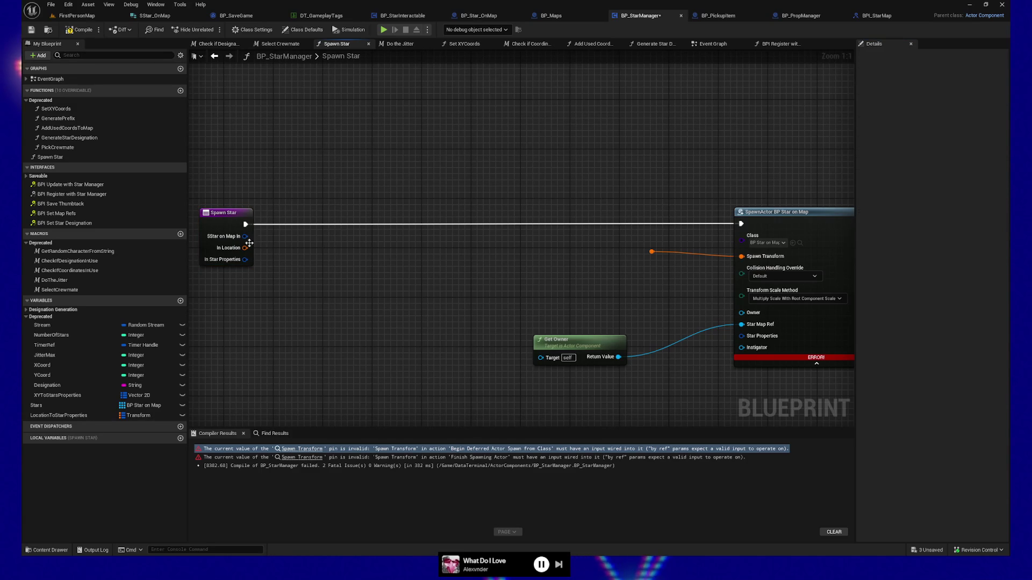
Add a Get In Location node and wire it into SpawnActor's Spawn Transform.
right_click(562, 260)
type("get in locat")
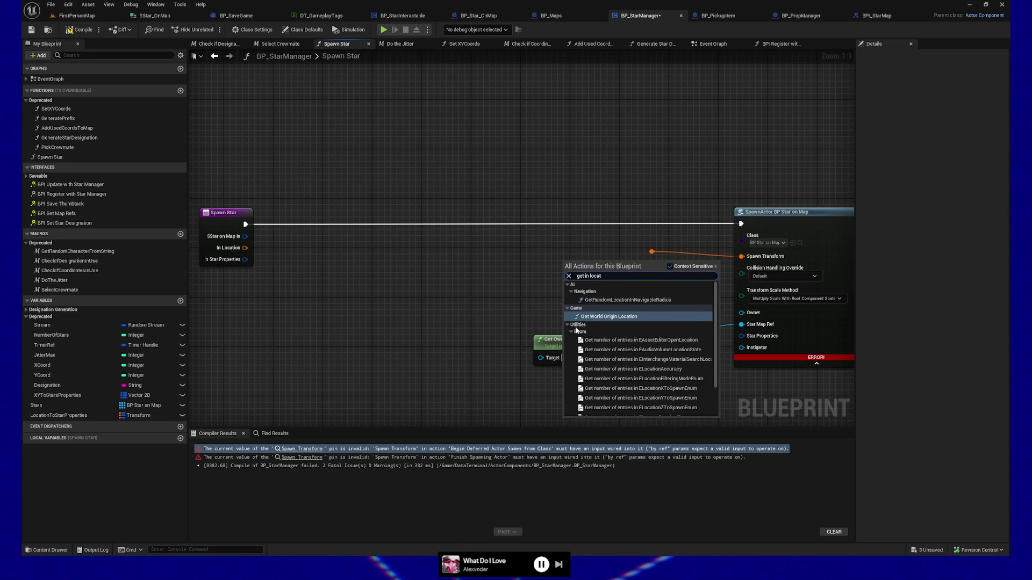
scroll(680, 370, "down", 3)
left_click(592, 412)
left_click_drag(599, 262, 747, 258)
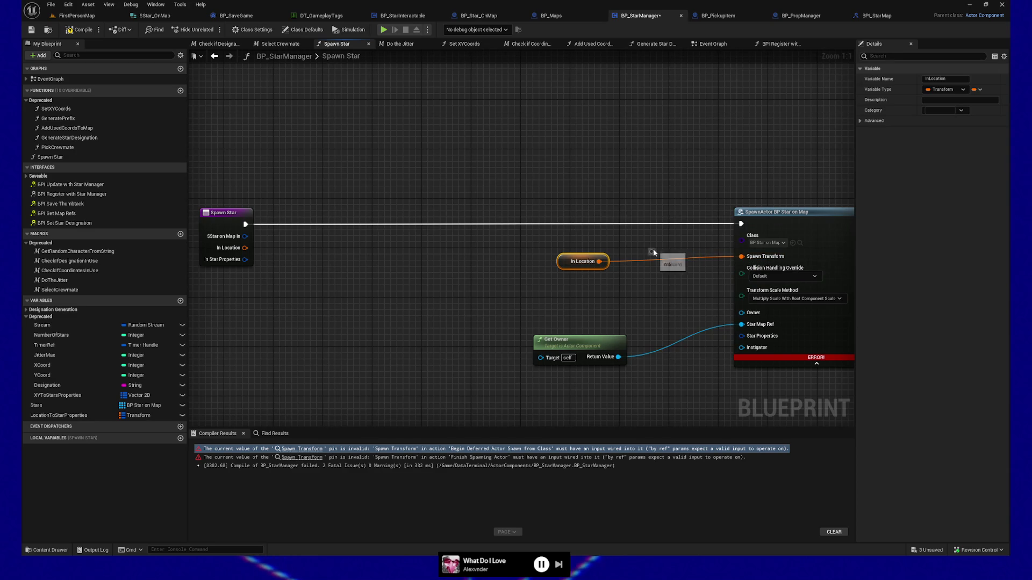
Add a Get In Star Properties node and wire it into SpawnActor's Star Properties.
right_click(330, 289)
type("get in start")
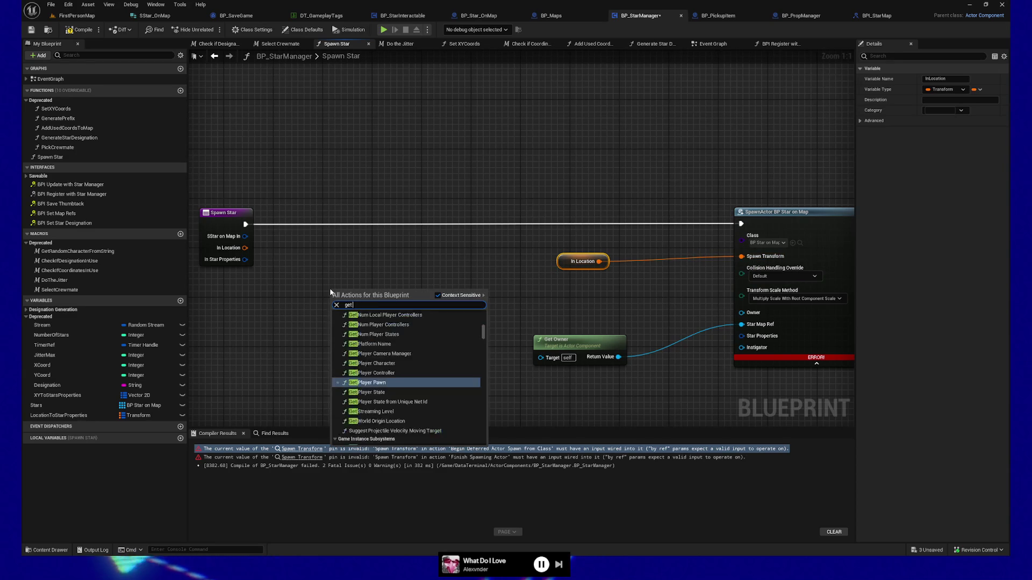
key("BackSpace")
type("pro")
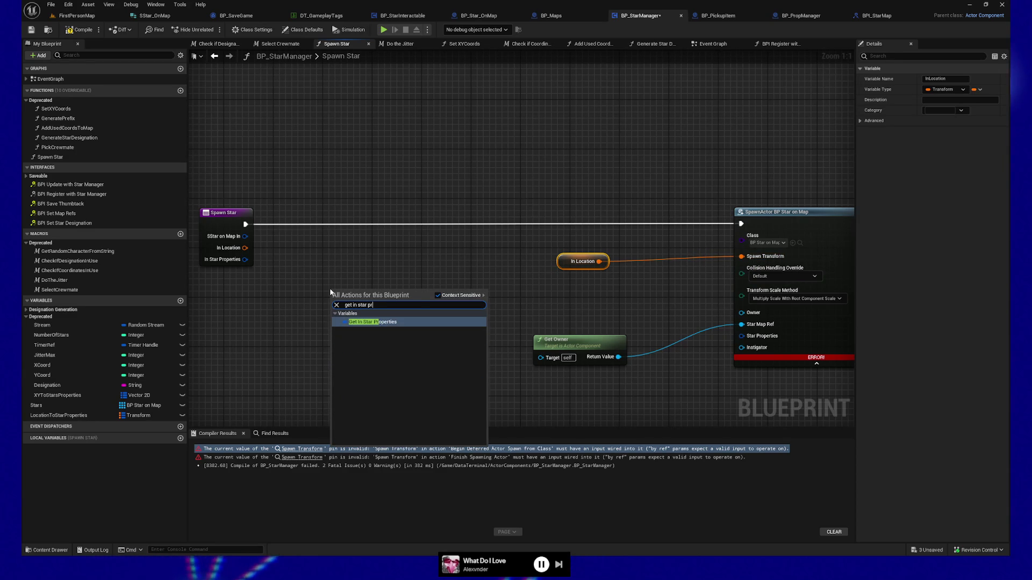
left_click(367, 324)
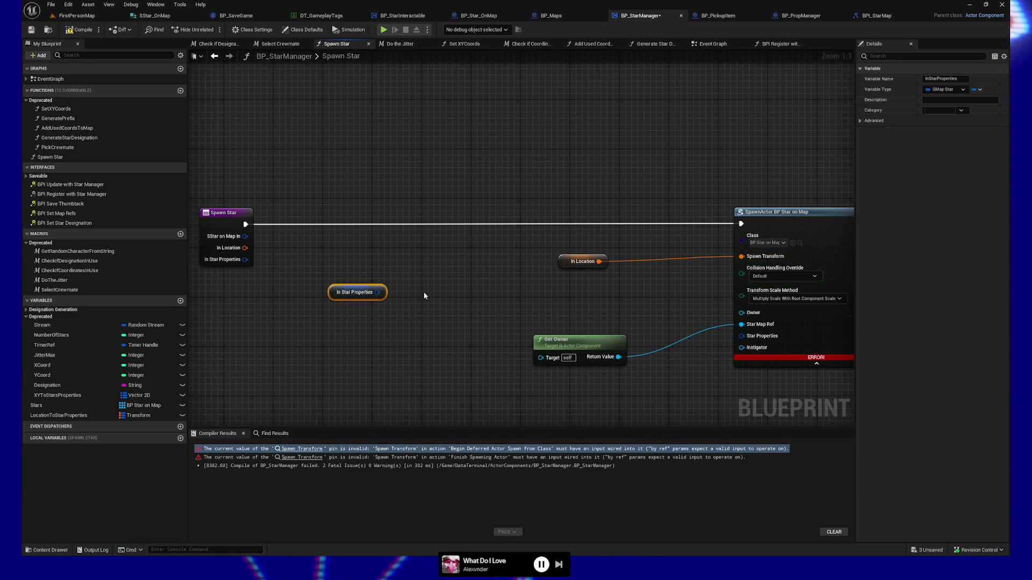
mouse_move(364, 290)
left_mouse_down()
mouse_move(630, 302)
mouse_move(587, 373)
mouse_move(604, 381)
mouse_move(767, 337)
mouse_move(748, 337)
left_mouse_up()
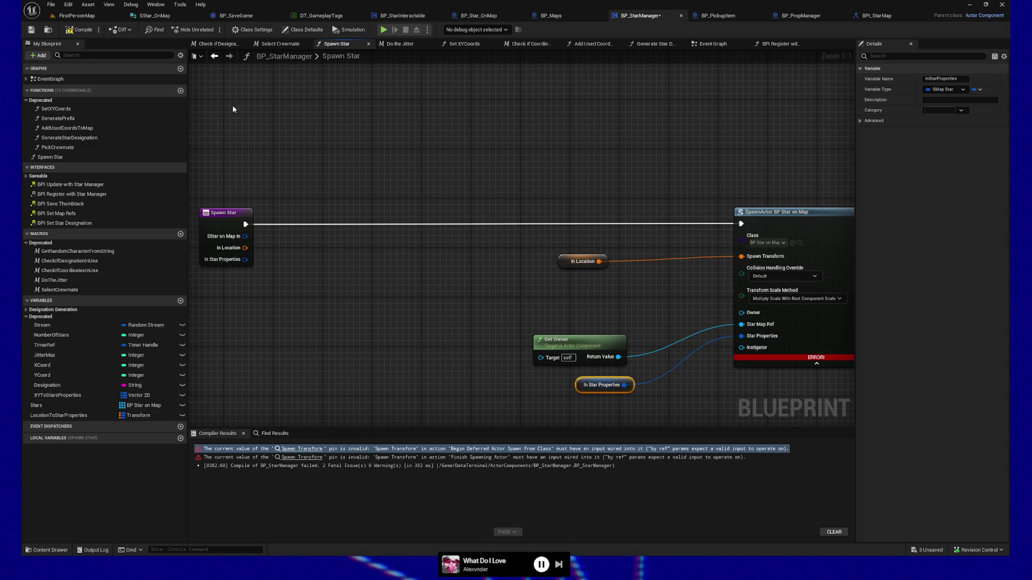
Compile and save BP_StarManager, now free of errors.
left_click(78, 30)
left_click(31, 30)
left_click(234, 214)
right_click(234, 214)
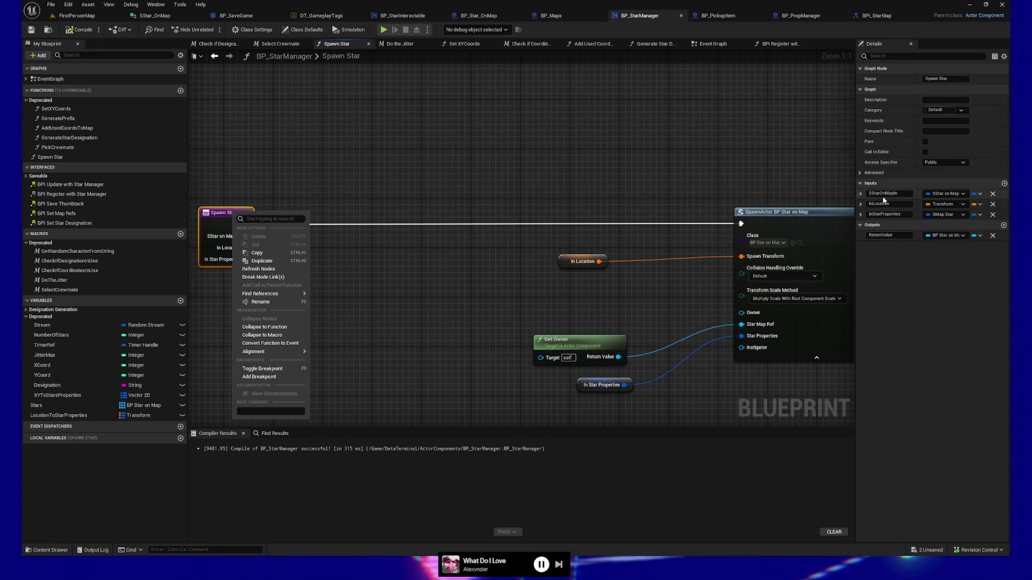
Remove the old SStarOnMapIn input and jump to the Spawn Star call in the Event Graph.
left_click(993, 194)
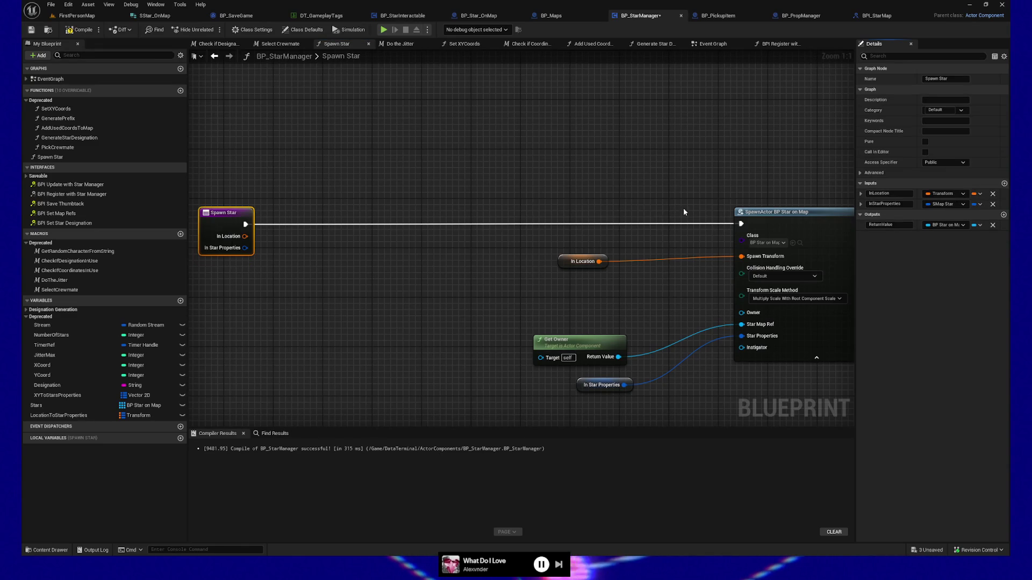
right_click(233, 219)
mouse_move(269, 300)
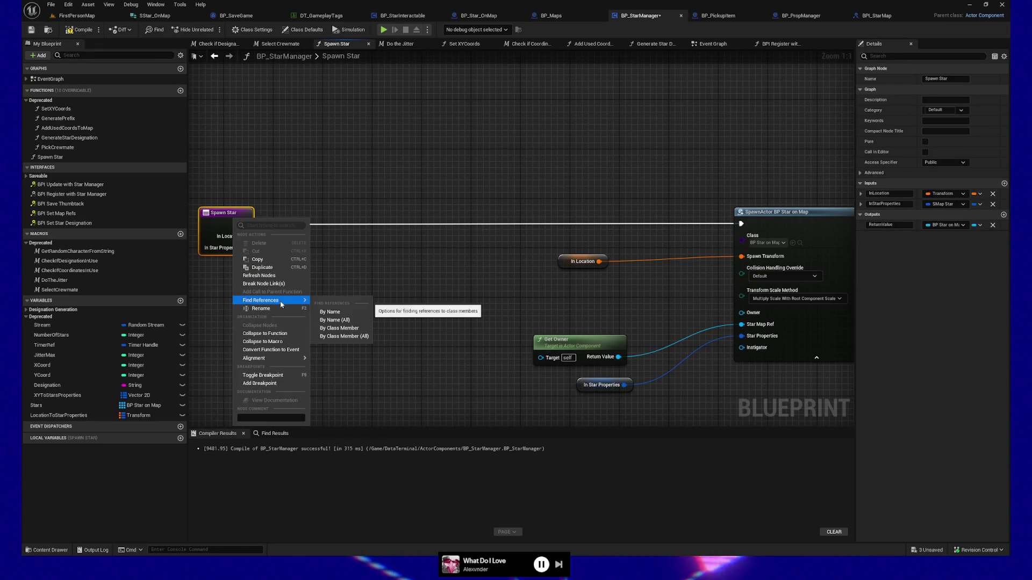
left_click(338, 307)
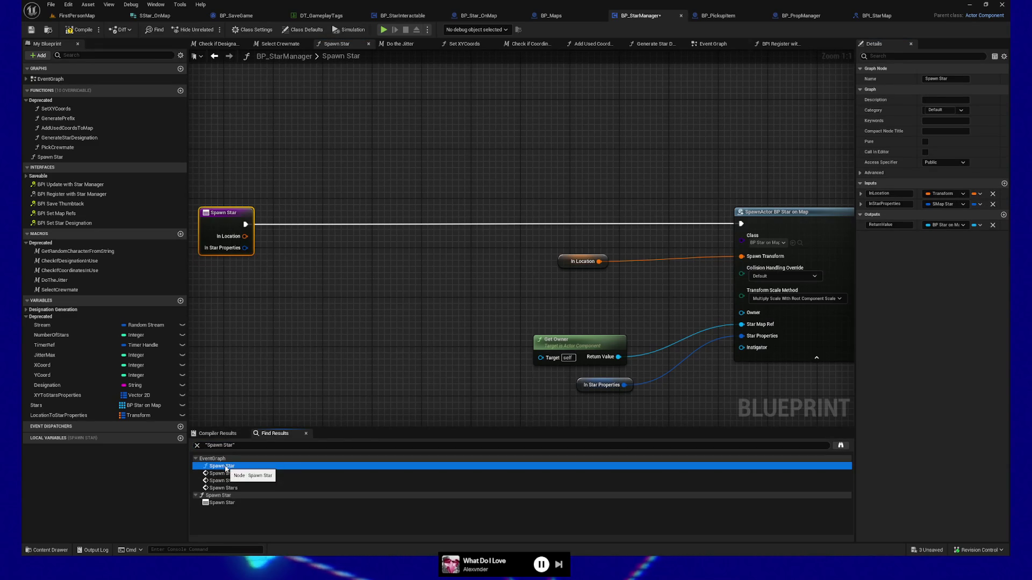
left_click(221, 466)
Add a Location to Star Properties getter with a Keys node, deleting the old VALUES node.
left_click_drag(438, 340, 599, 341)
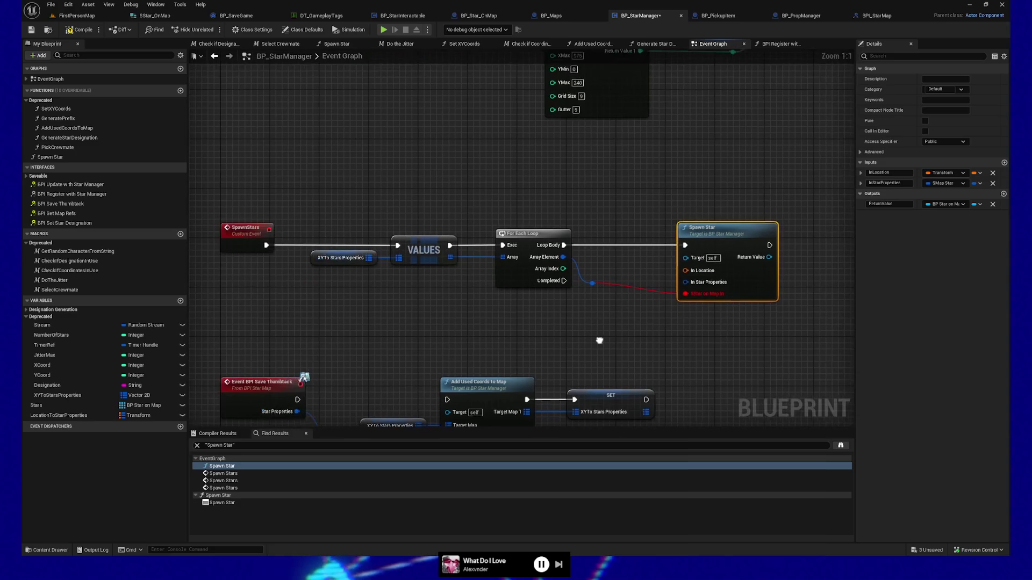
left_click_drag(509, 352, 504, 342)
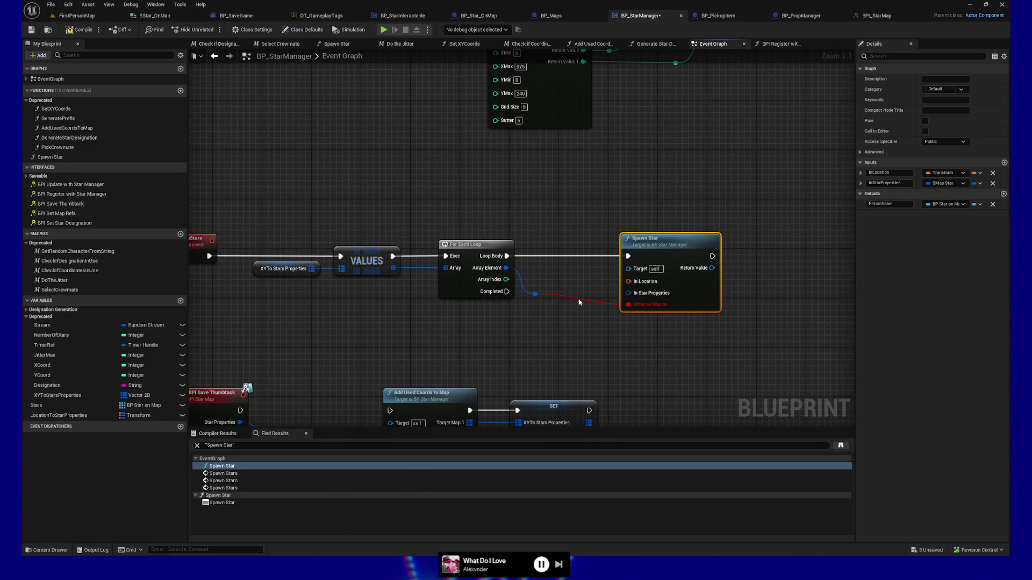
left_click_drag(579, 301, 670, 304)
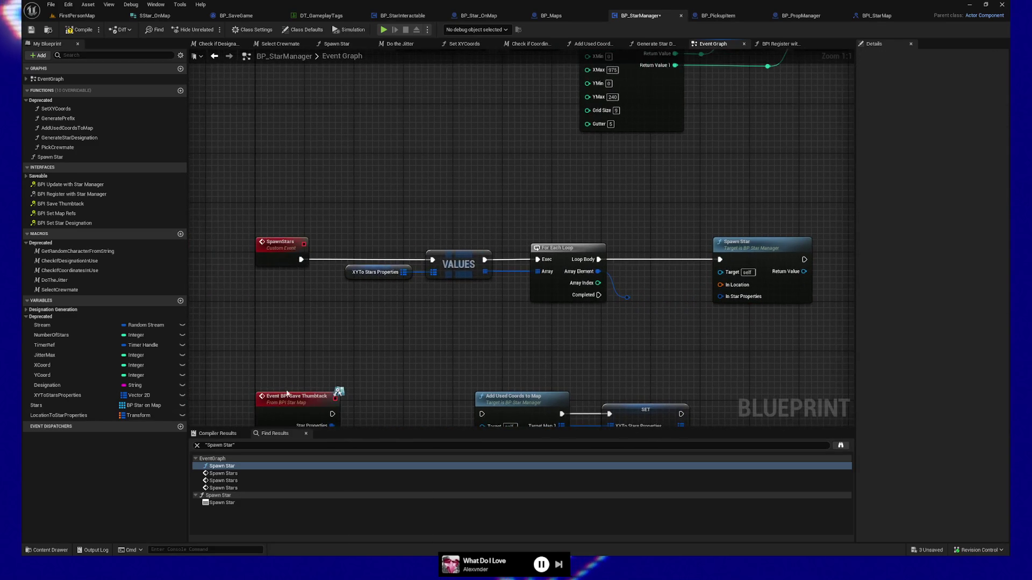
mouse_move(59, 415)
left_mouse_down()
mouse_move(336, 321)
mouse_move(344, 298)
mouse_move(514, 334)
mouse_move(391, 334)
mouse_move(414, 327)
left_mouse_up()
left_click(381, 309)
type("keys")
left_click(443, 381)
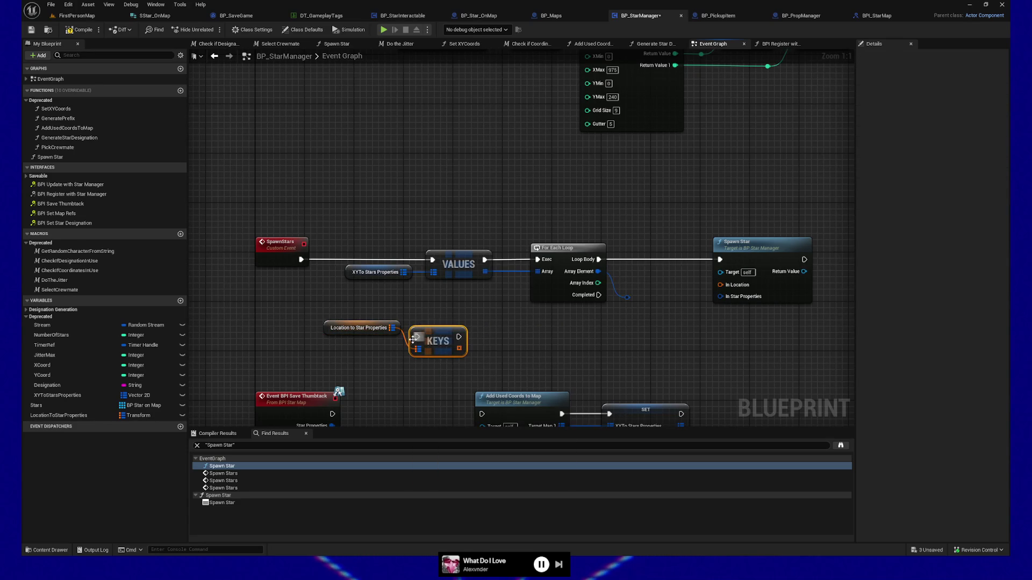
left_click_drag(434, 337, 434, 318)
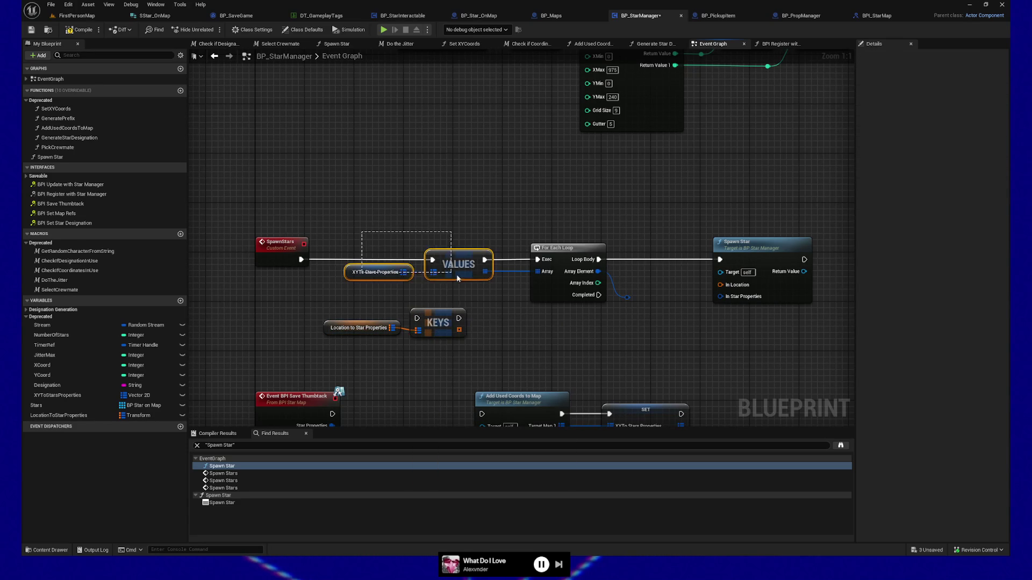
key("Delete")
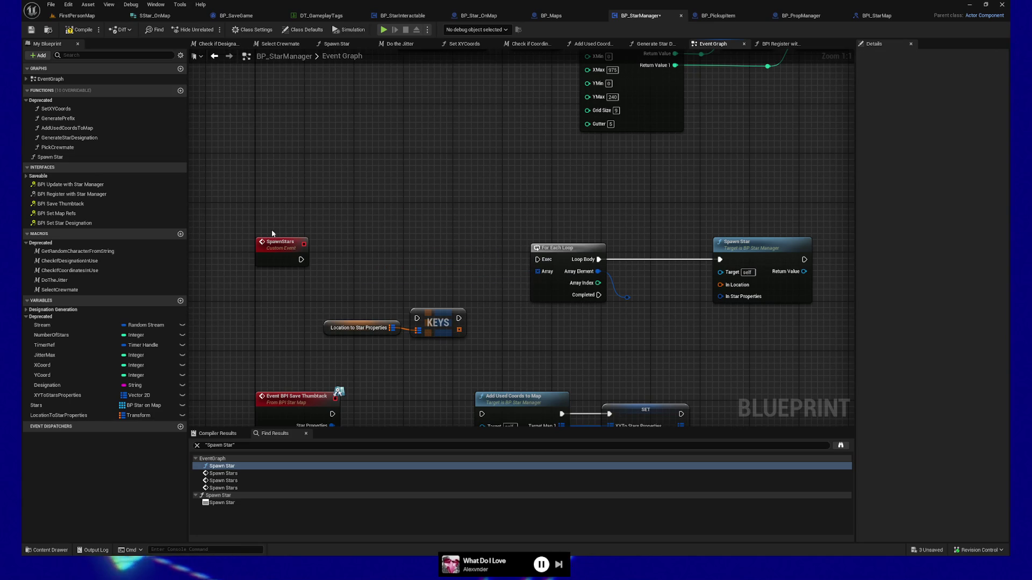
Run SpawnStars execution through Keys and feed the keys into the For Each Loop's Array.
mouse_move(303, 259)
left_mouse_down()
mouse_move(425, 309)
mouse_move(409, 323)
mouse_move(442, 323)
mouse_move(458, 266)
left_mouse_up()
left_click(458, 266)
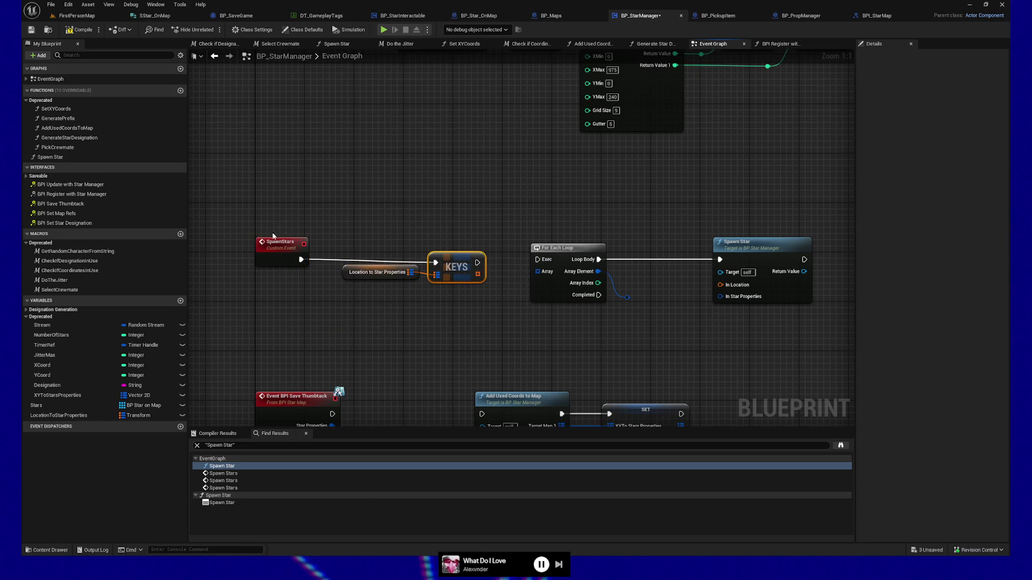
left_click(273, 244, "shift")
left_click_drag(476, 259, 537, 260)
left_click_drag(630, 298, 599, 271)
left_click_drag(478, 271, 546, 271)
left_click(376, 272)
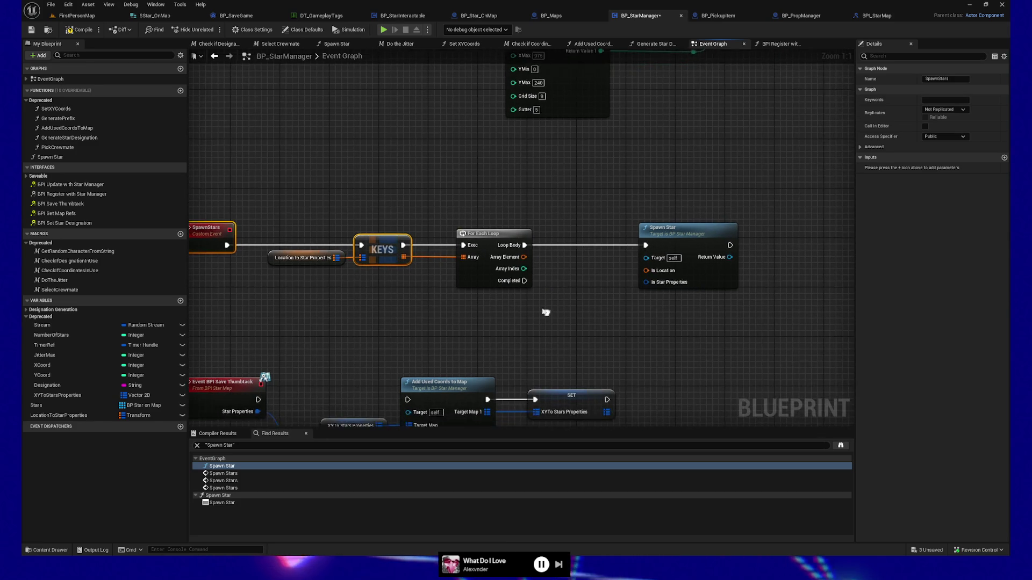
Duplicate the Location to Star Properties getter and add a Map Find node from it.
key("ctrl+w")
left_click_drag(588, 242, 710, 245)
left_click_drag(493, 325, 524, 295)
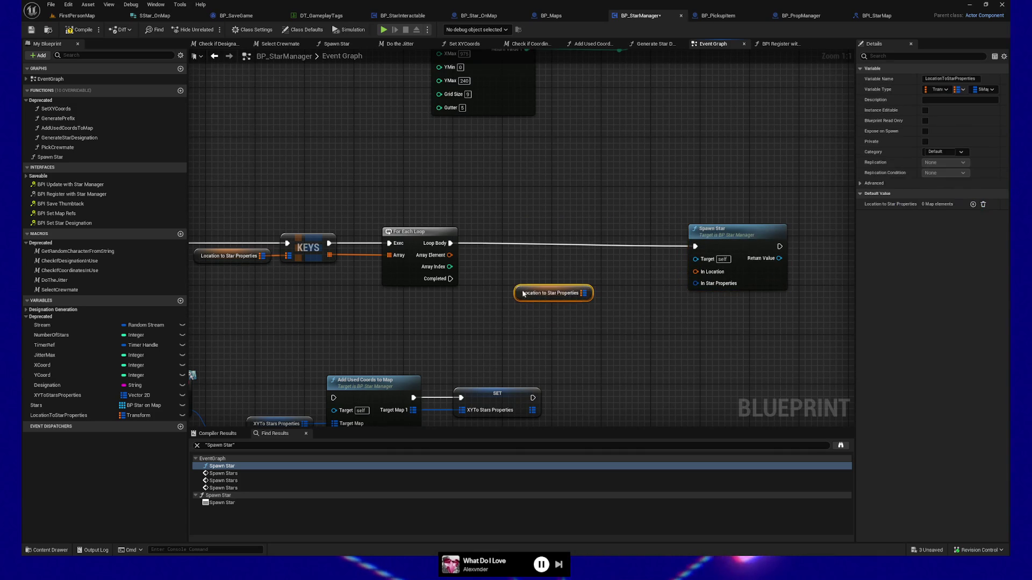
mouse_move(586, 293)
left_mouse_down()
mouse_move(623, 292)
mouse_move(603, 286)
left_mouse_up()
type("get")
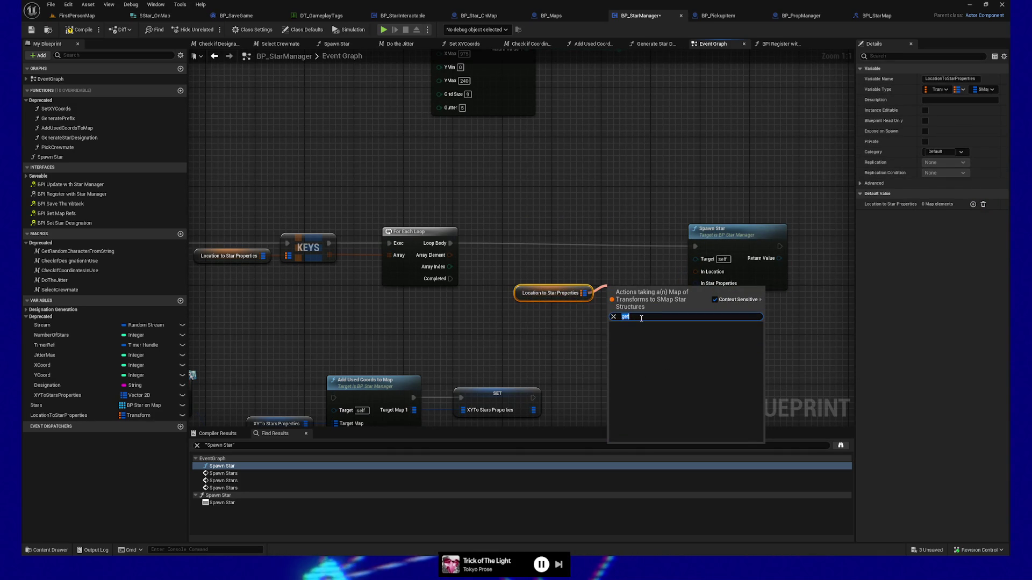
type("find")
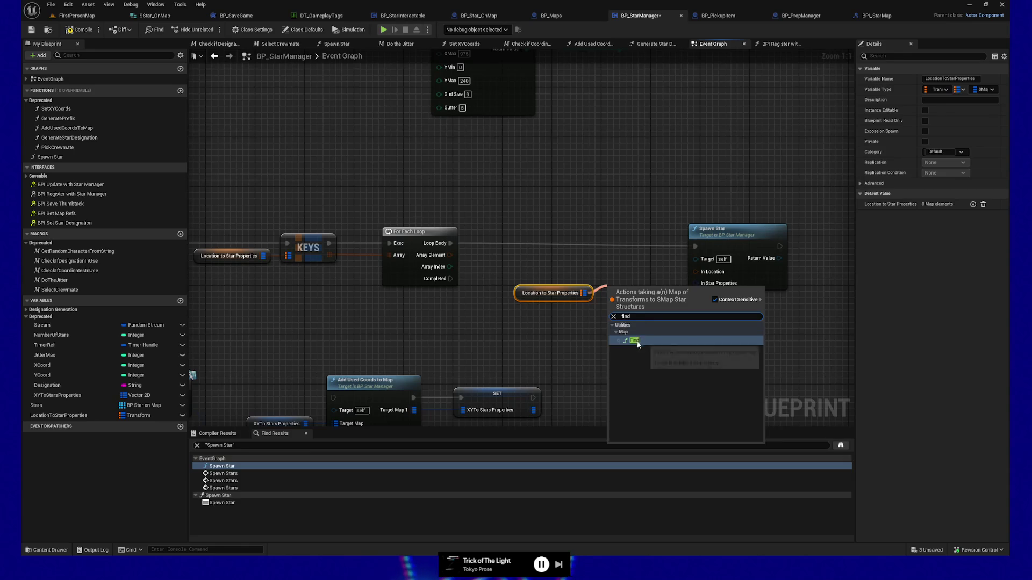
left_click(635, 340)
Wire Array Element into Find and In Location, and Find's value into In Star Properties.
mouse_move(450, 256)
left_mouse_down()
mouse_move(599, 273)
mouse_move(581, 257)
mouse_move(610, 276)
left_mouse_up()
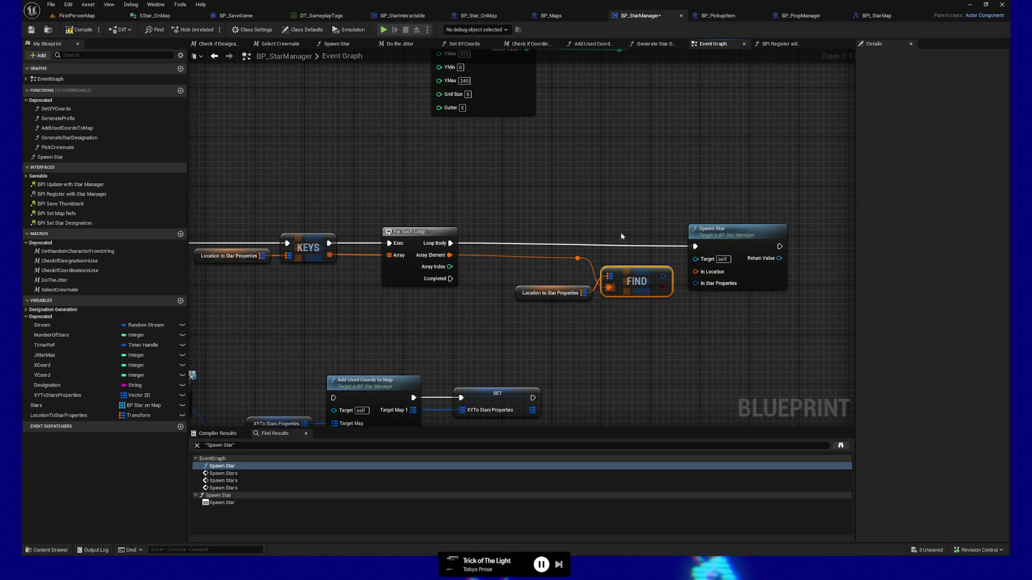
left_click_drag(736, 230, 737, 227)
left_click(419, 232, "ctrl")
left_click(578, 261)
left_click(428, 232, "ctrl")
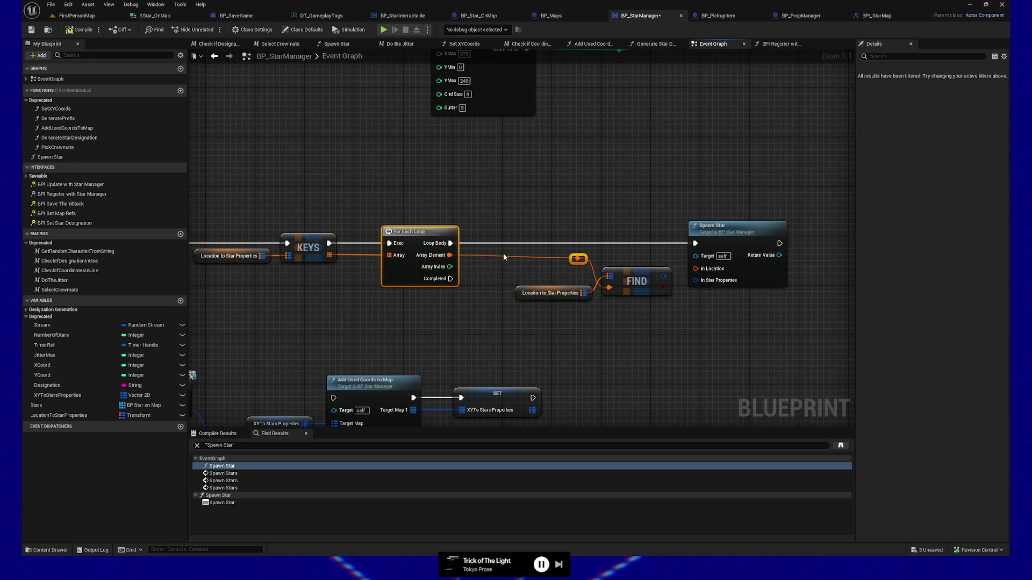
left_click_drag(665, 277, 696, 280)
left_click(637, 281)
left_click(752, 274, "ctrl")
mouse_move(578, 256)
left_mouse_down()
mouse_move(677, 256)
mouse_move(698, 270)
left_mouse_up()
left_click(430, 239)
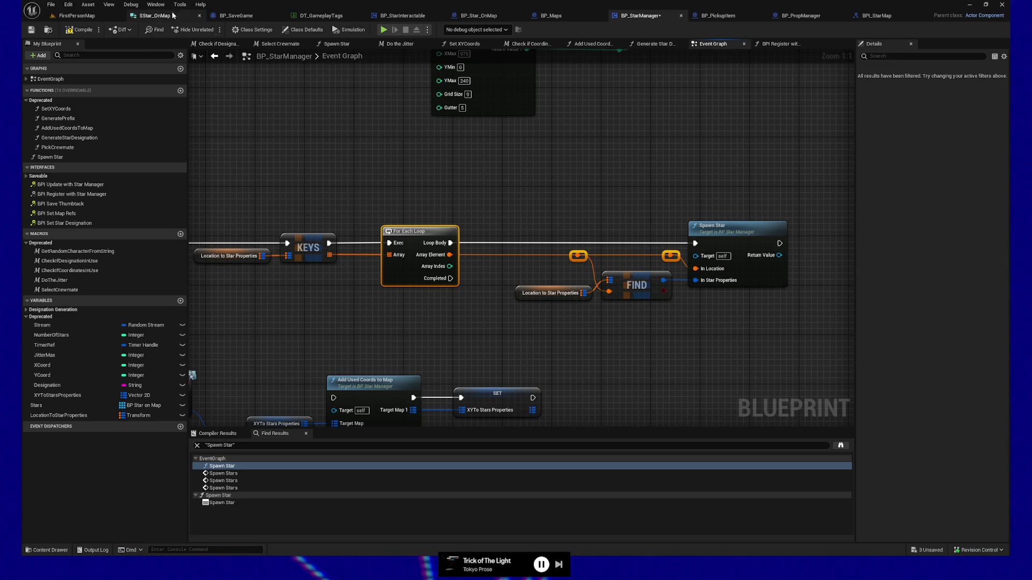
Delete the broken SStar on Map In node, wire SpawnActor to the Return Node, recompile and save.
left_click(75, 29)
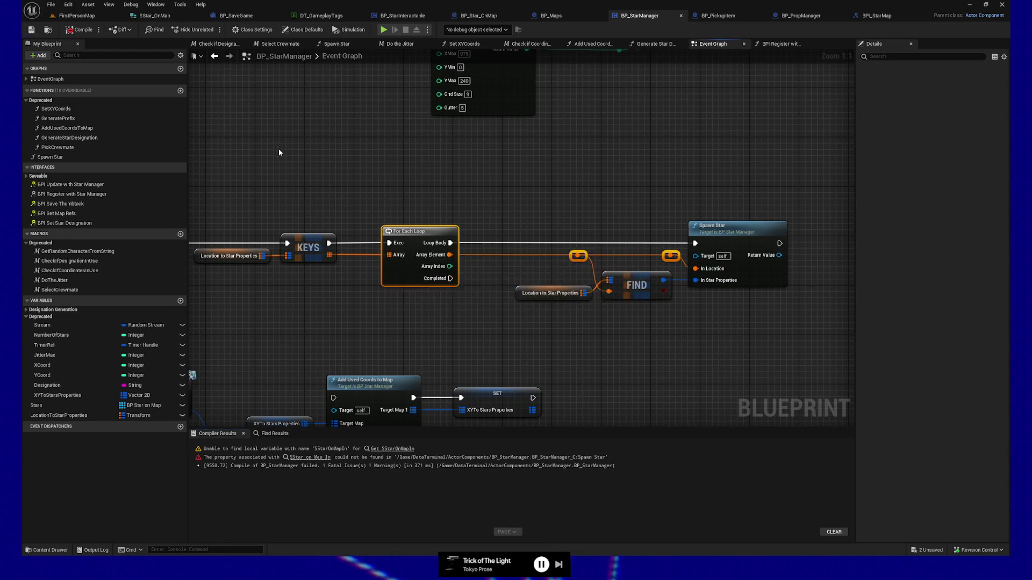
left_click(309, 457)
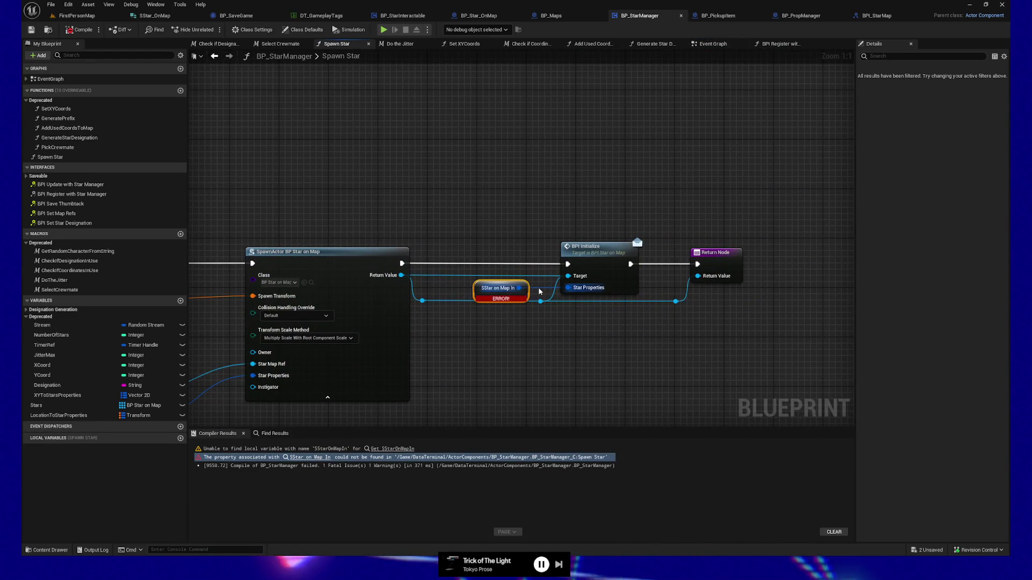
left_click_drag(539, 291, 588, 338)
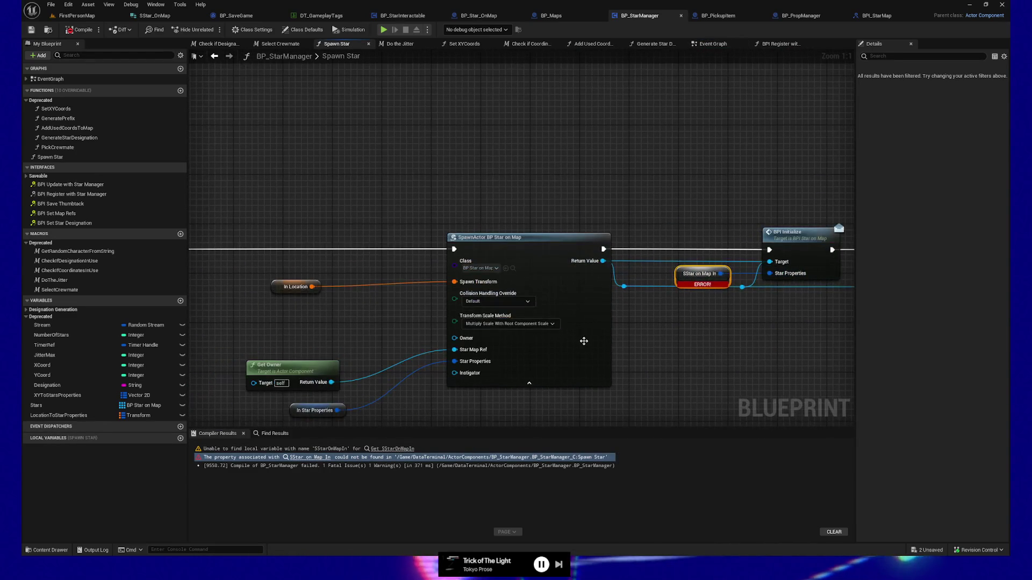
scroll(519, 331, "down", 1)
left_click_drag(680, 339, 516, 332)
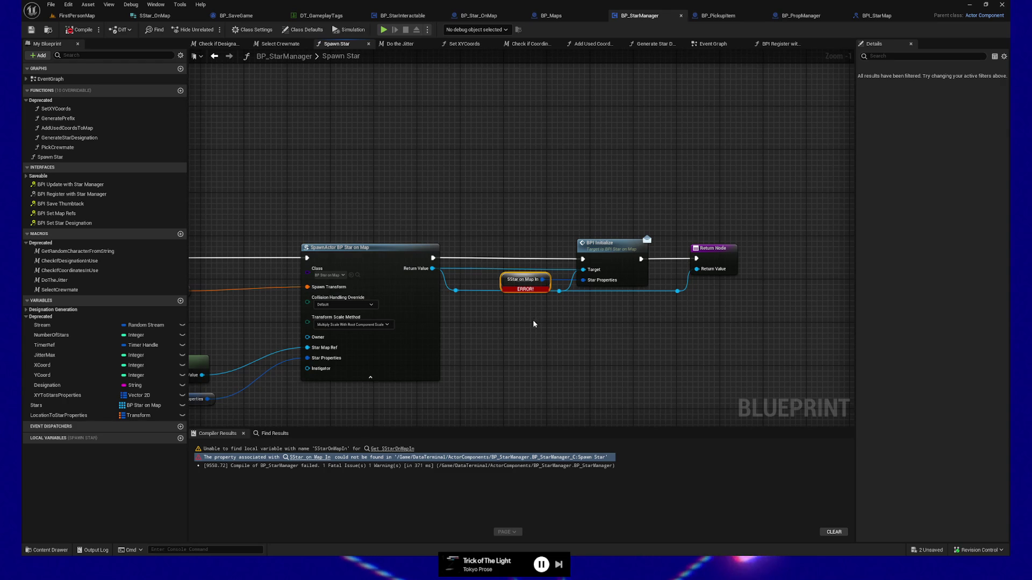
key("Delete")
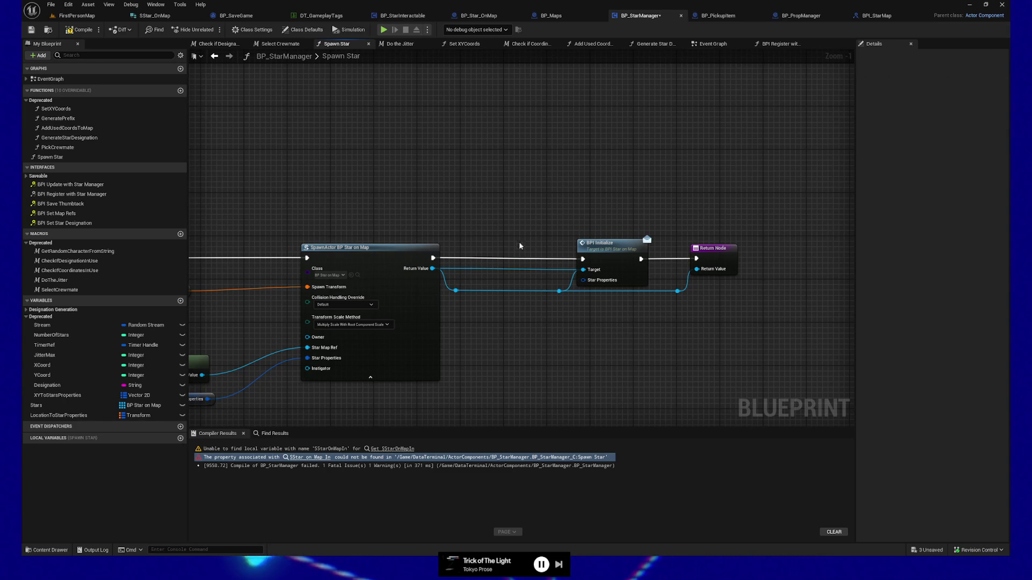
mouse_move(434, 258)
left_mouse_down()
mouse_move(748, 333)
mouse_move(745, 251)
mouse_move(697, 259)
left_mouse_up()
left_click_drag(619, 255, 616, 366)
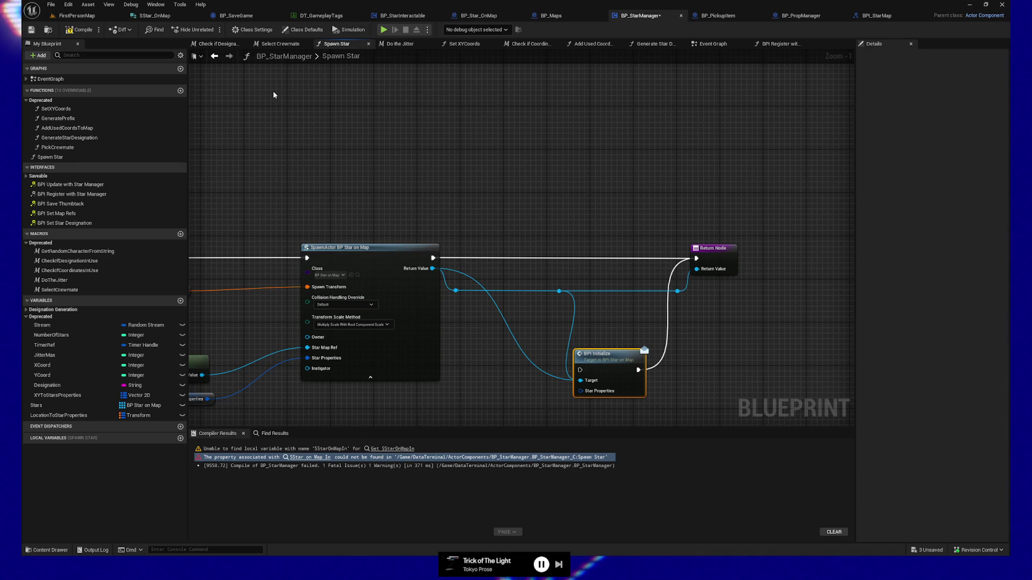
left_click(80, 30)
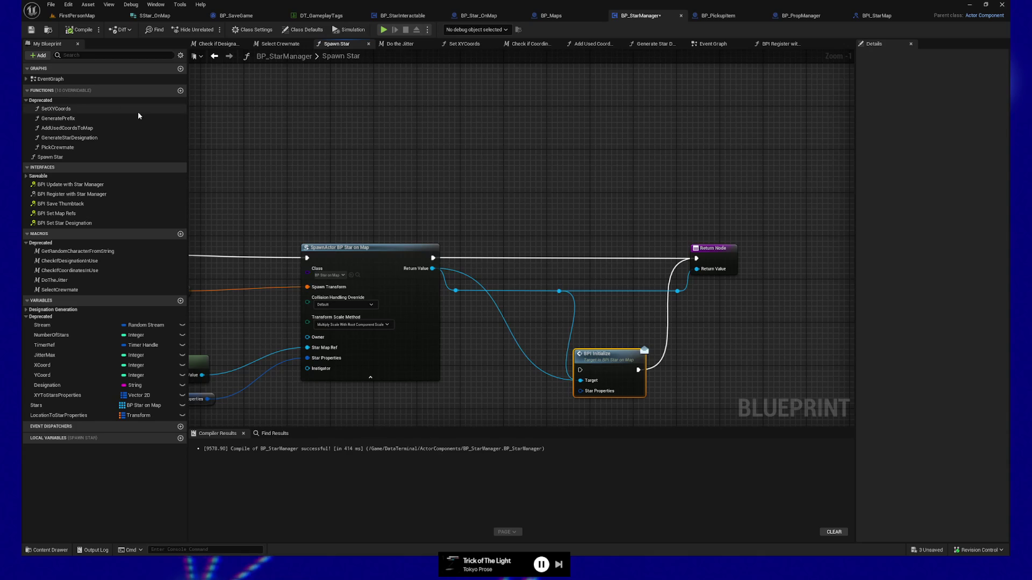
key("ctrl+s")
Align the Spawn Star entry node with SpawnActor so the execution wire runs straight.
mouse_move(346, 156)
left_mouse_down()
mouse_move(482, 123)
mouse_move(636, 104)
left_mouse_up()
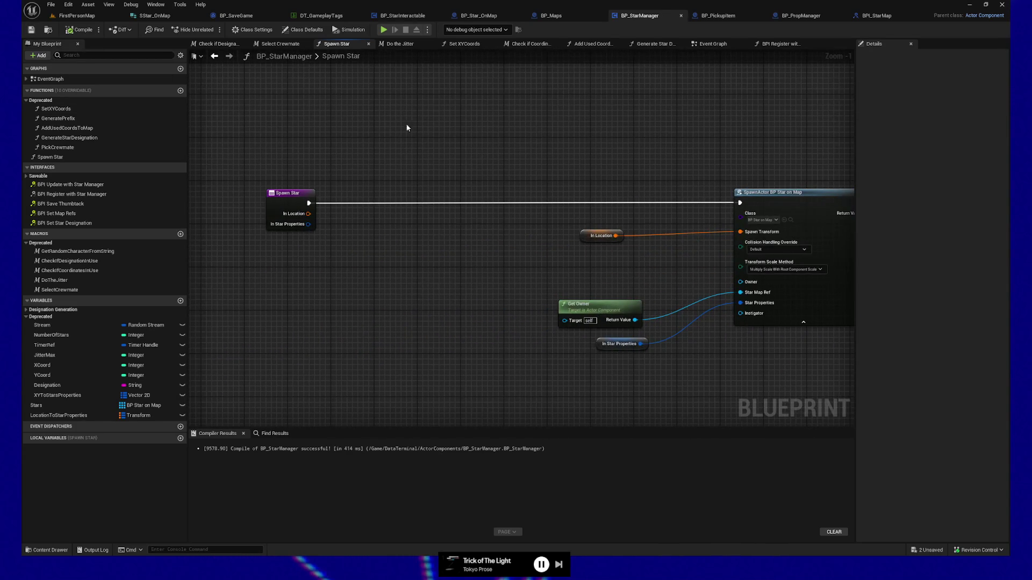
left_click_drag(443, 127, 410, 131)
mouse_move(247, 196)
left_mouse_down()
mouse_move(454, 202)
mouse_move(357, 184)
left_mouse_up()
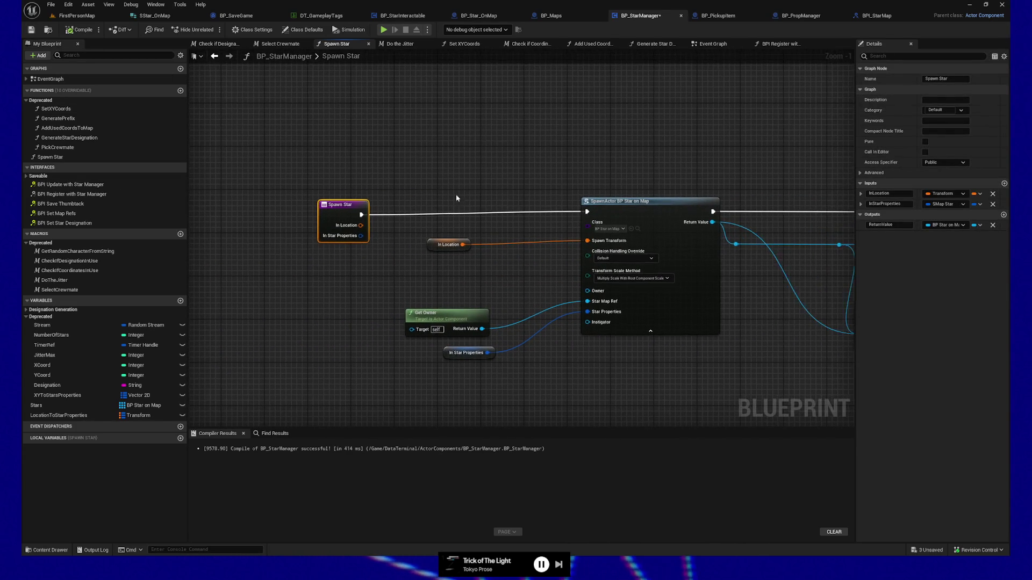
left_click(614, 208, "shift")
key("q")
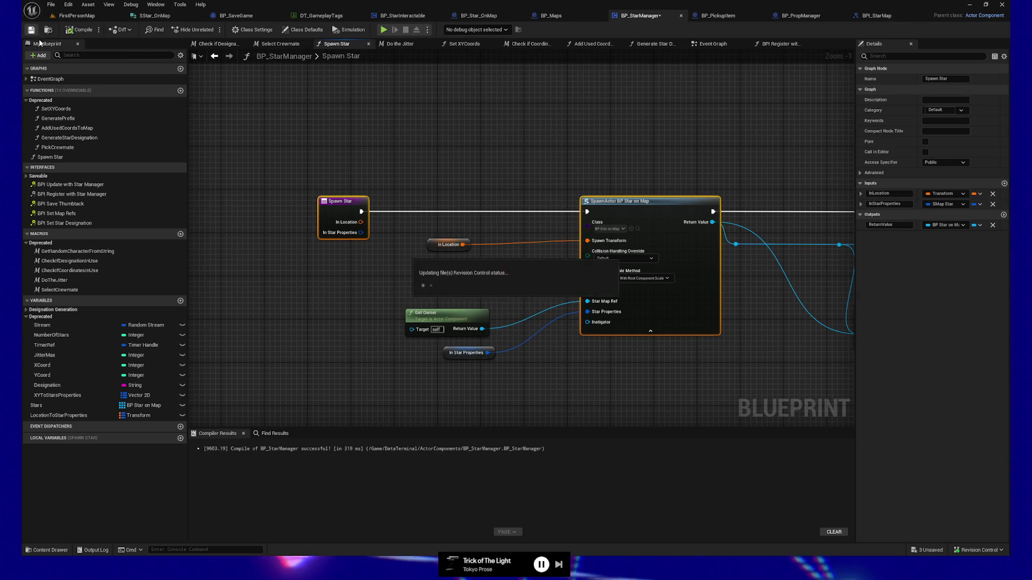
left_click(76, 15)
right_click(525, 60)
Play from the chosen spot, place the red item in the terminal and press SEND.
left_click(575, 308)
left_click(589, 296)
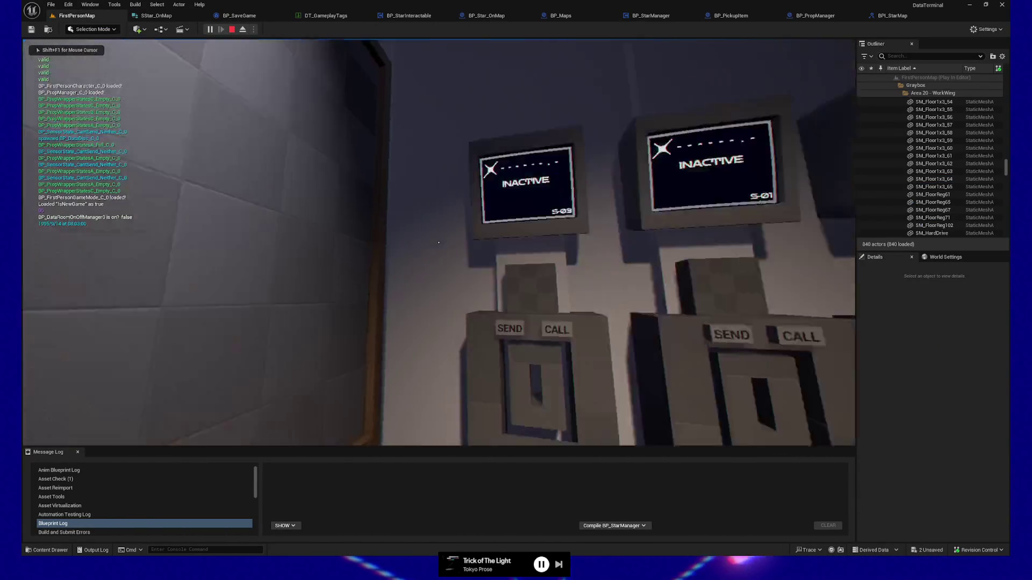
key("w")
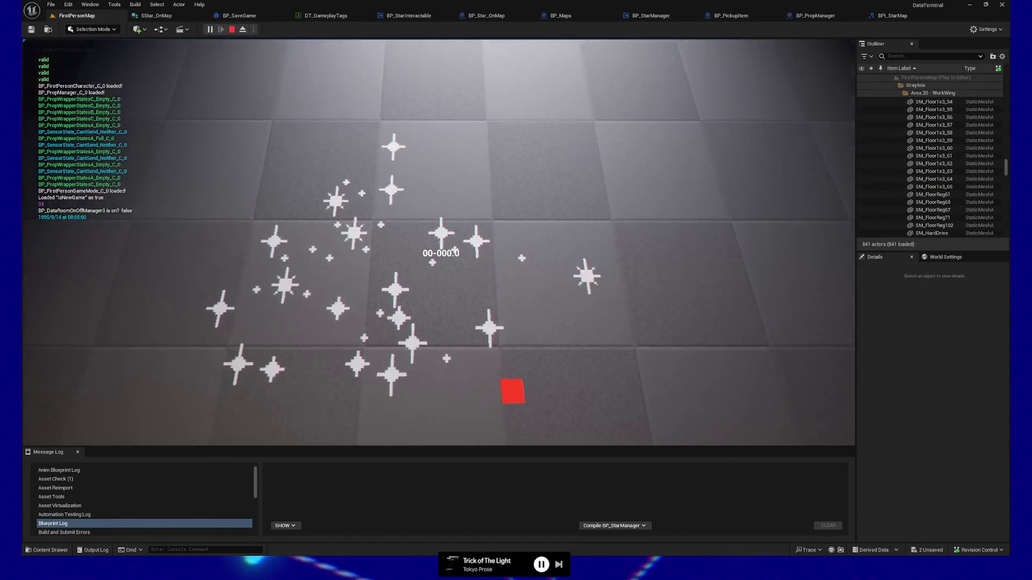
left_click(438, 242)
key("s")
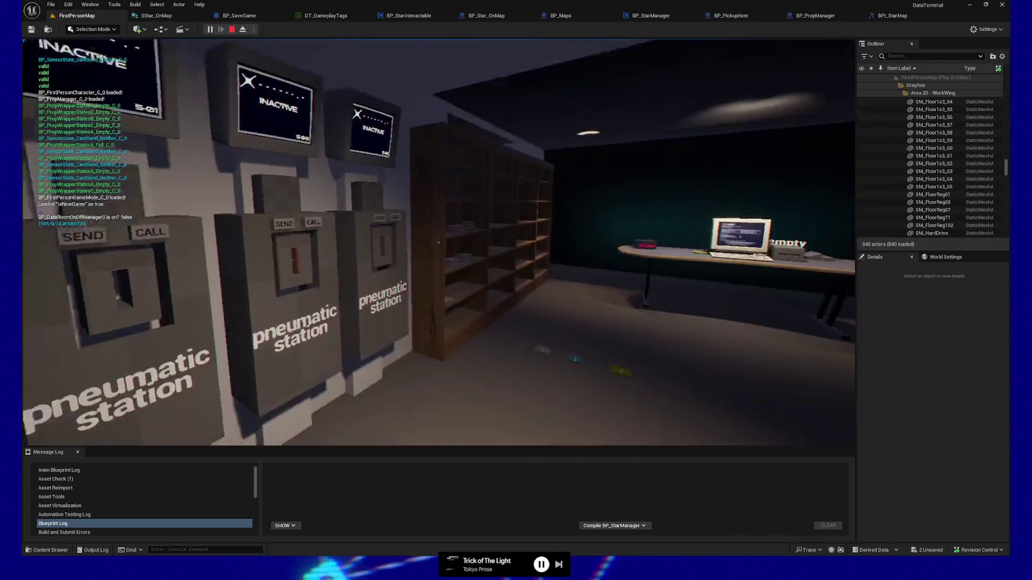
key("w")
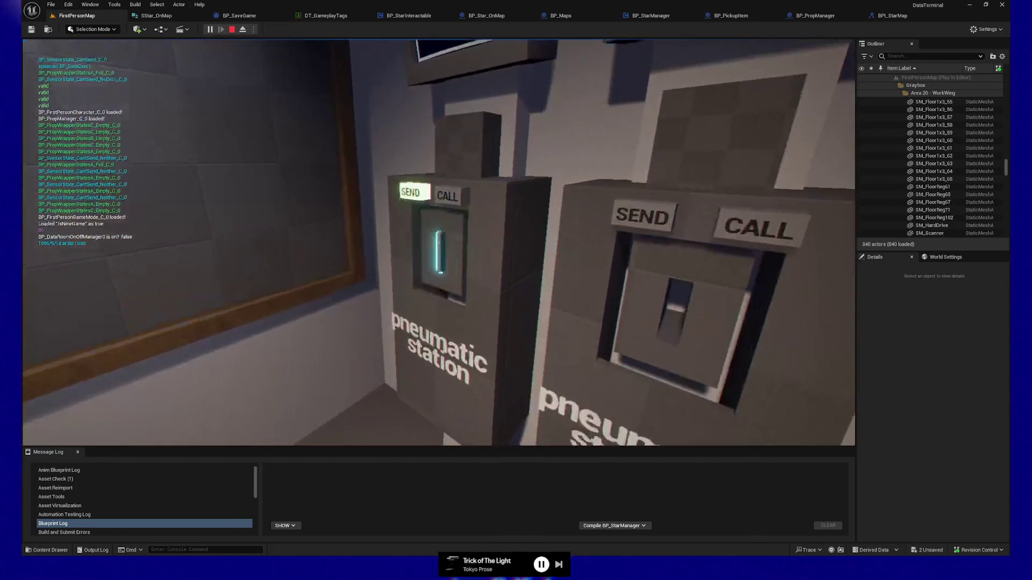
left_click(439, 242)
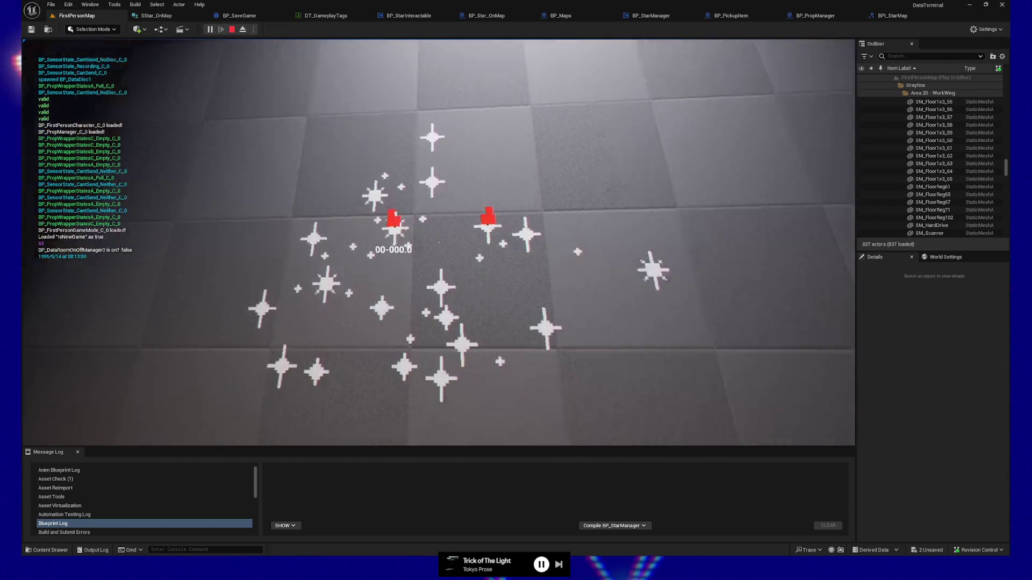
mouse_move(438, 243)
Pause the game, SAVE, LOAD the save, then pause again and QUIT to the editor.
key("Escape")
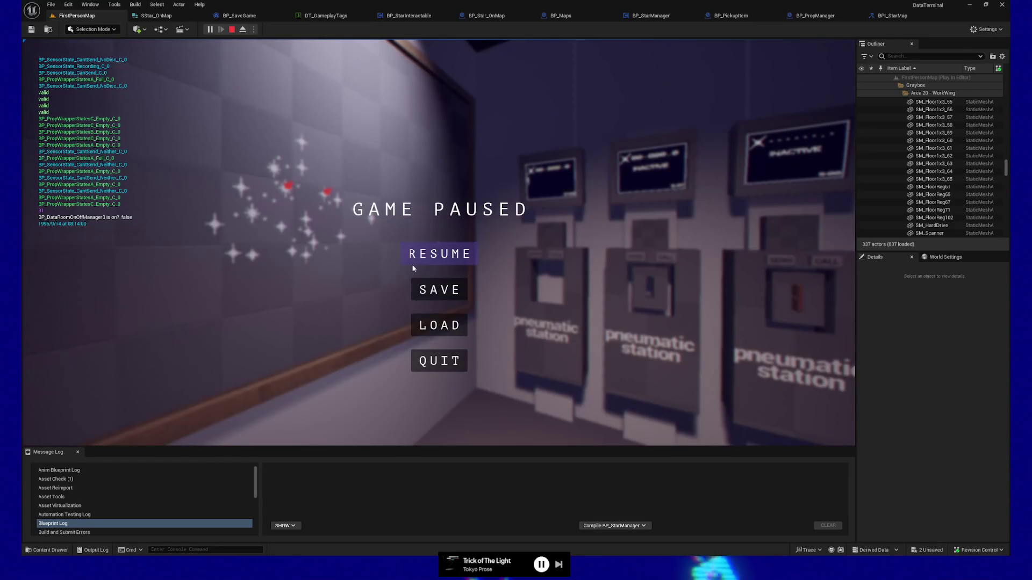
left_click(433, 290)
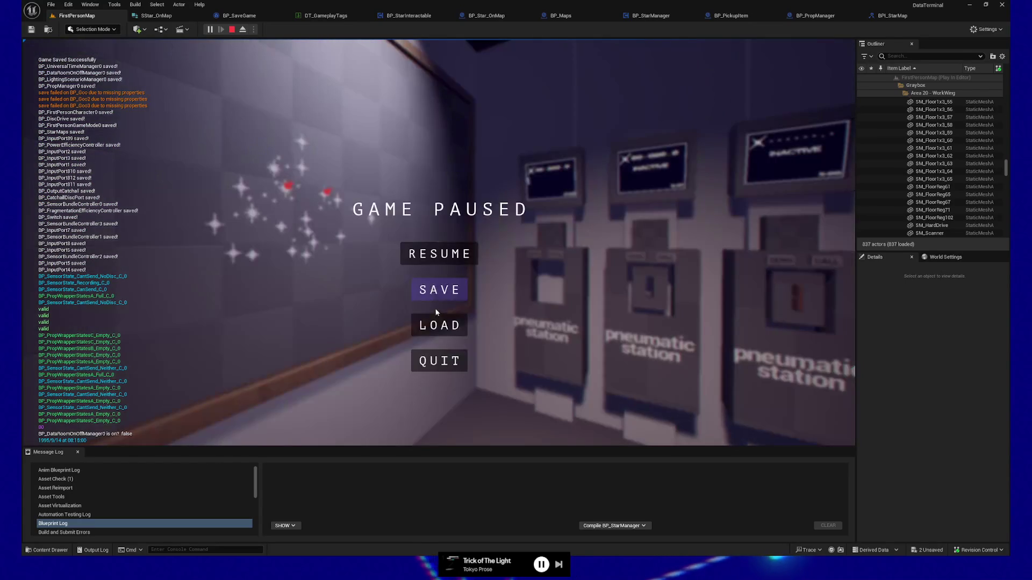
left_click(439, 326)
key("w")
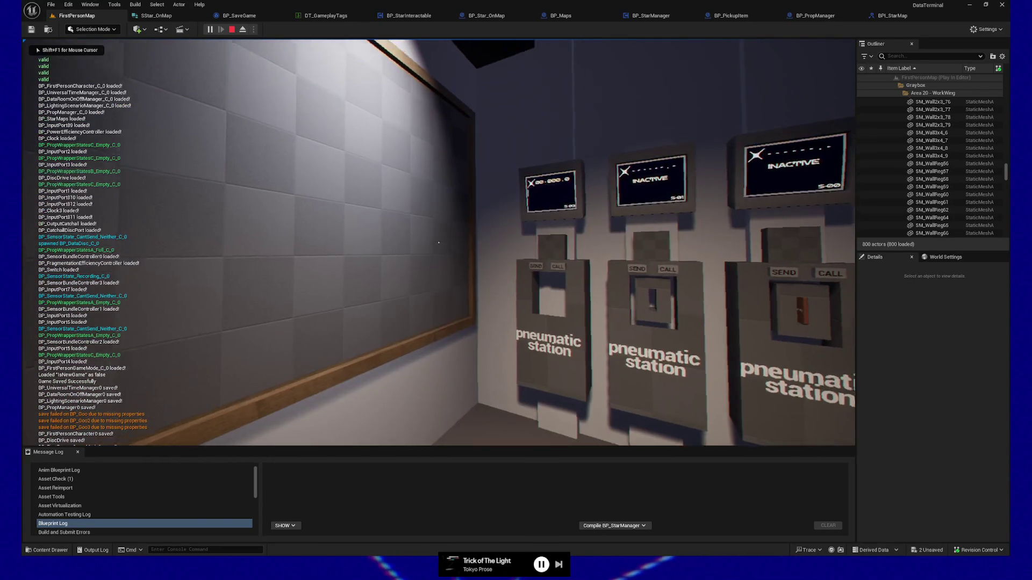
key("p")
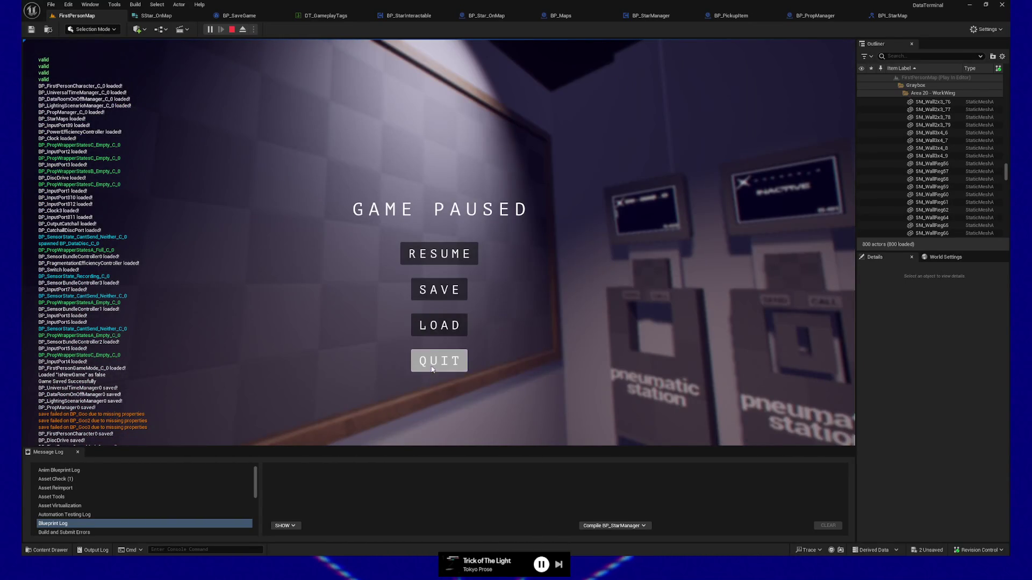
left_click(433, 369)
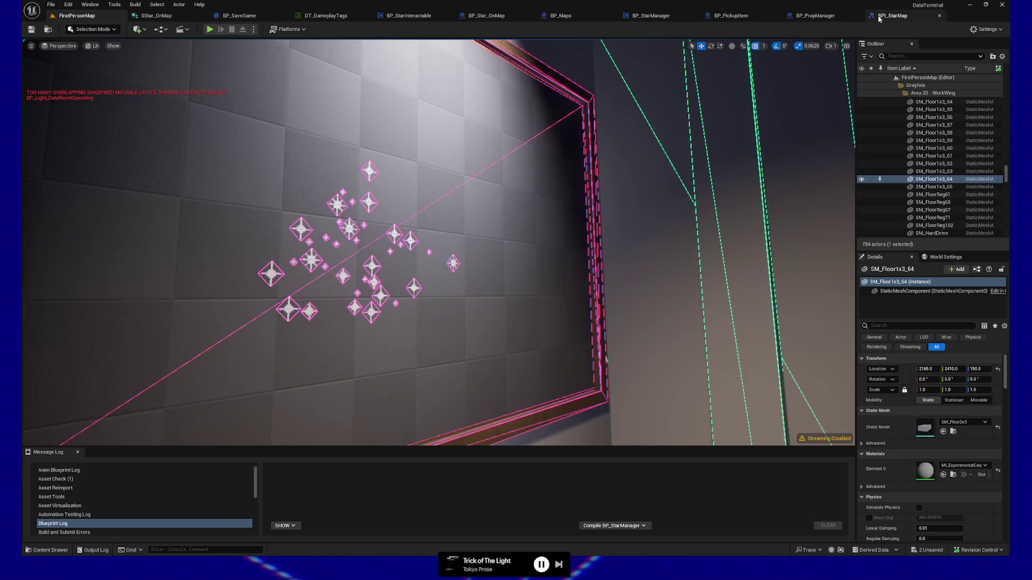
Open the BP_Maps Event Graph and pan to the load event's SET node.
left_click(879, 17)
left_click(69, 16)
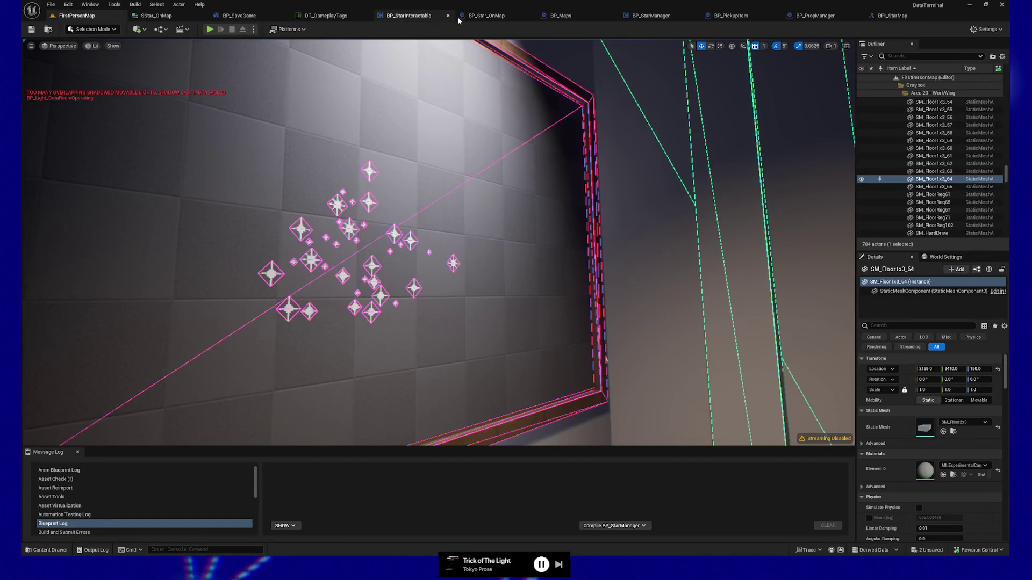
left_click(487, 16)
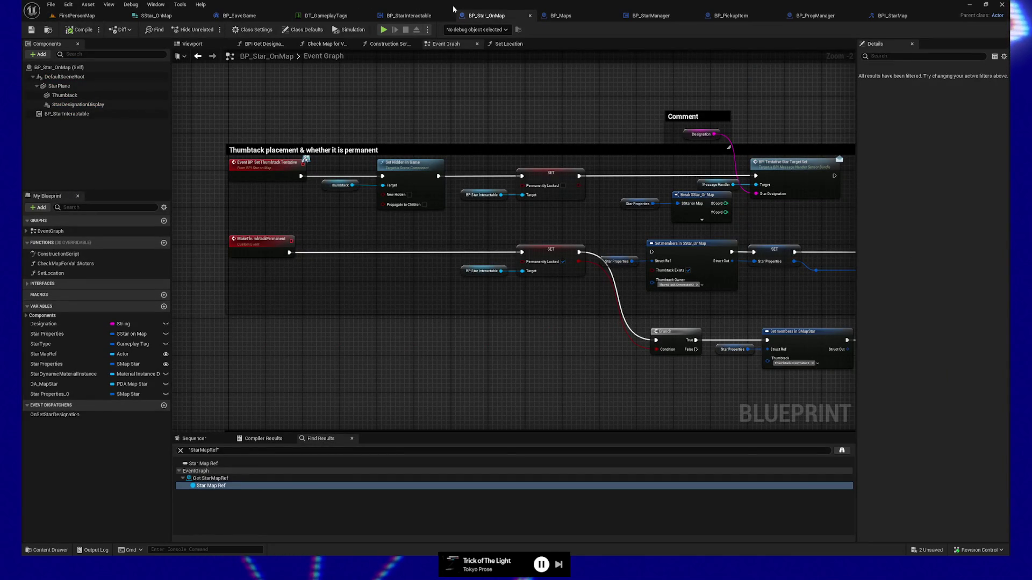
left_click(563, 16)
mouse_move(451, 317)
left_mouse_down()
mouse_move(361, 325)
mouse_move(613, 305)
mouse_move(326, 222)
left_mouse_up()
mouse_move(445, 292)
left_mouse_down()
mouse_move(437, 313)
mouse_move(598, 316)
mouse_move(584, 314)
left_mouse_up()
Call Spawn Stars on BP Star Manager after the SET Location to Star Properties node.
left_click(349, 284)
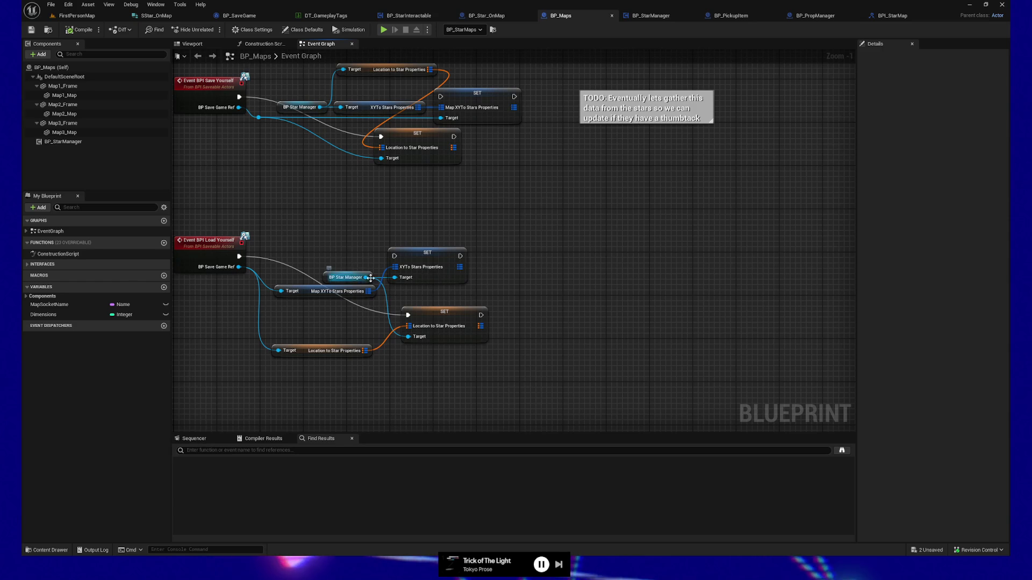
mouse_move(336, 271)
left_mouse_down()
mouse_move(328, 379)
mouse_move(340, 366)
mouse_move(538, 379)
mouse_move(515, 372)
mouse_move(561, 320)
left_mouse_up()
type("awn")
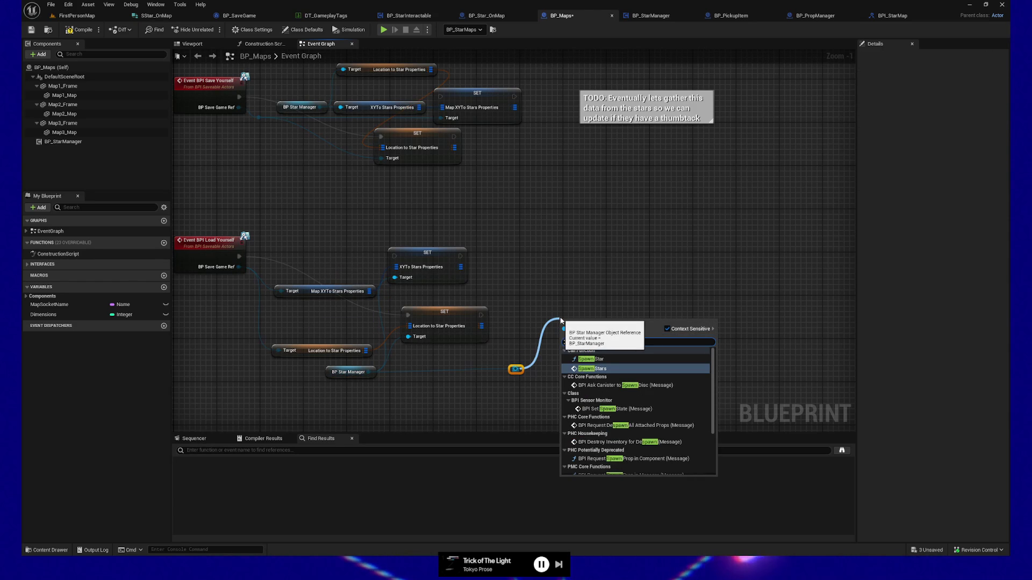
left_click(616, 369)
mouse_move(481, 315)
left_mouse_down()
mouse_move(586, 330)
mouse_move(570, 344)
mouse_move(601, 312)
left_mouse_up()
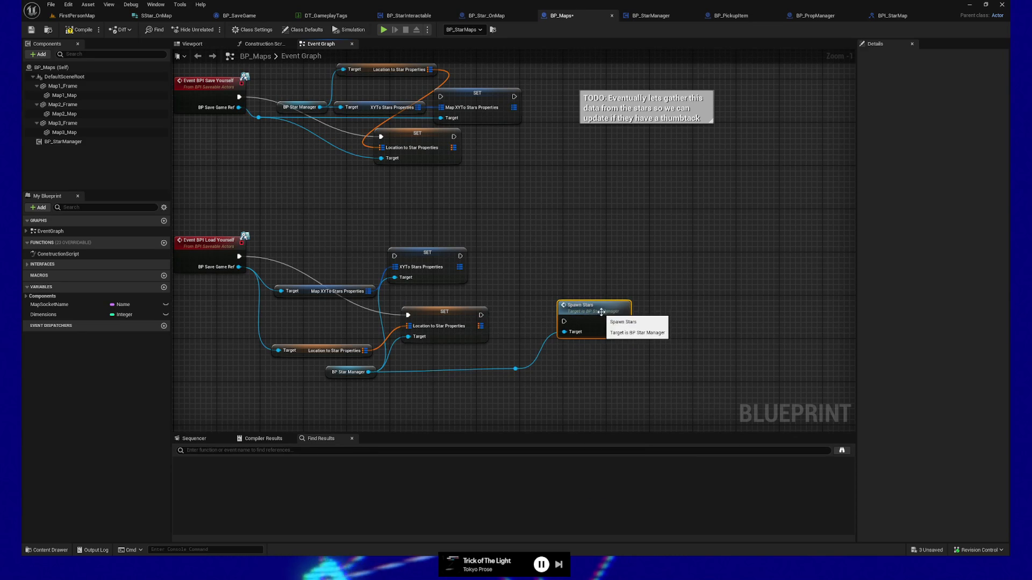
left_click_drag(481, 315, 579, 311)
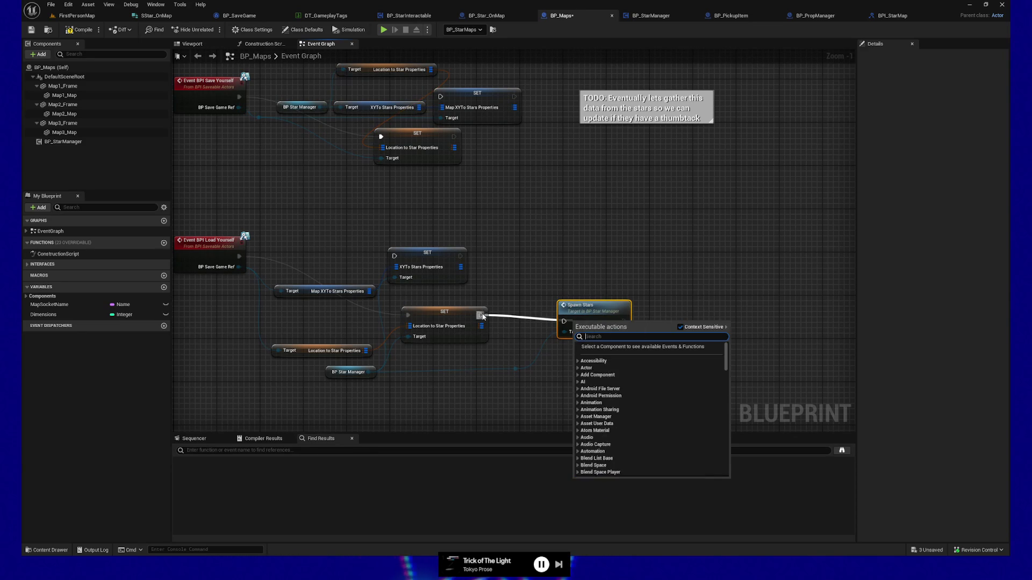
key("Escape")
left_click_drag(578, 311, 579, 305)
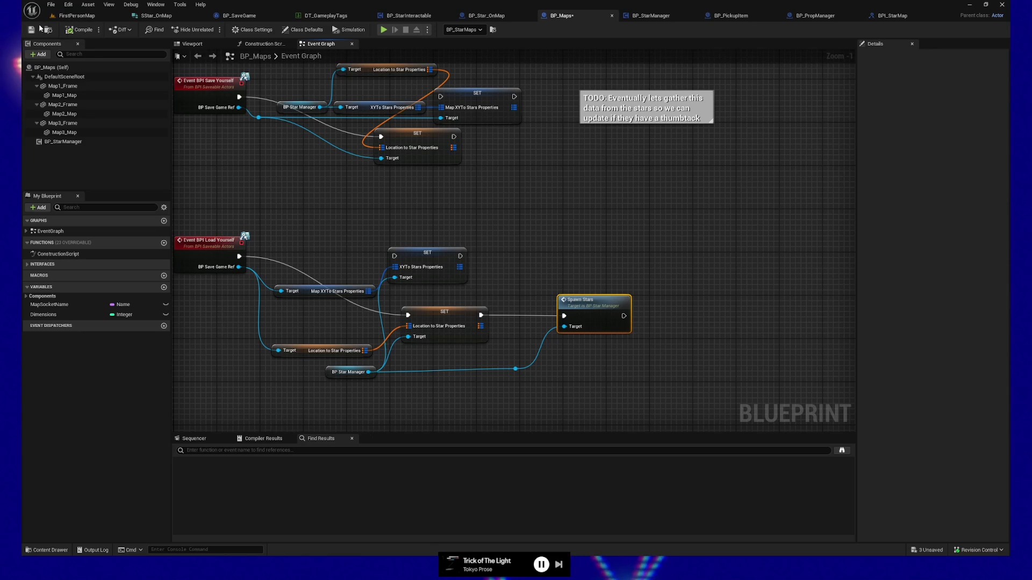
left_click(66, 18)
Frame the floor piece and start a Play From Here session at that spot.
key("f")
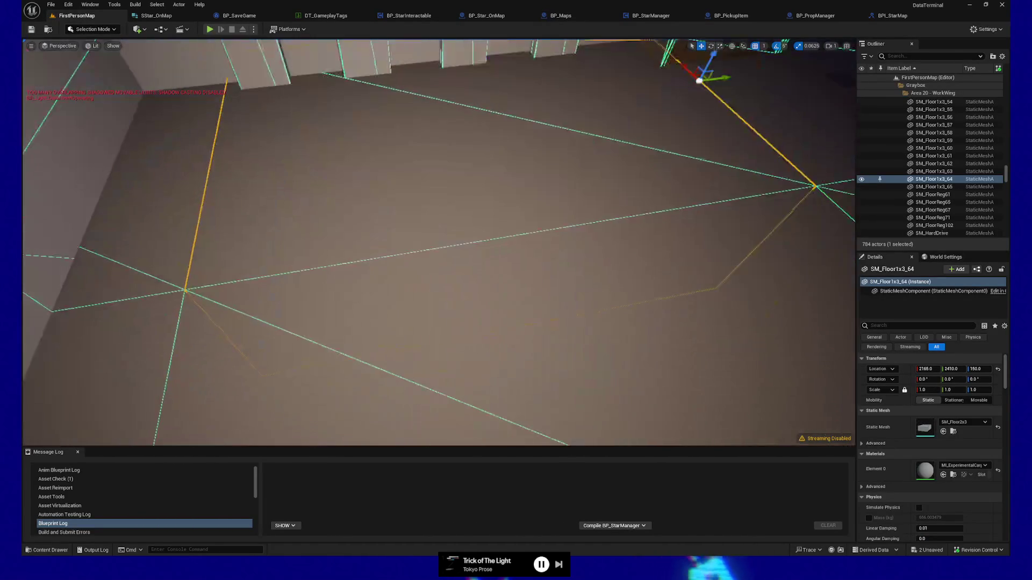
right_click(527, 302)
left_click(537, 541)
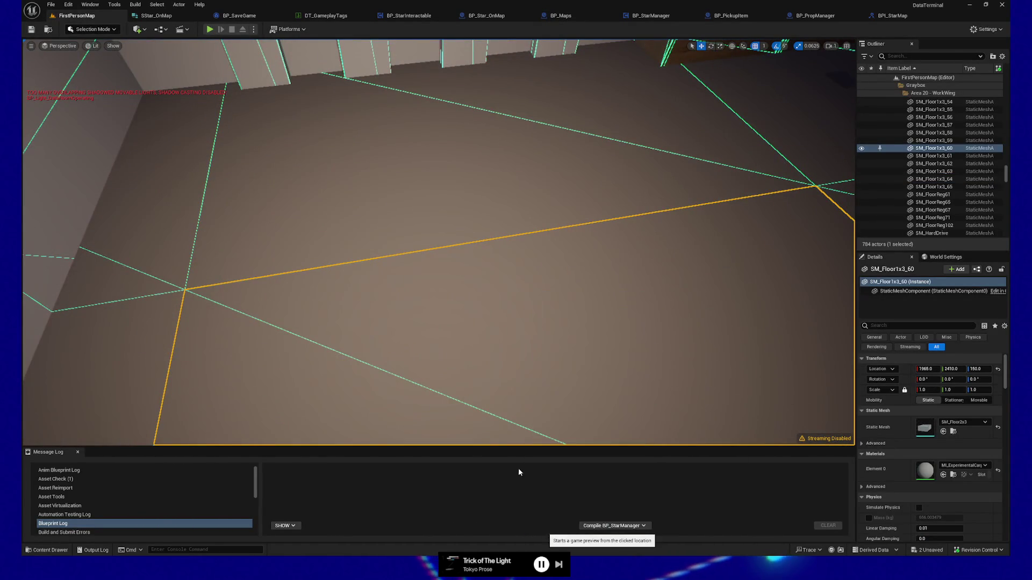
left_click(475, 293)
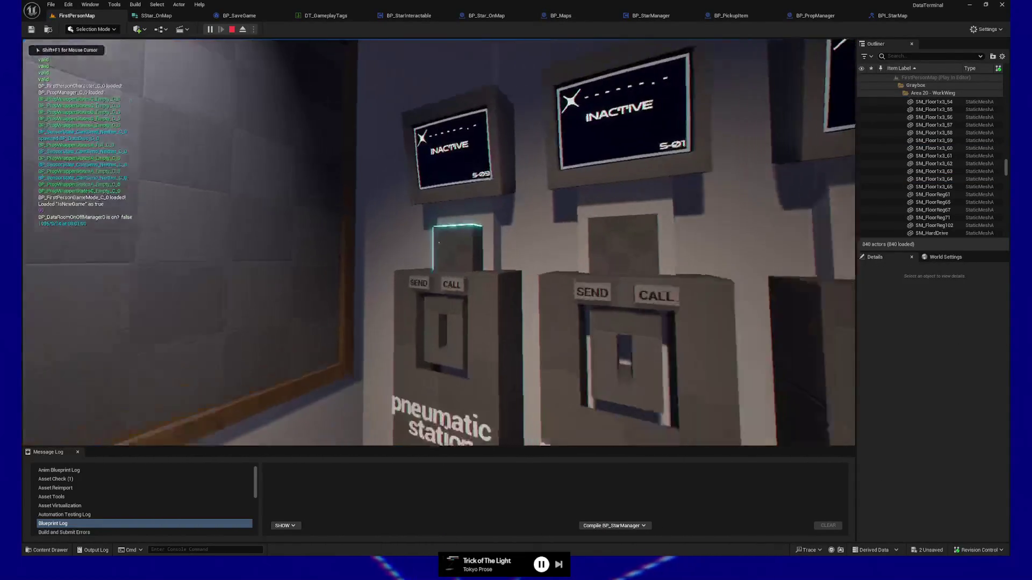
Walk to the middle pneumatic station and activate SEND to spawn a data disc.
key("s")
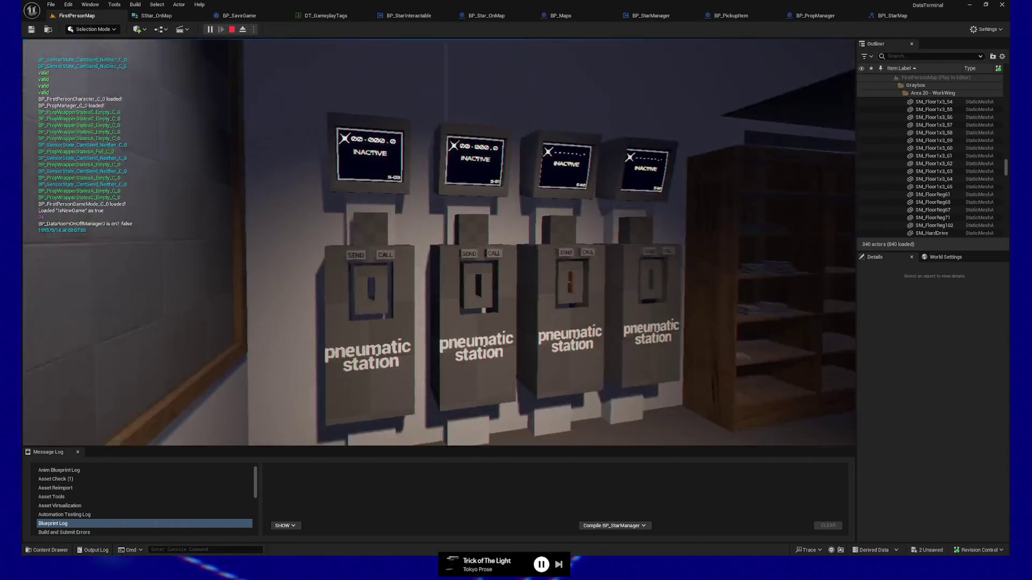
key("w")
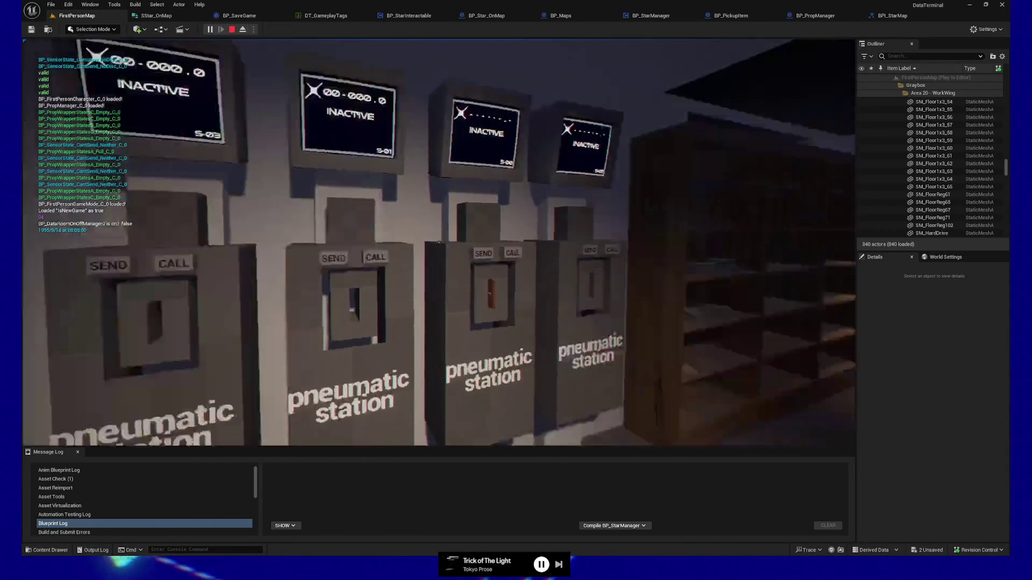
key("w")
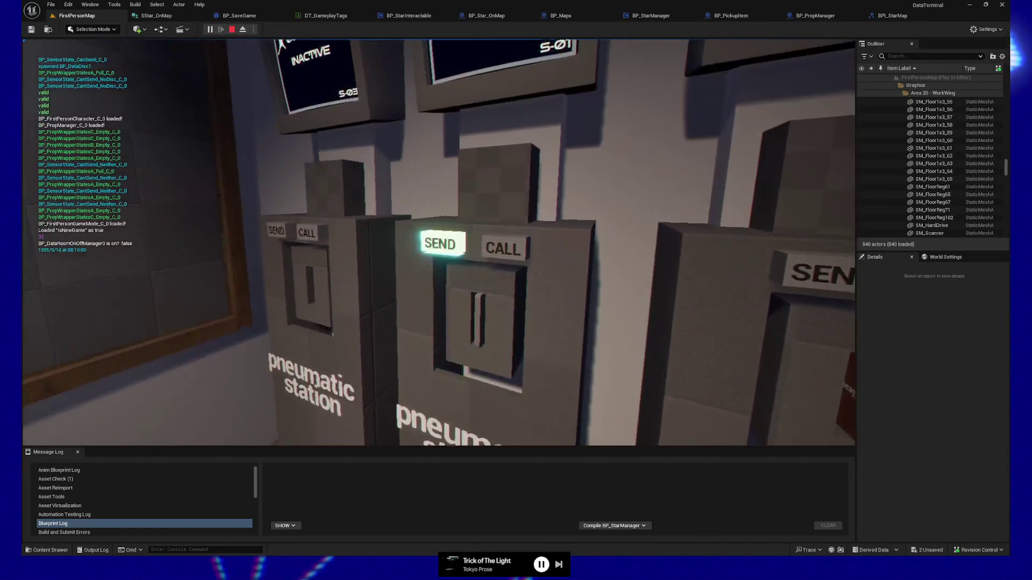
left_click(438, 243)
key("s")
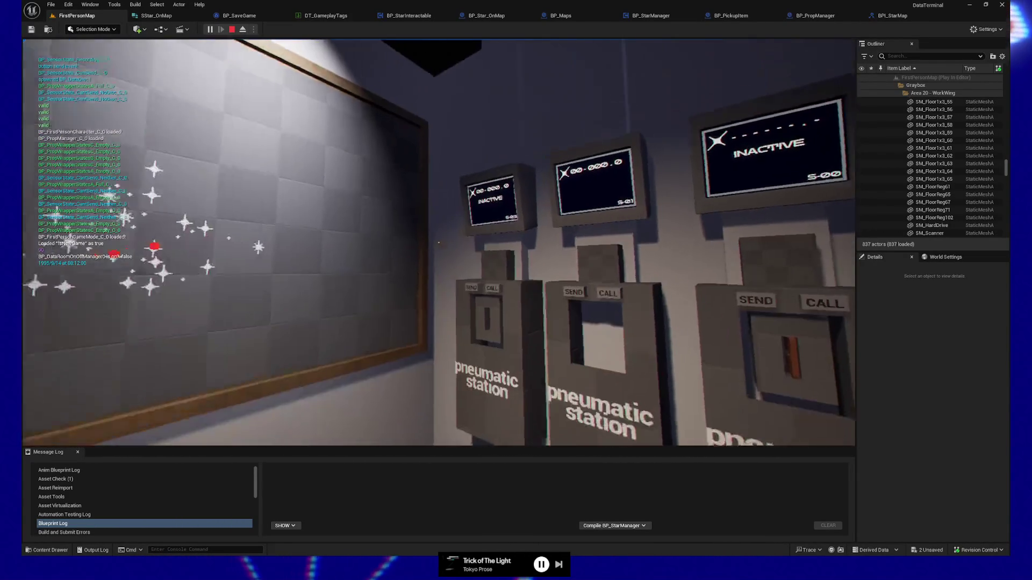
From the pause menu, save the game, load it back, then quit to the editor.
key("Escape")
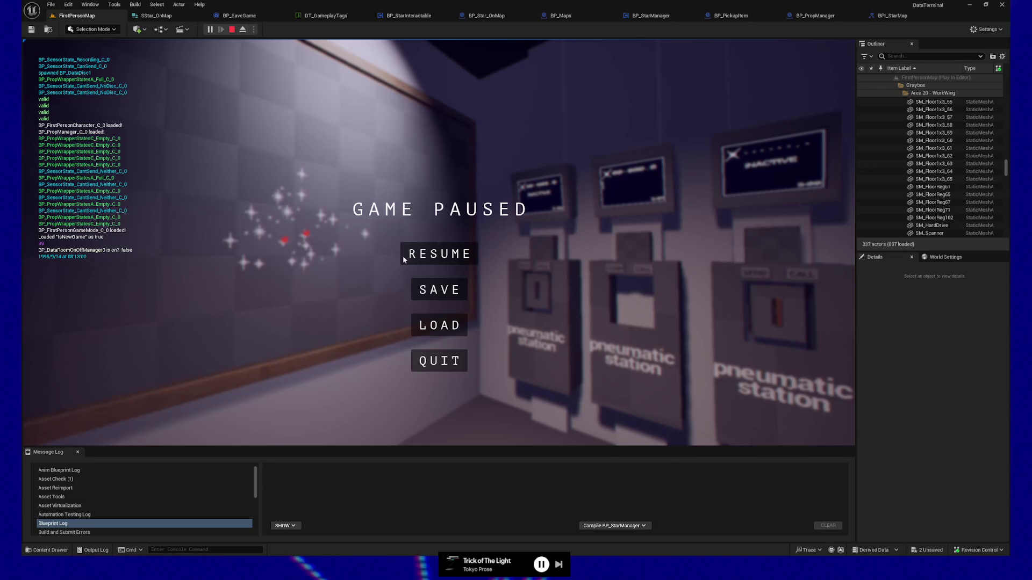
left_click(423, 290)
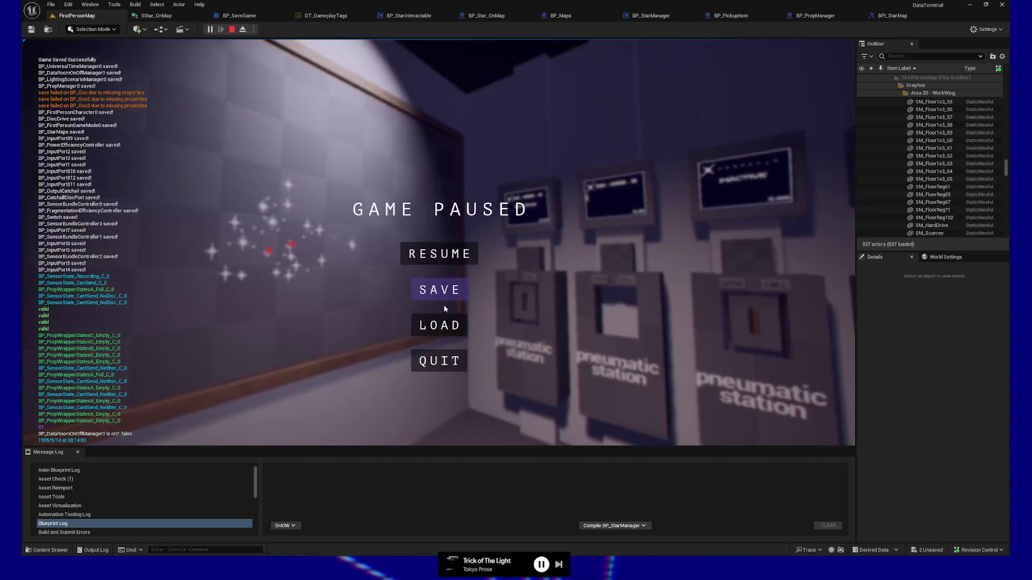
left_click(439, 325)
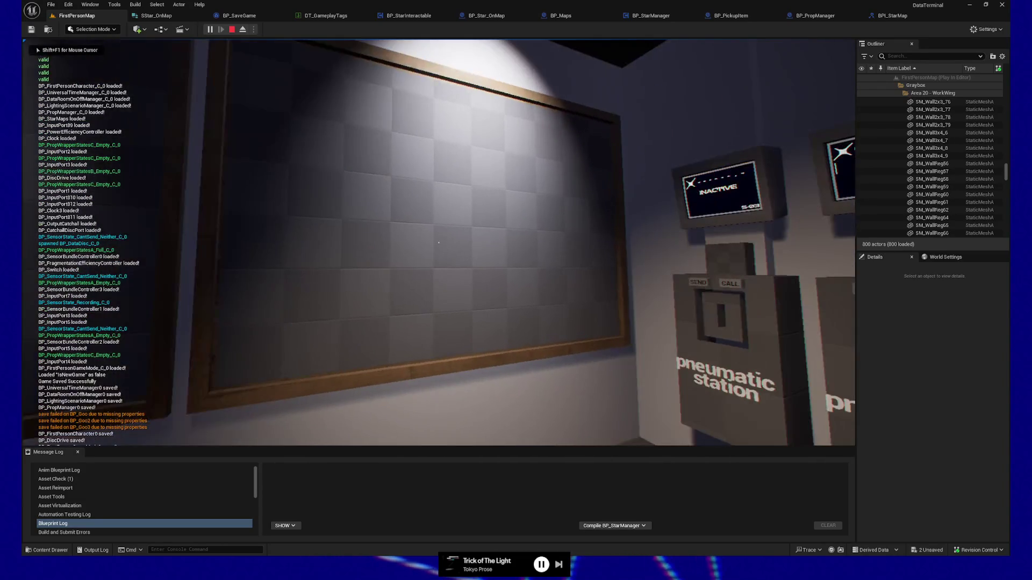
key("Escape")
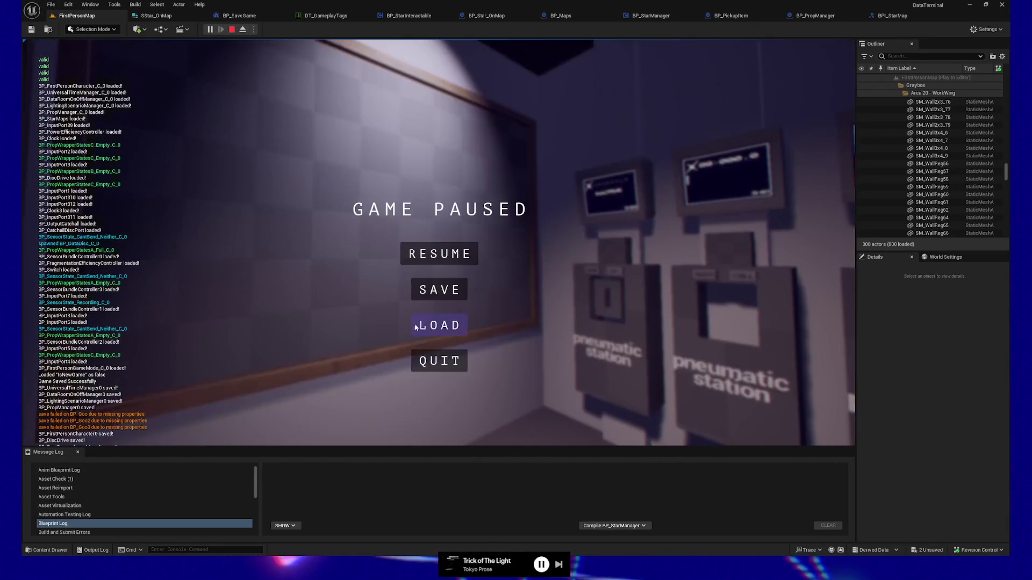
left_click(459, 352)
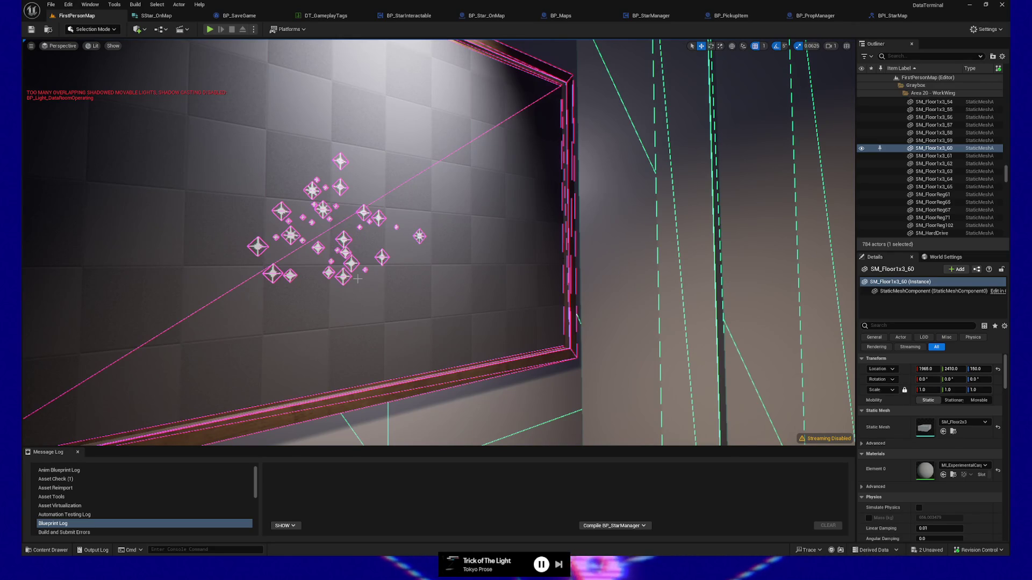
Look over the BP_Star_OnMap graph and the BP_Maps save and load events.
left_click(487, 16)
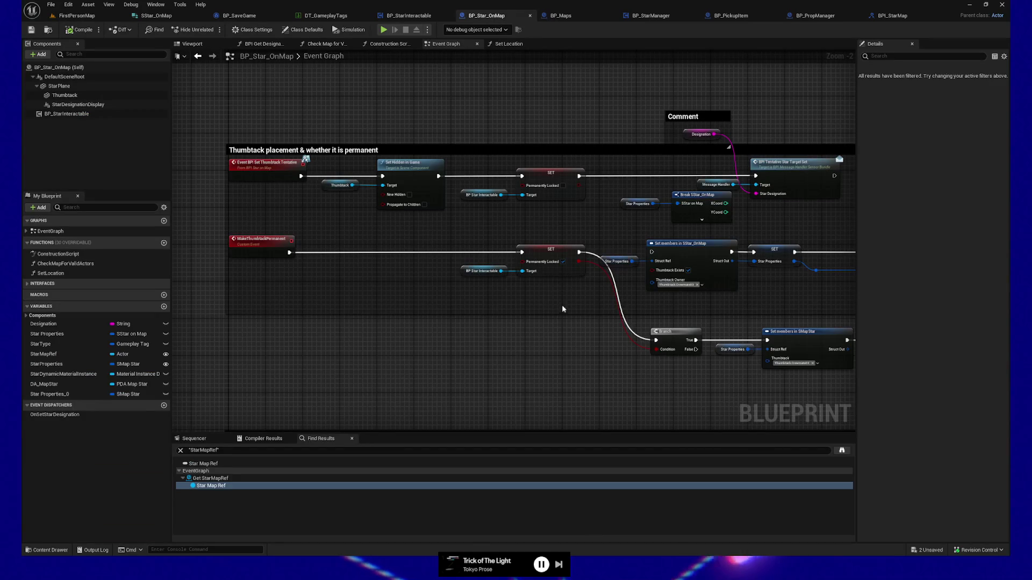
left_click(565, 16)
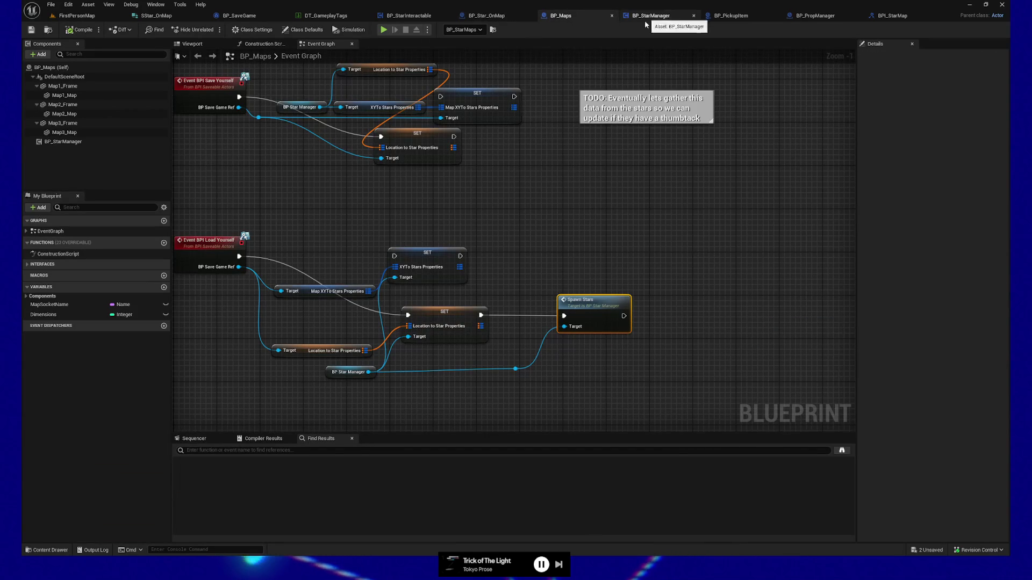
mouse_move(541, 196)
left_mouse_down()
mouse_move(621, 179)
mouse_move(623, 275)
mouse_move(605, 208)
mouse_move(582, 290)
left_mouse_up()
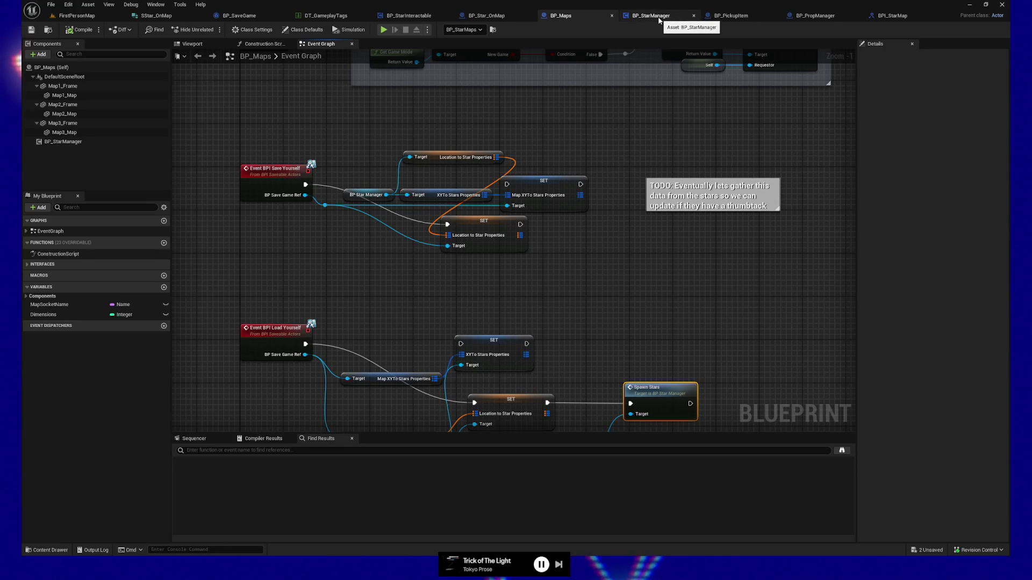
Open BP_StarManager's register graph and select the Get Game Mode and Check if New Game nodes.
left_click(658, 18)
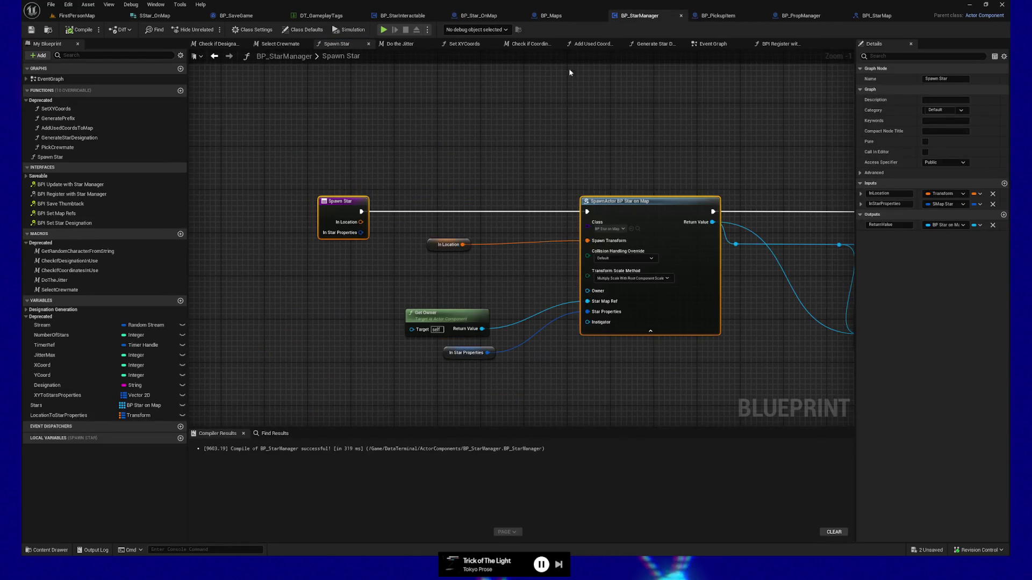
left_click(774, 44)
scroll(491, 205, "up", 2)
mouse_move(438, 298)
left_mouse_down()
mouse_move(421, 302)
mouse_move(491, 291)
left_mouse_up()
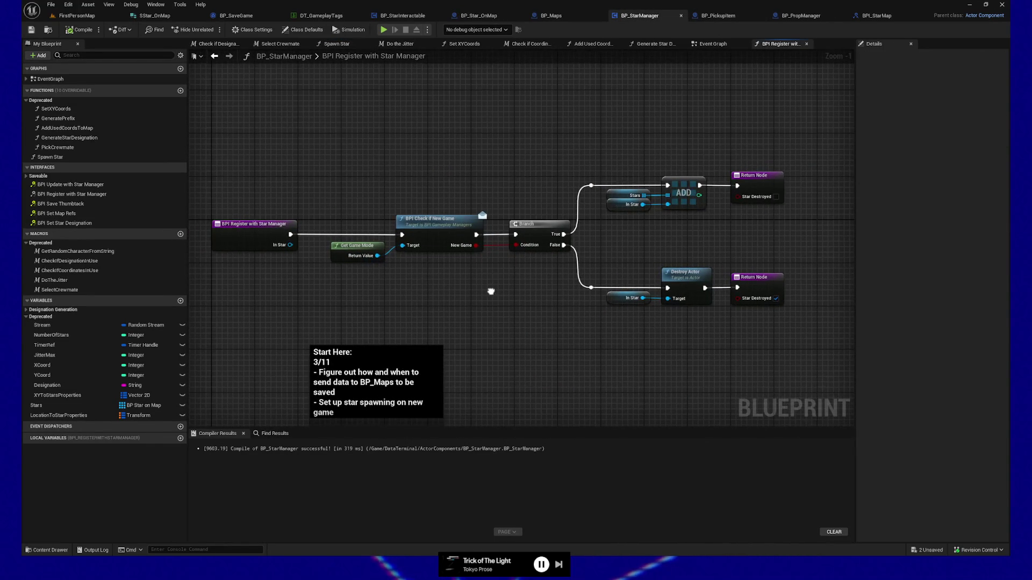
left_click_drag(339, 190, 535, 285)
Center the branch logic and select the true branch's Stars, In Star and ADD nodes.
mouse_move(607, 222)
left_mouse_down()
mouse_move(564, 240)
mouse_move(667, 234)
mouse_move(633, 253)
left_mouse_up()
left_click(592, 215)
scroll(511, 265, "up", 1)
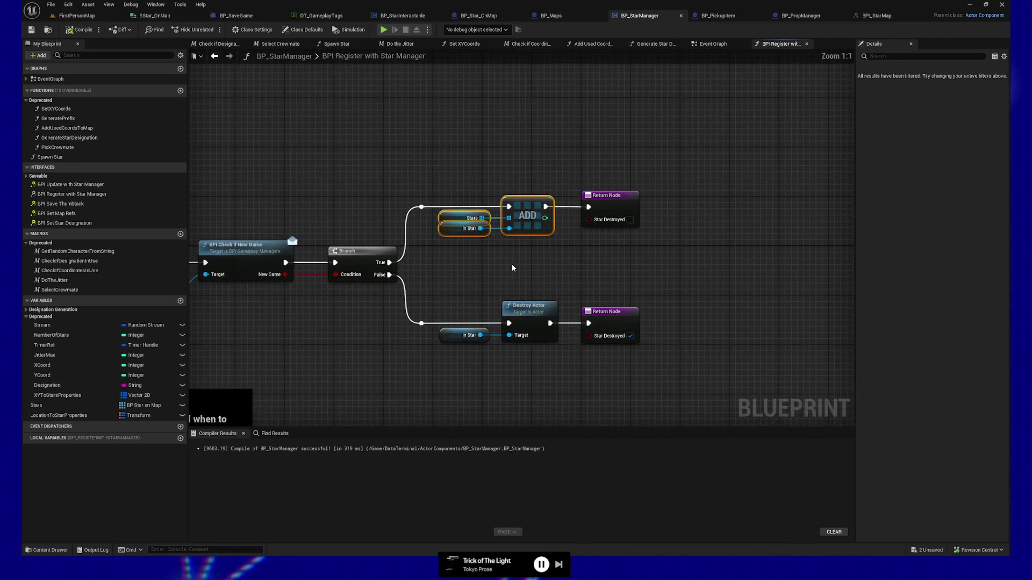
mouse_move(512, 263)
left_mouse_down()
mouse_move(477, 290)
mouse_move(485, 280)
left_mouse_up()
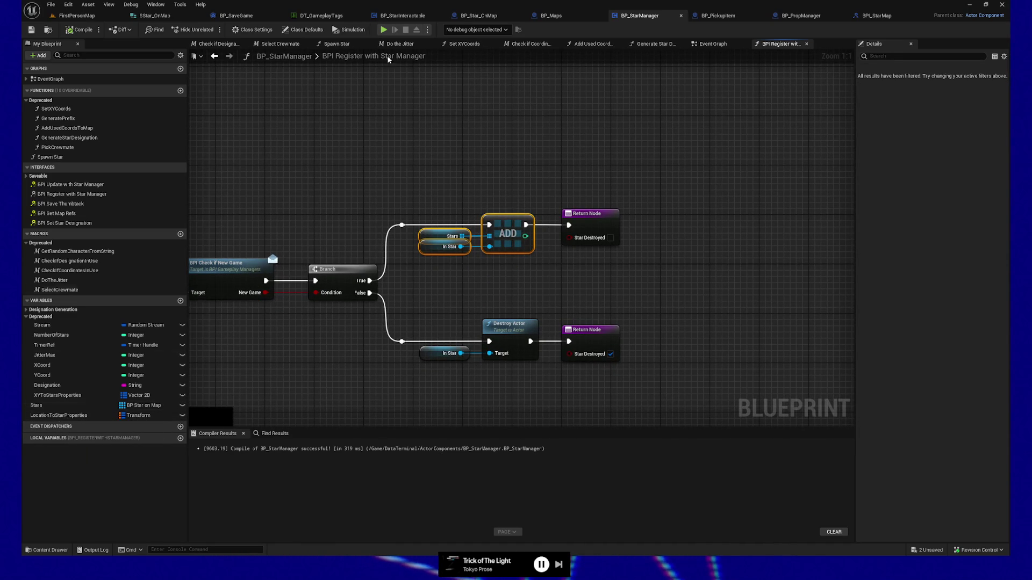
left_click_drag(436, 213, 532, 193)
left_click_drag(609, 251, 607, 247)
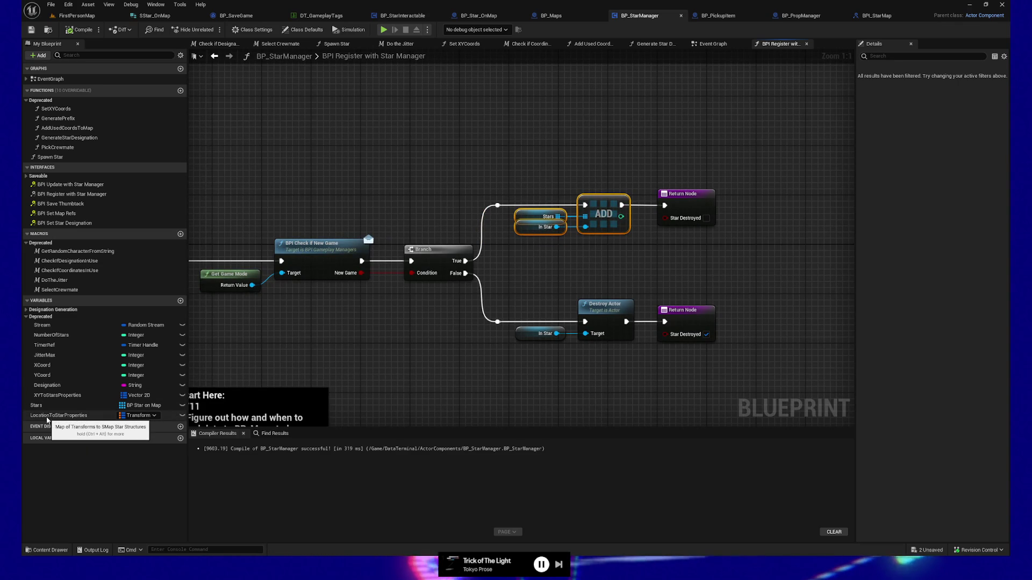
Show BP_PropManager's Save Game System graph, where Load Game requests a spawn per saved prop.
left_click(796, 15)
mouse_move(437, 103)
left_mouse_down()
mouse_move(568, 122)
mouse_move(469, 114)
left_mouse_up()
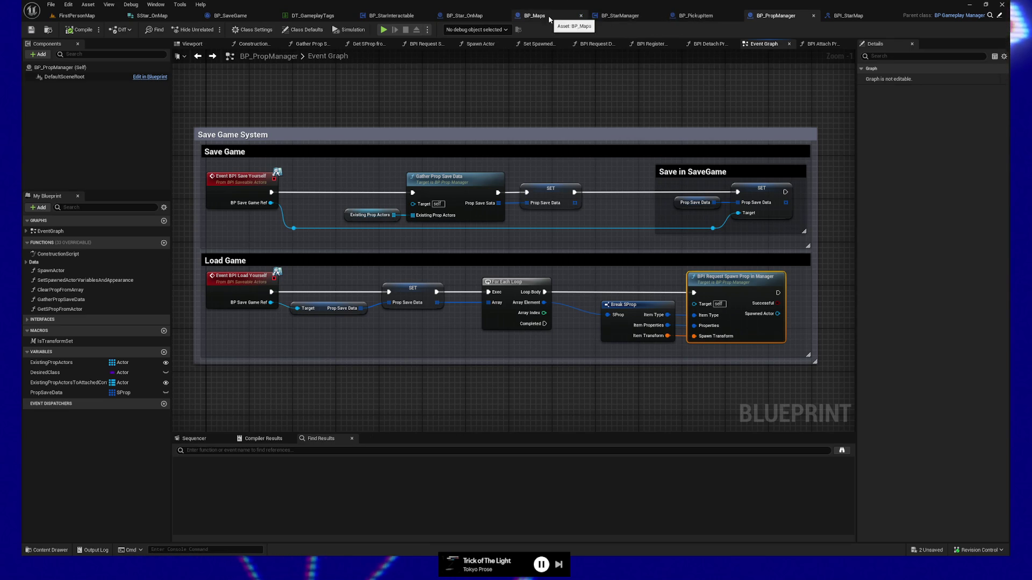
Add a Location to Star Properties getter and detach In Star from the Stars array ADD.
left_click(621, 16)
left_click_drag(497, 136, 441, 132)
left_click_drag(59, 415, 517, 136)
left_click(572, 149)
left_click_drag(528, 176, 590, 188)
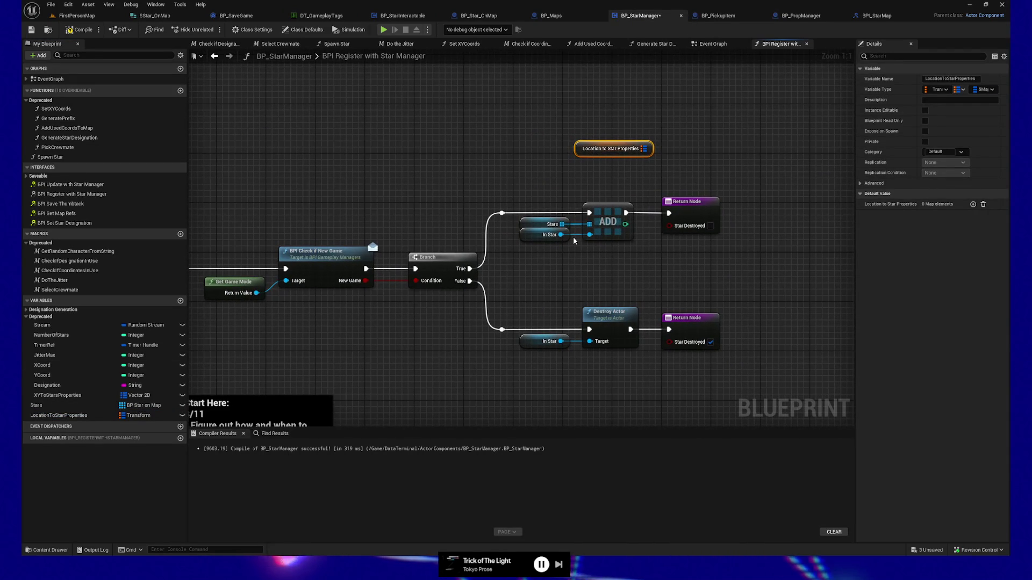
left_click_drag(549, 238, 536, 262)
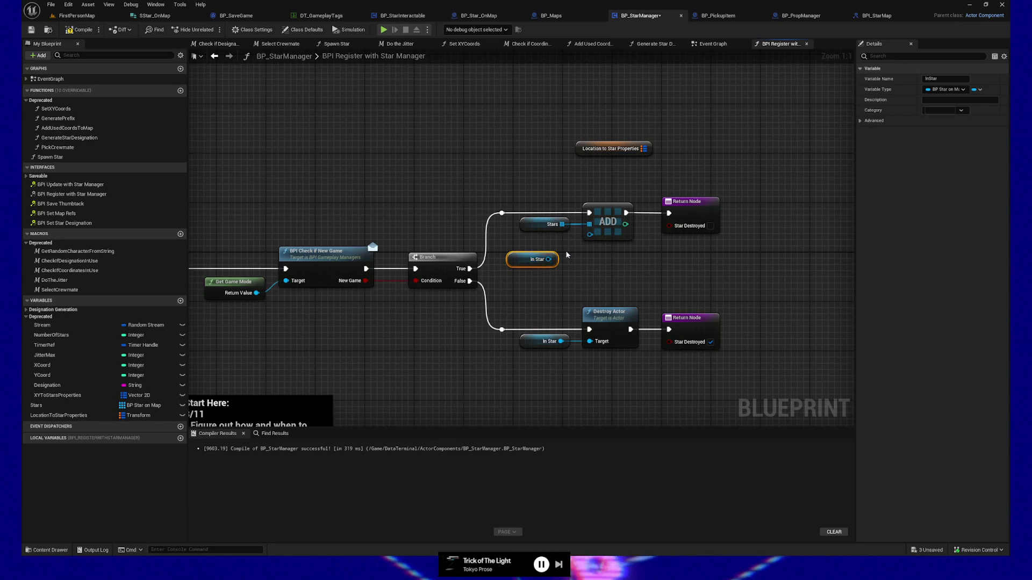
left_click(549, 259, "alt")
left_click_drag(532, 260, 490, 167)
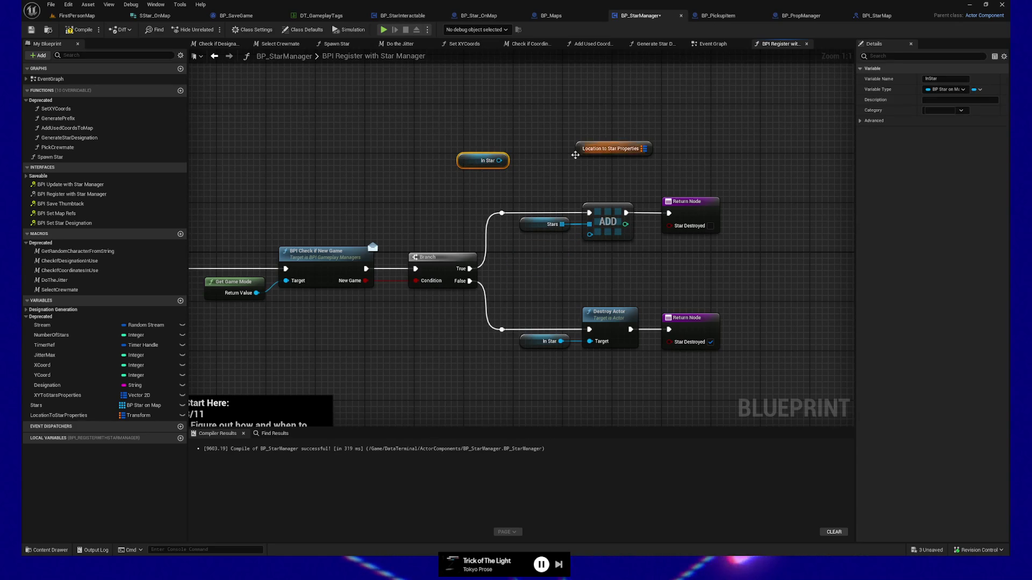
Add a map ADD node and wire In Star's Get Actor Transform into its key.
left_click_drag(643, 148, 715, 147)
type("add")
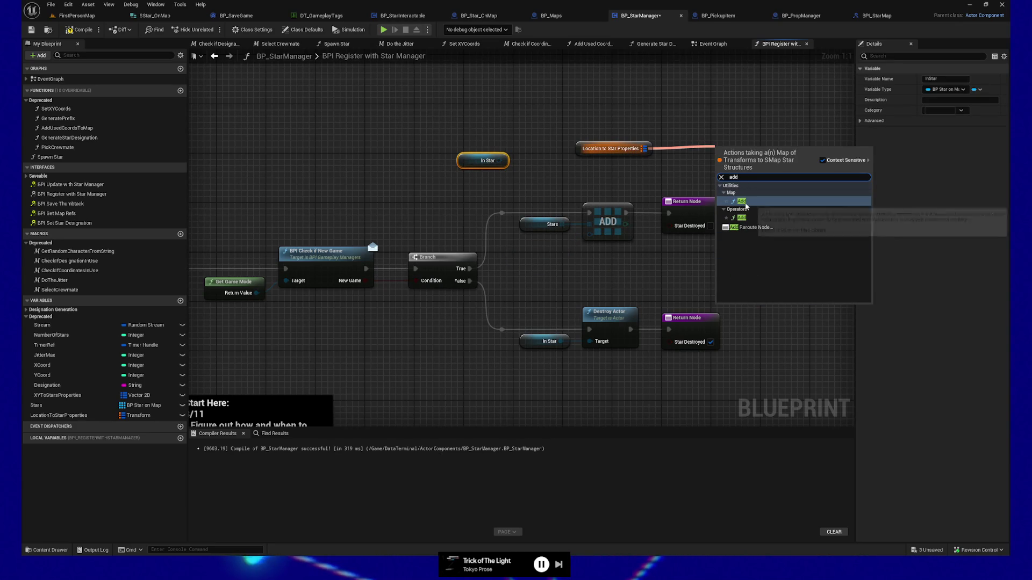
left_click(745, 202)
left_click_drag(731, 151, 725, 132)
left_click_drag(499, 161, 538, 163)
type("transform")
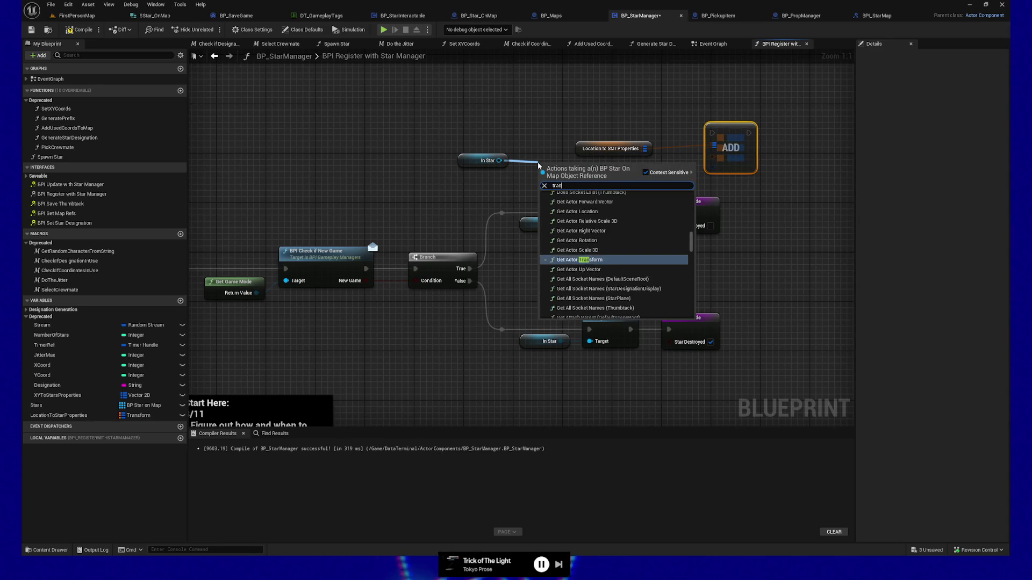
left_click(579, 260)
mouse_move(609, 182)
left_mouse_down()
mouse_move(741, 178)
mouse_move(714, 157)
left_mouse_up()
mouse_move(431, 131)
left_mouse_down()
mouse_move(756, 177)
mouse_move(711, 89)
left_mouse_up()
left_click(454, 99)
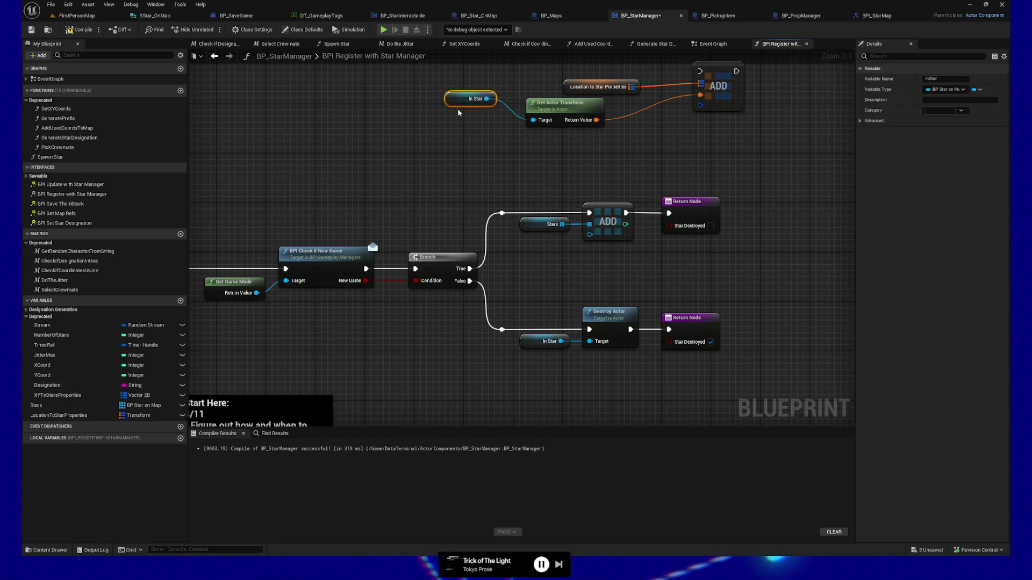
Search In Star's actions for 'get starprop', cancel, and switch to BP_Star_OnMap.
mouse_move(479, 154)
left_mouse_down()
mouse_move(608, 155)
mouse_move(660, 132)
left_mouse_up()
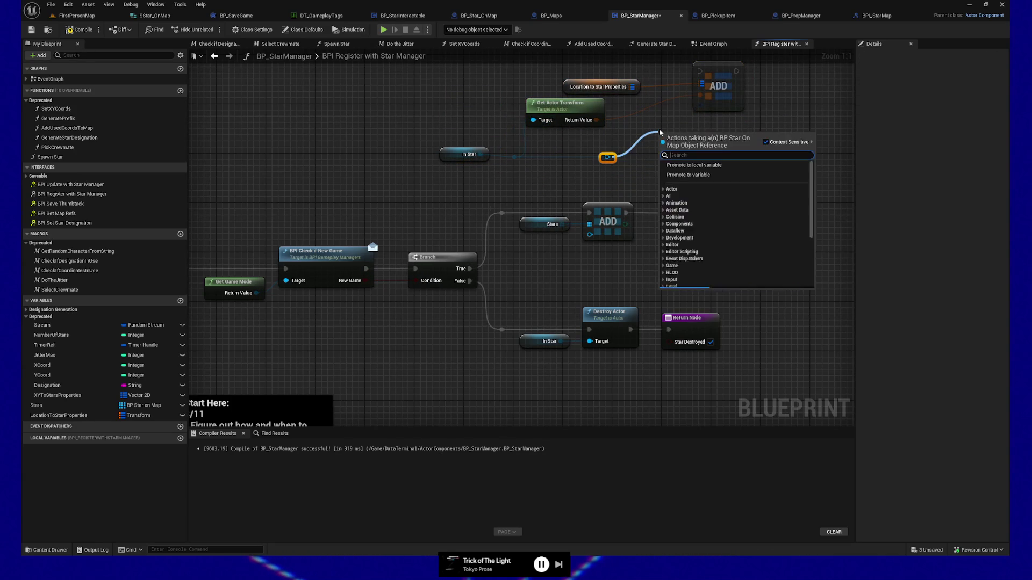
type("get")
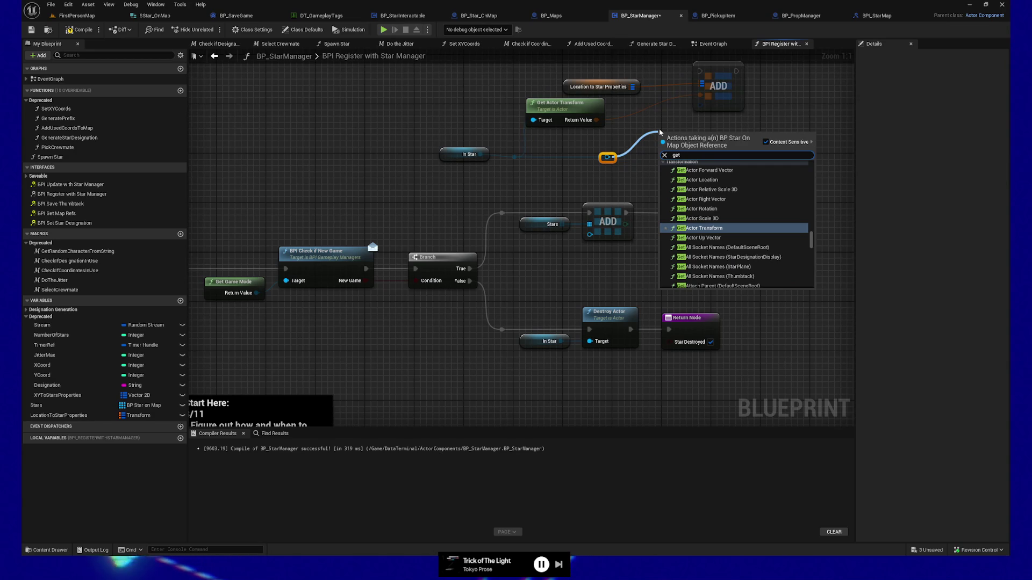
type(" starprop")
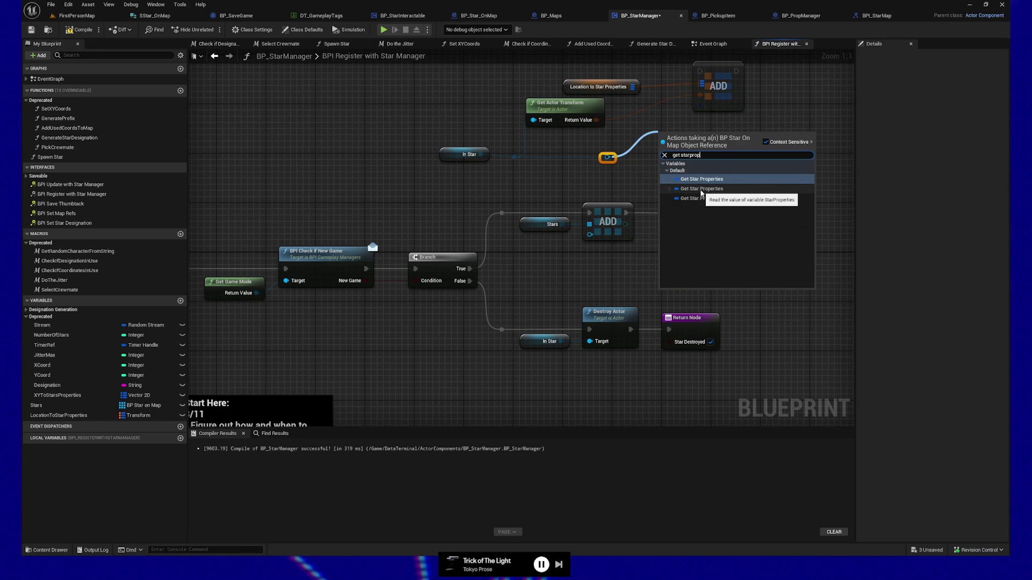
key("Escape")
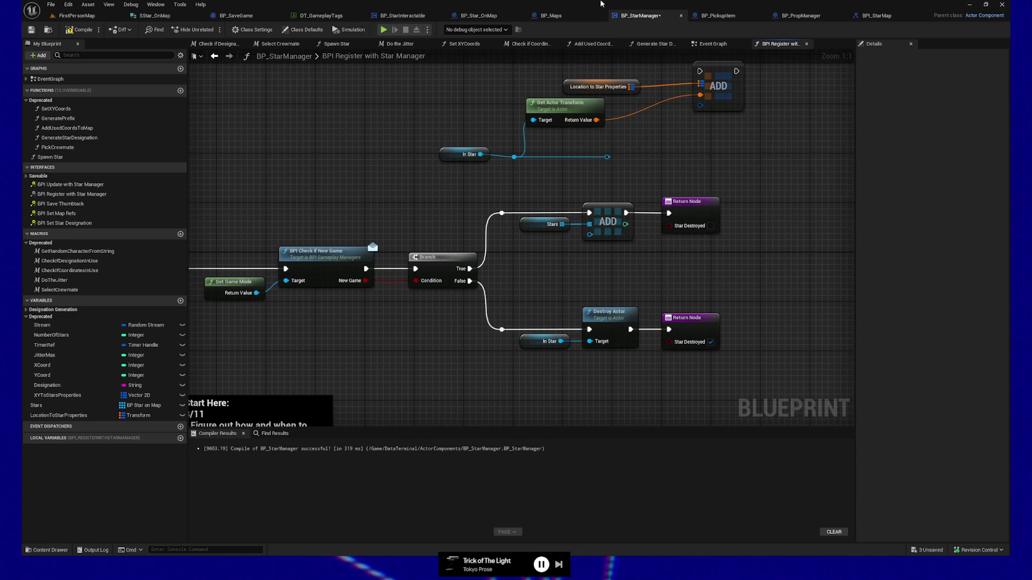
left_click(473, 17)
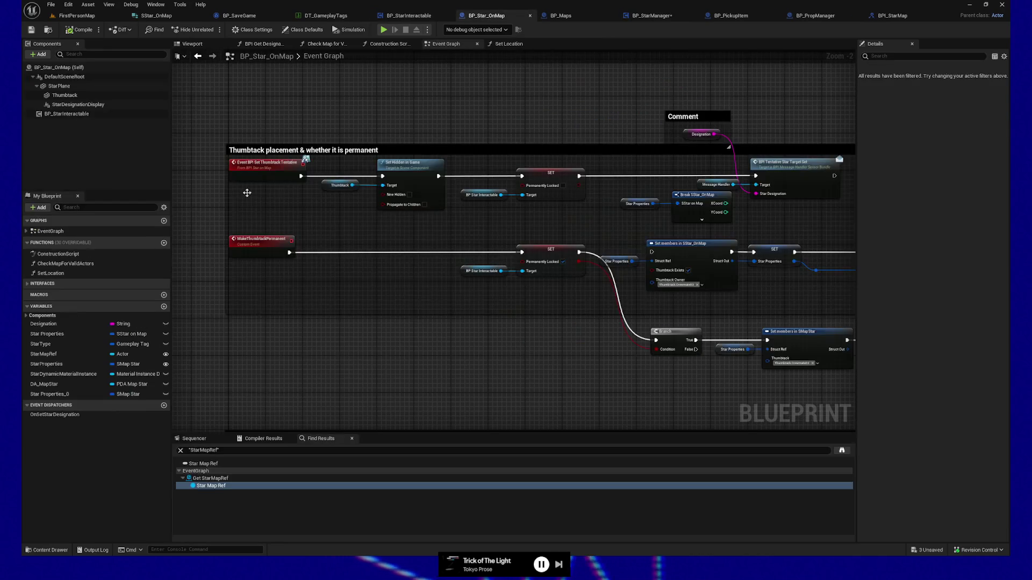
Rename the Star Properties variable to StarProperties_Old.
left_click(62, 335)
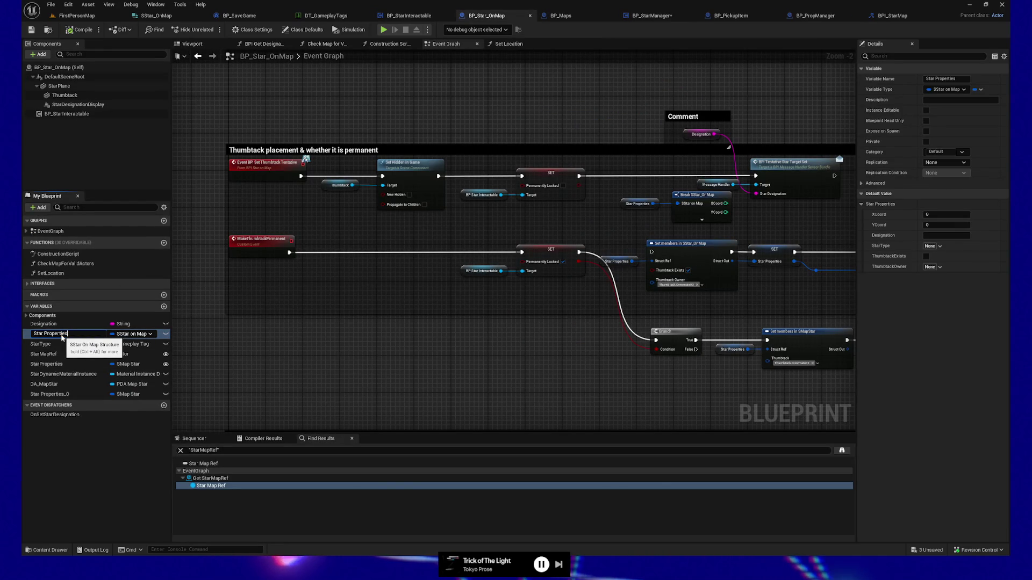
type("_Old")
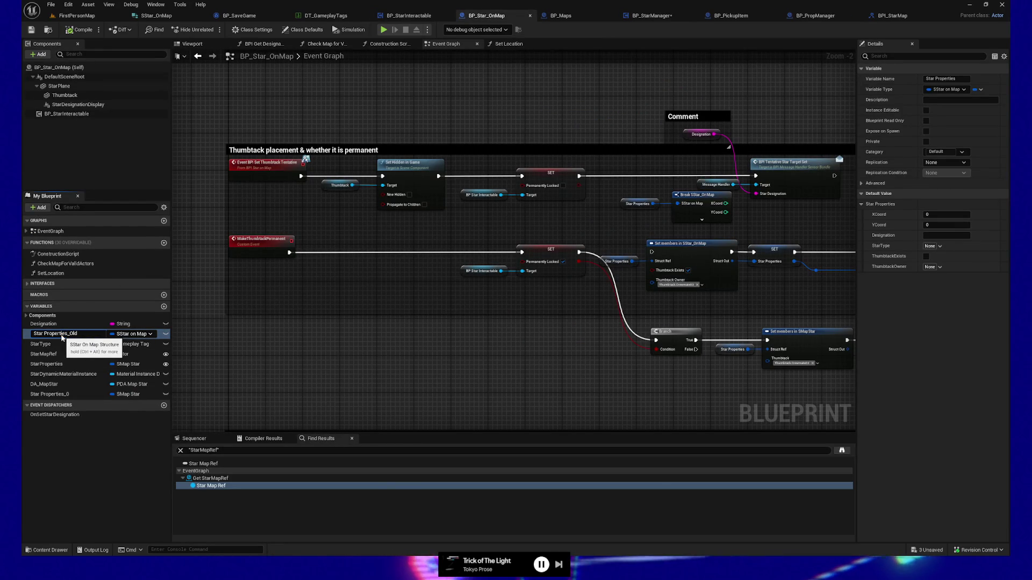
key("Return")
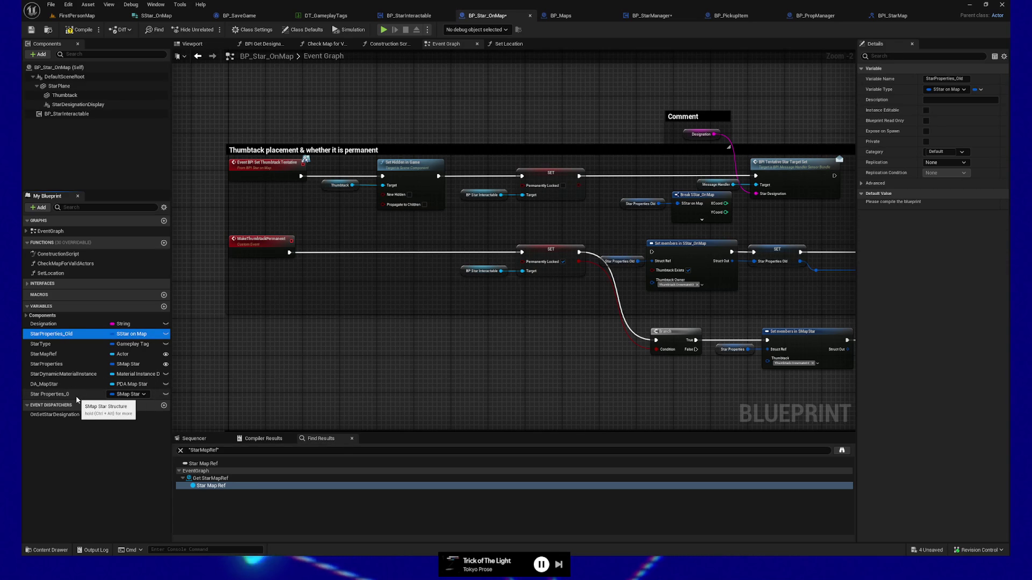
Confirm Star Properties_0 has no references, delete it, and compile and save BP_Star_OnMap.
right_click(52, 398)
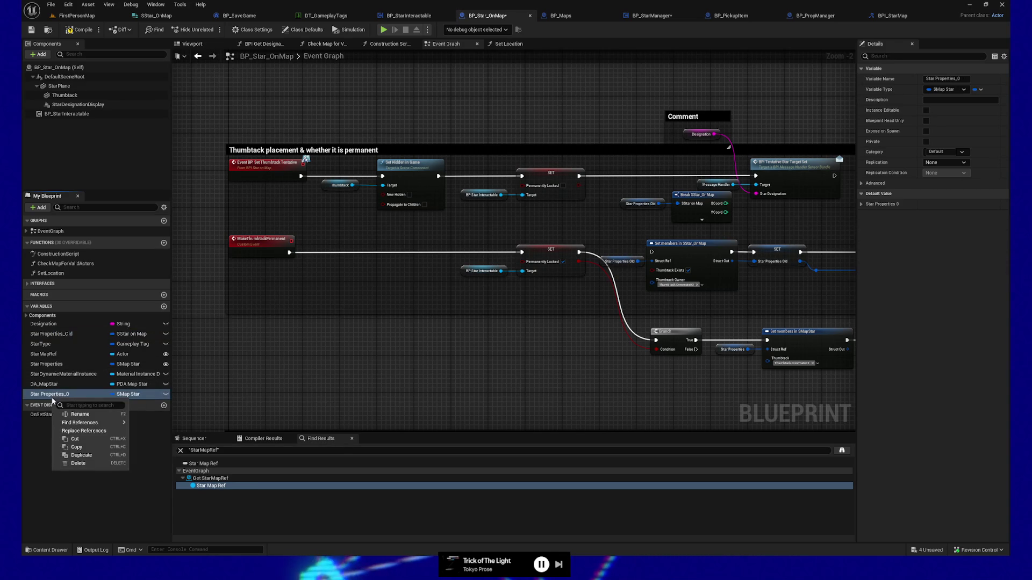
mouse_move(81, 422)
left_click(177, 430)
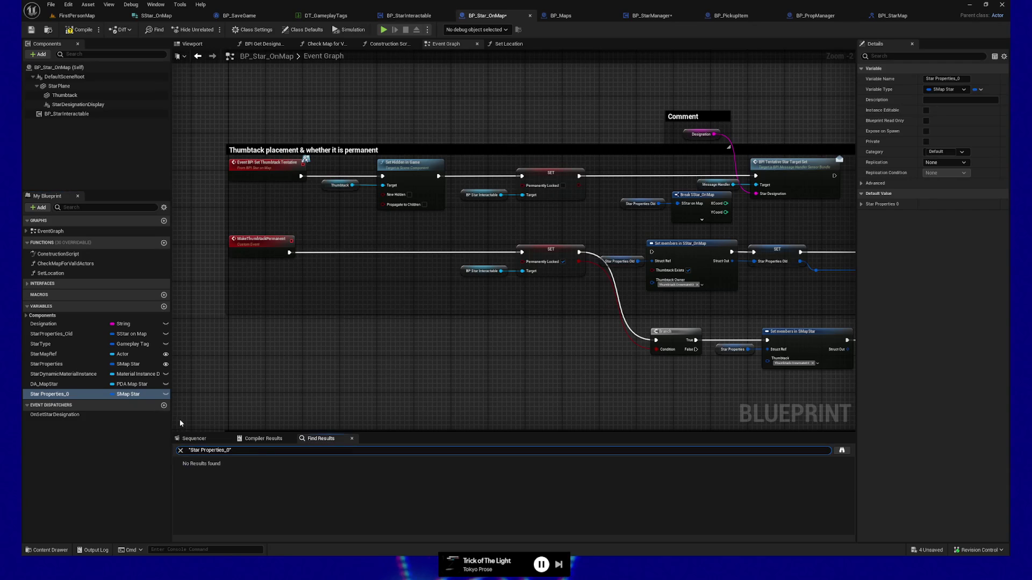
right_click(62, 398)
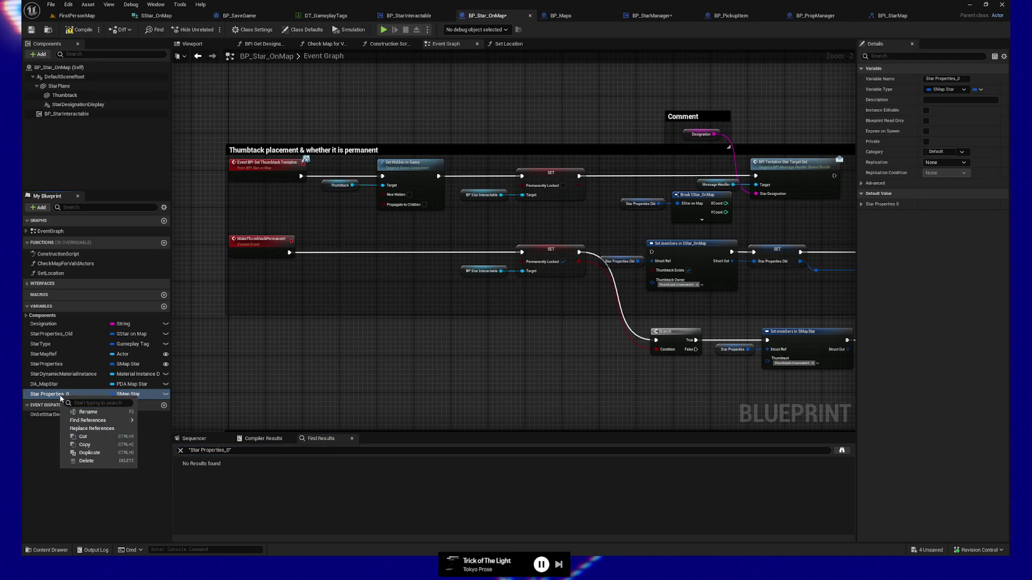
left_click(209, 375)
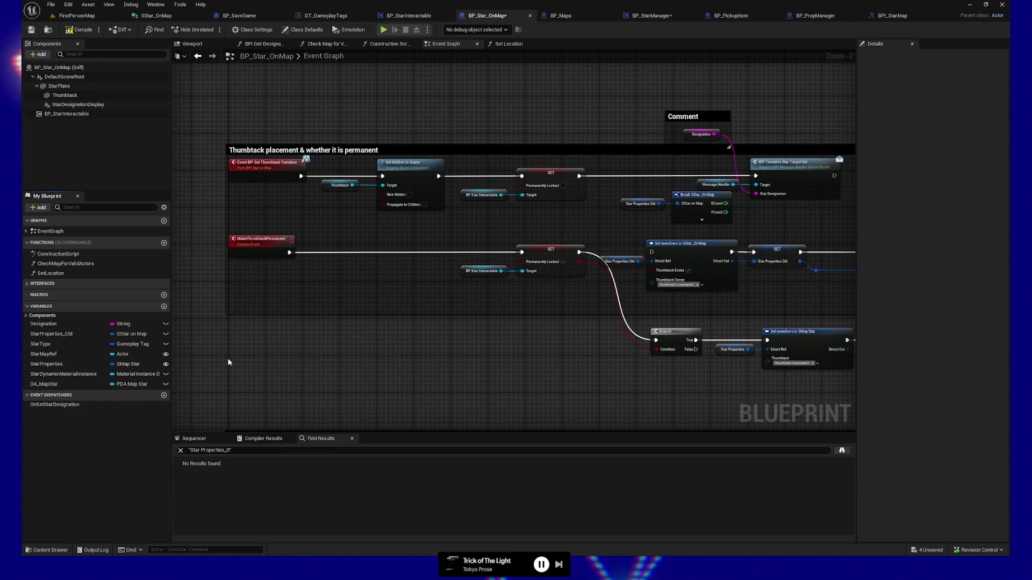
left_click(87, 31)
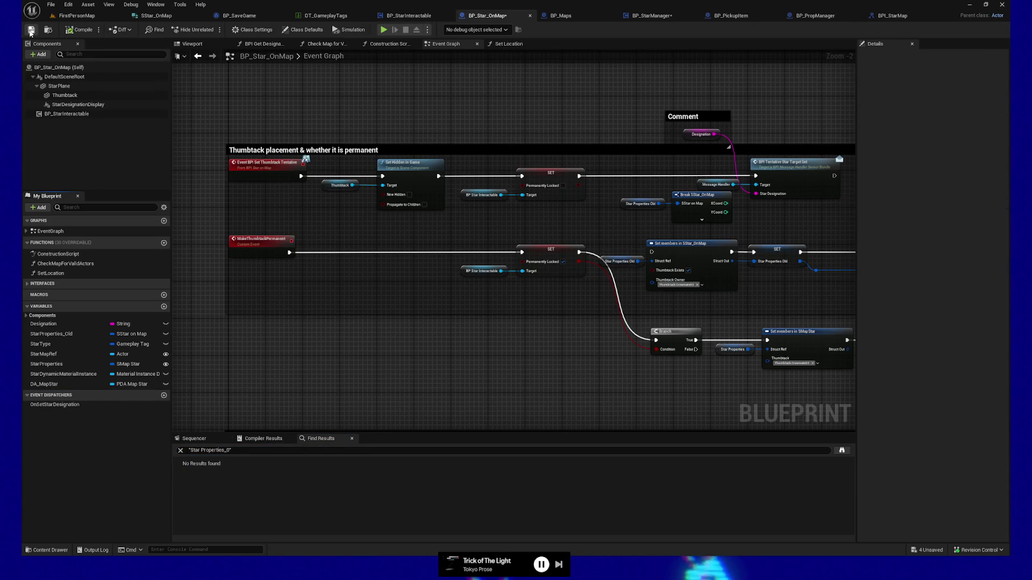
left_click(651, 16)
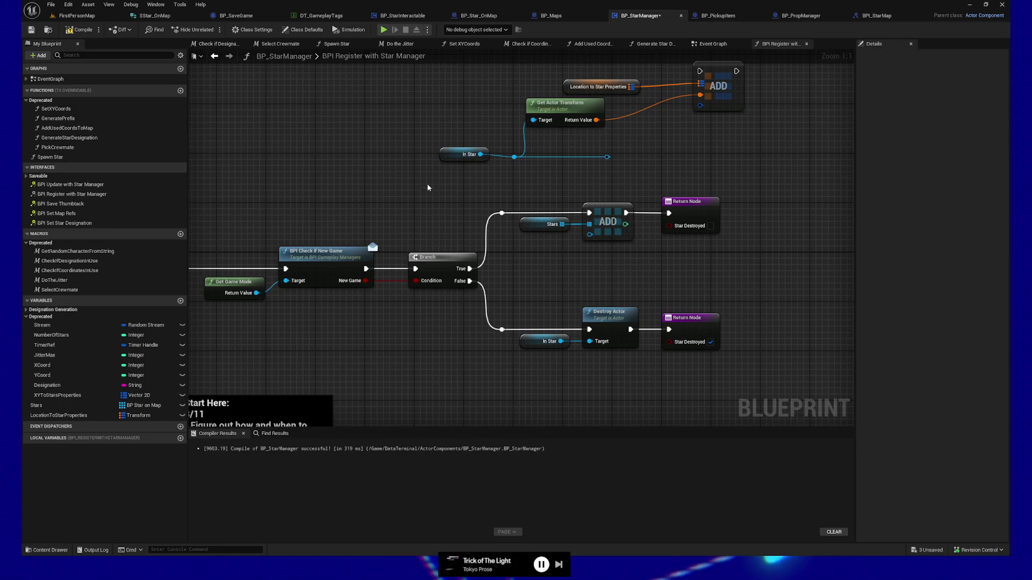
Add a Get Star Properties node for In Star and feed it into the map ADD value.
left_click_drag(542, 204, 591, 182)
type("get star prop")
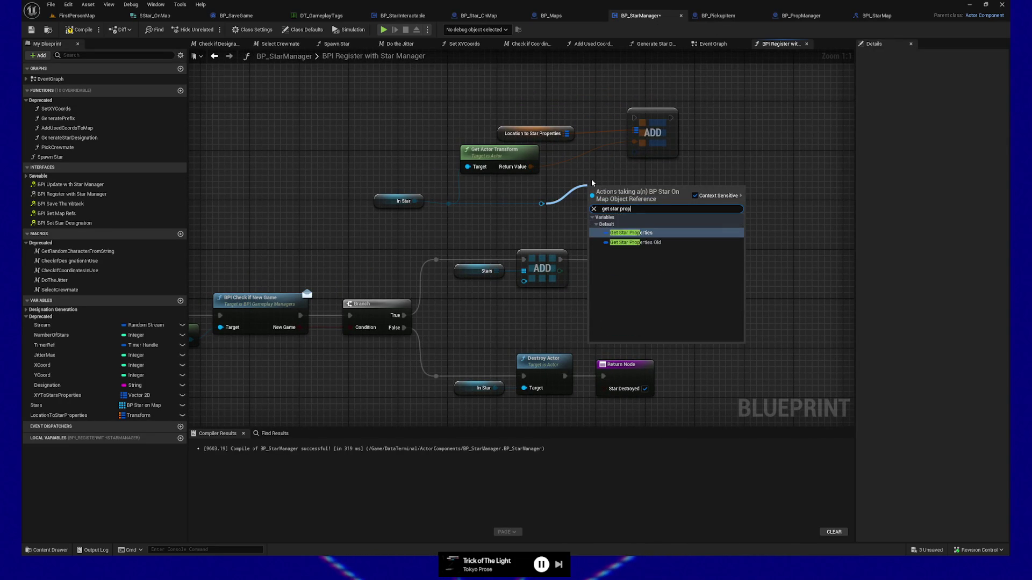
left_click(660, 236)
left_click(660, 189)
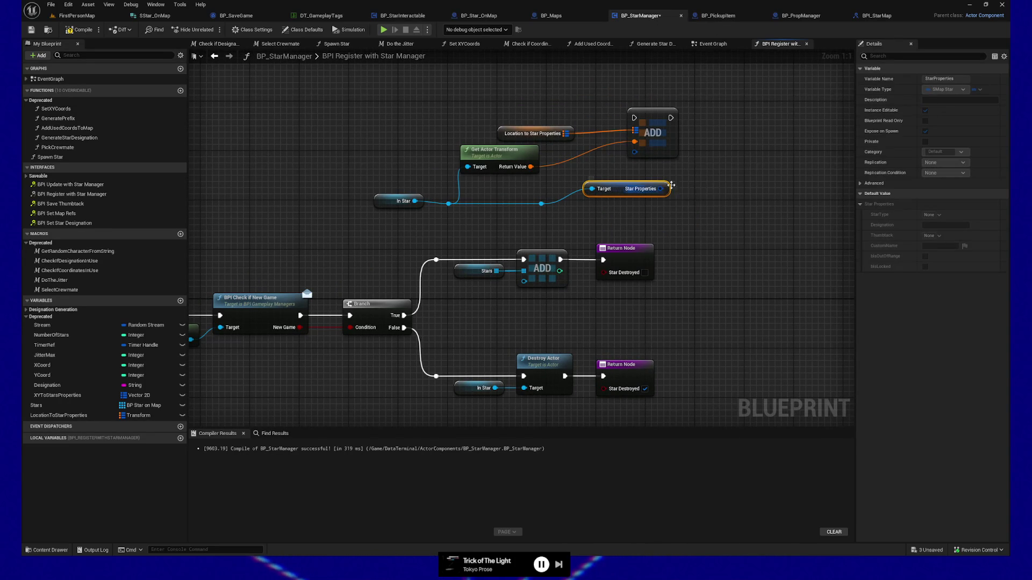
mouse_move(659, 189)
left_mouse_down()
mouse_move(635, 153)
mouse_move(686, 125)
mouse_move(730, 125)
left_mouse_up()
Straighten and align the transform, map getter and Star Properties nodes feeding ADD.
left_click(543, 128)
key("q")
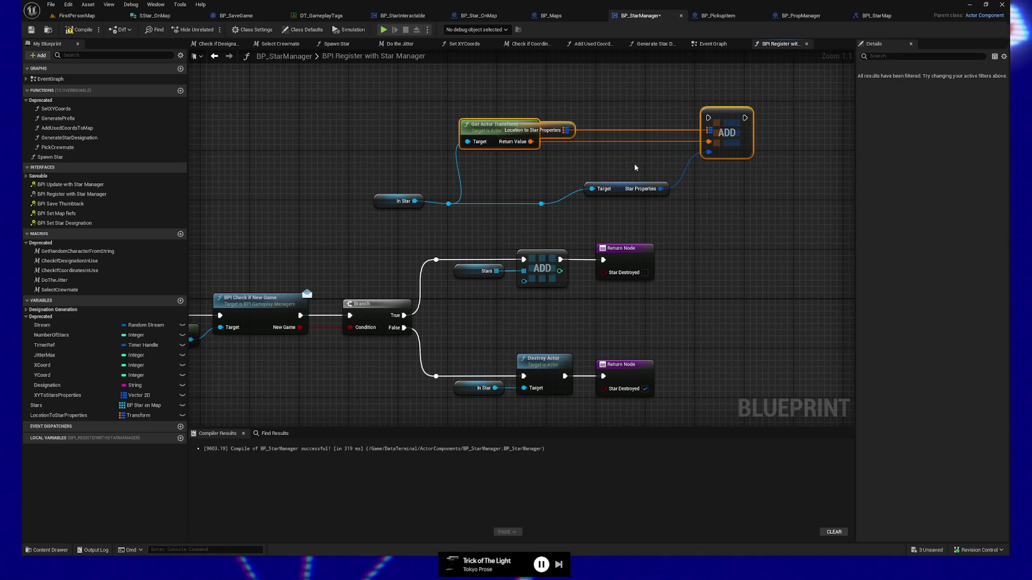
left_click(557, 125)
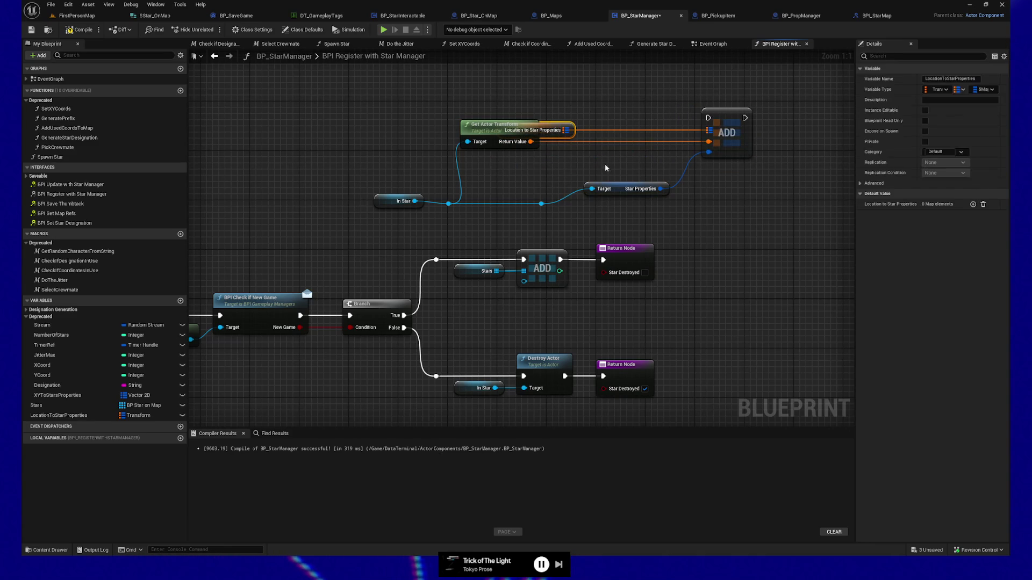
left_click(619, 189, "ctrl")
key("shift+d")
left_click(490, 116)
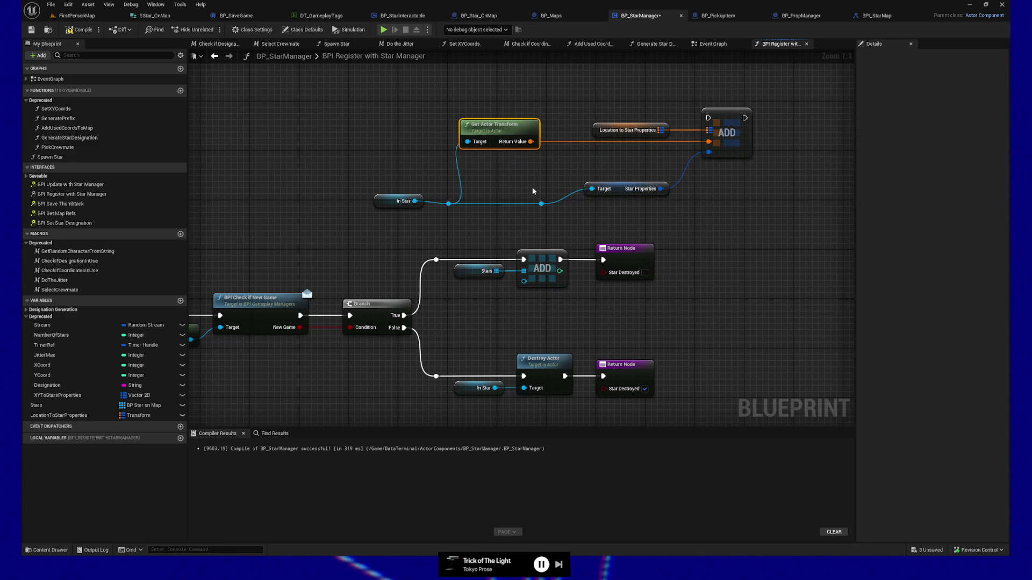
key("f")
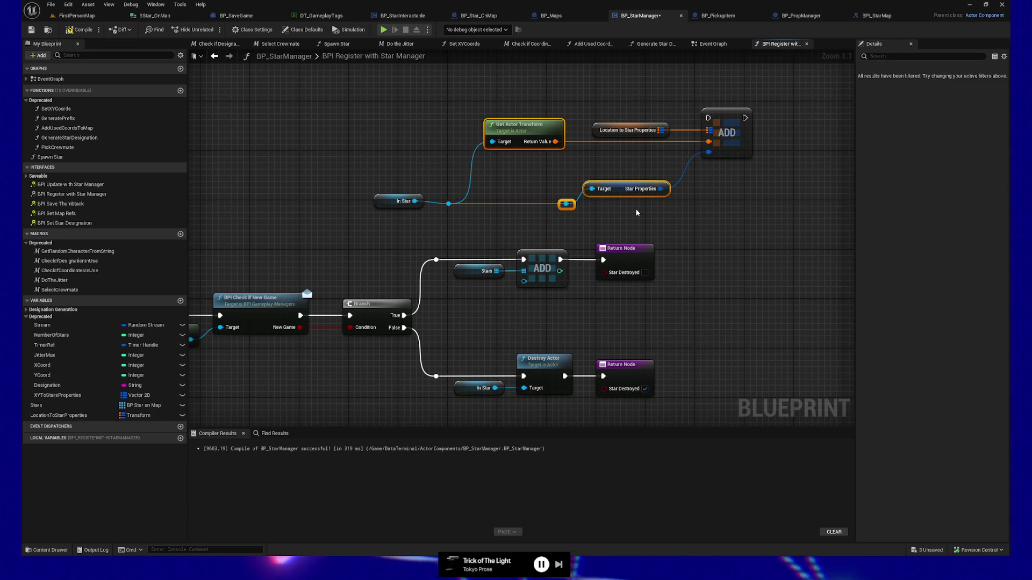
key("f")
left_click(645, 189)
left_click(727, 135, "ctrl")
key("q")
Tidy the In Star wire and reroute knots into line with the ADD node.
left_click_drag(639, 223, 376, 193)
key("f")
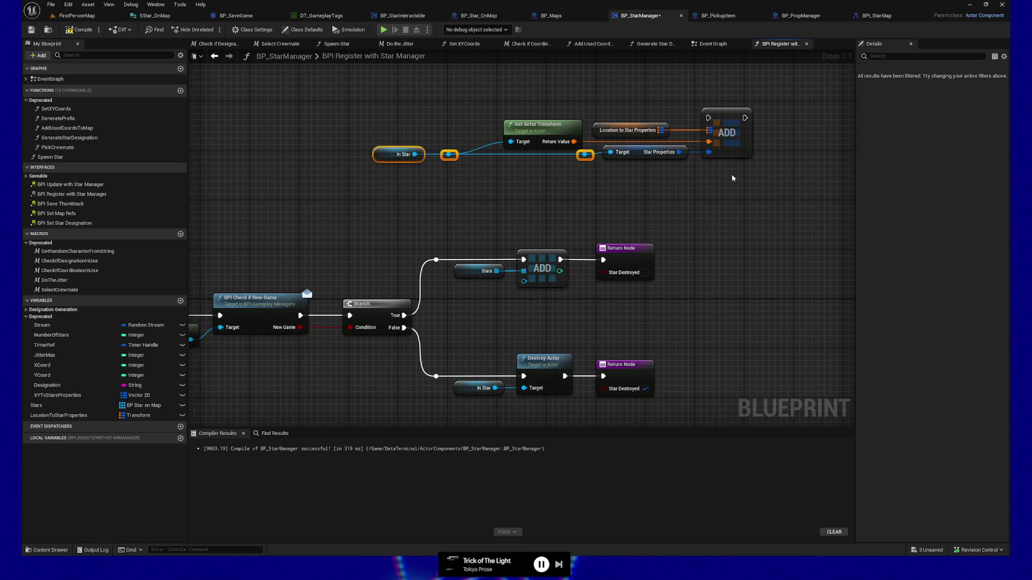
left_click_drag(632, 157, 632, 157)
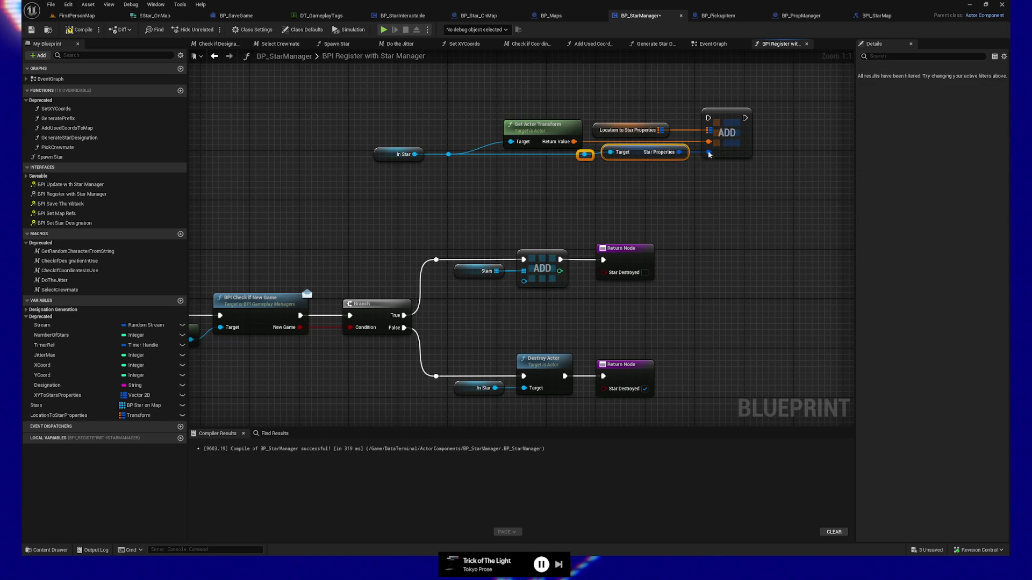
key("q")
key("ctrl+z")
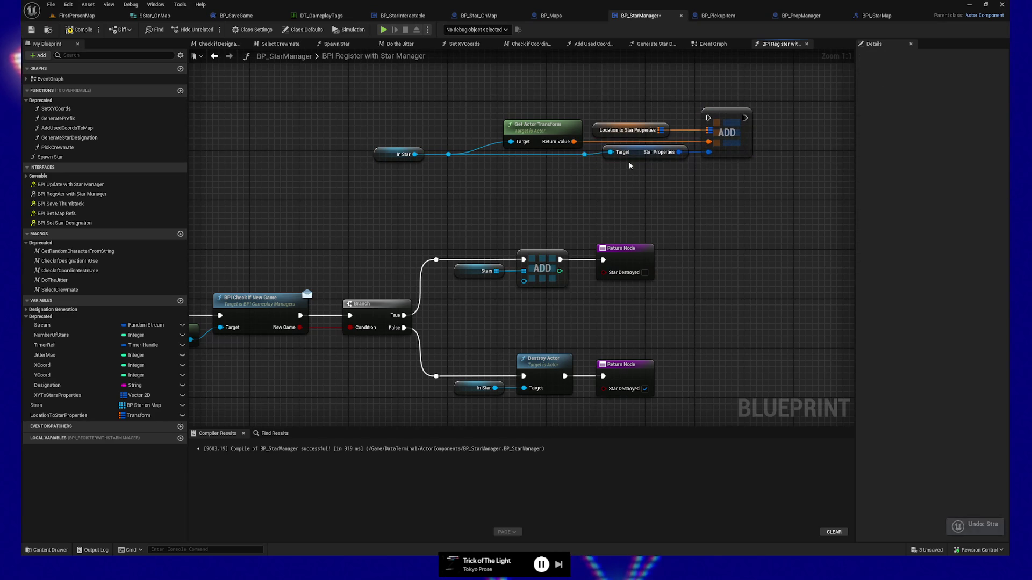
left_click_drag(580, 158, 580, 159)
left_click(726, 129, "ctrl")
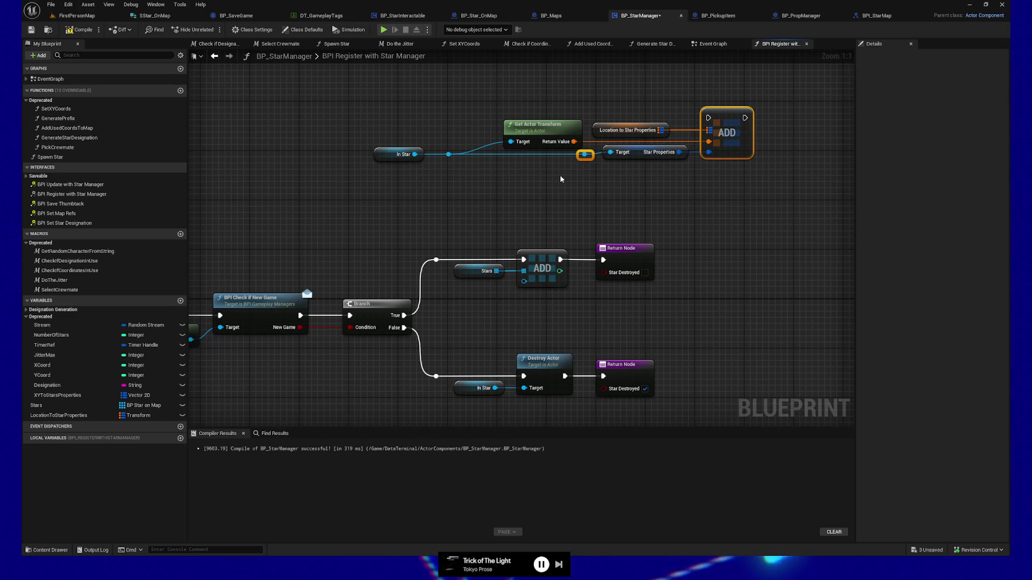
left_click(639, 156, "ctrl")
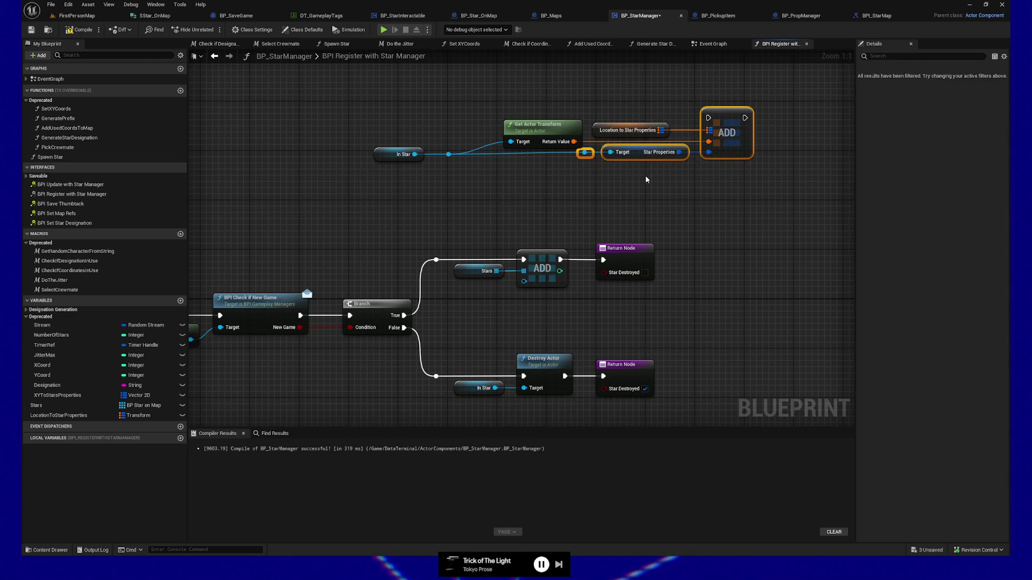
left_click(448, 155, "ctrl")
left_click(402, 154, "ctrl")
left_click_drag(518, 107, 424, 151)
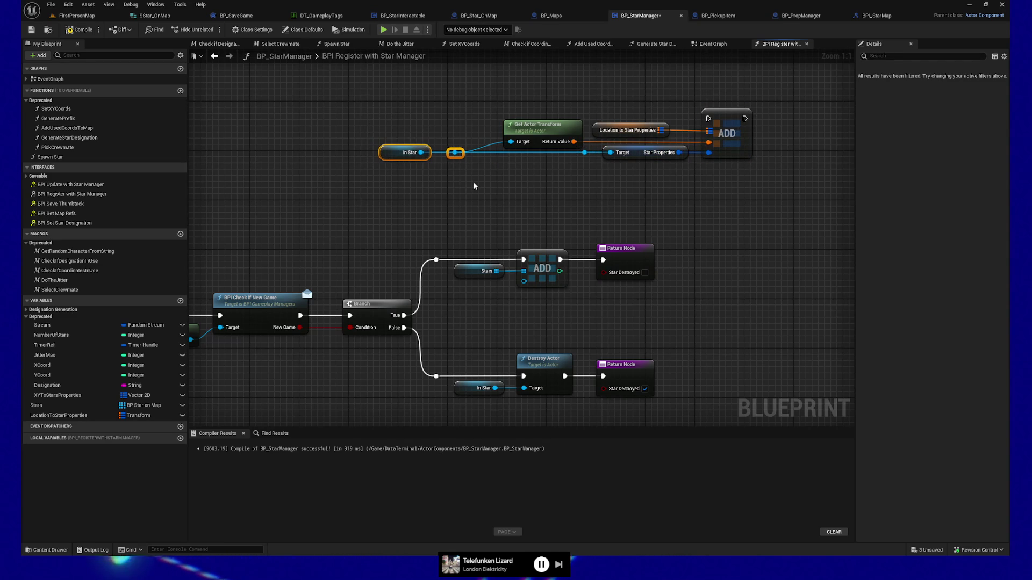
left_click_drag(550, 175, 530, 169)
Route the True exec through the top ADD into the upper Return Node.
mouse_move(419, 254)
left_mouse_down()
mouse_move(432, 258)
mouse_move(688, 129)
mouse_move(691, 115)
mouse_move(717, 113)
mouse_move(717, 134)
left_mouse_up()
left_click_drag(587, 259, 585, 254)
left_click_drag(440, 115, 433, 140)
left_click_drag(508, 315, 432, 280)
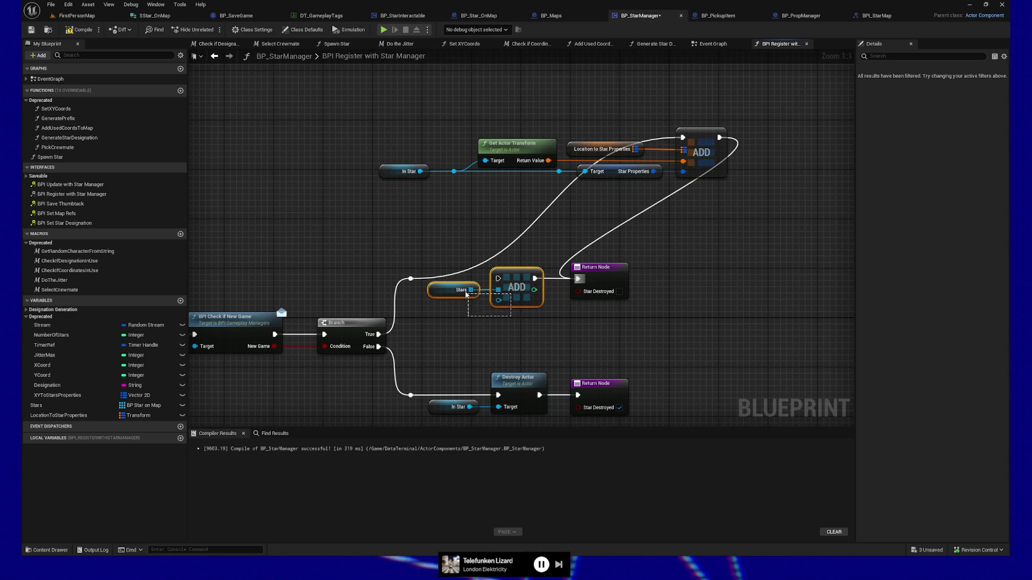
Find references to Stars and inspect its Number Of Stars usage.
right_click(50, 405)
left_click(136, 447)
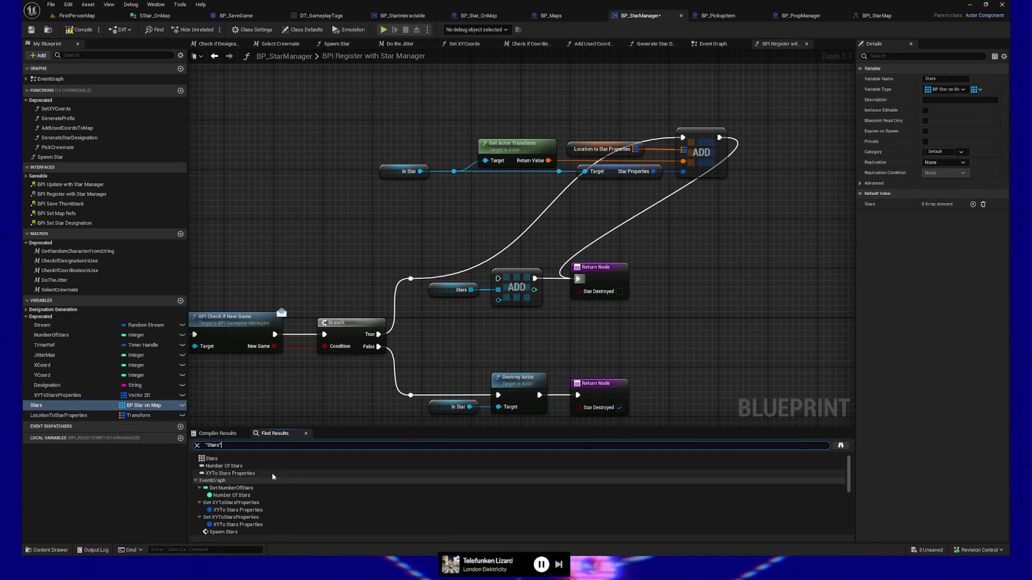
scroll(239, 494, "down", 1)
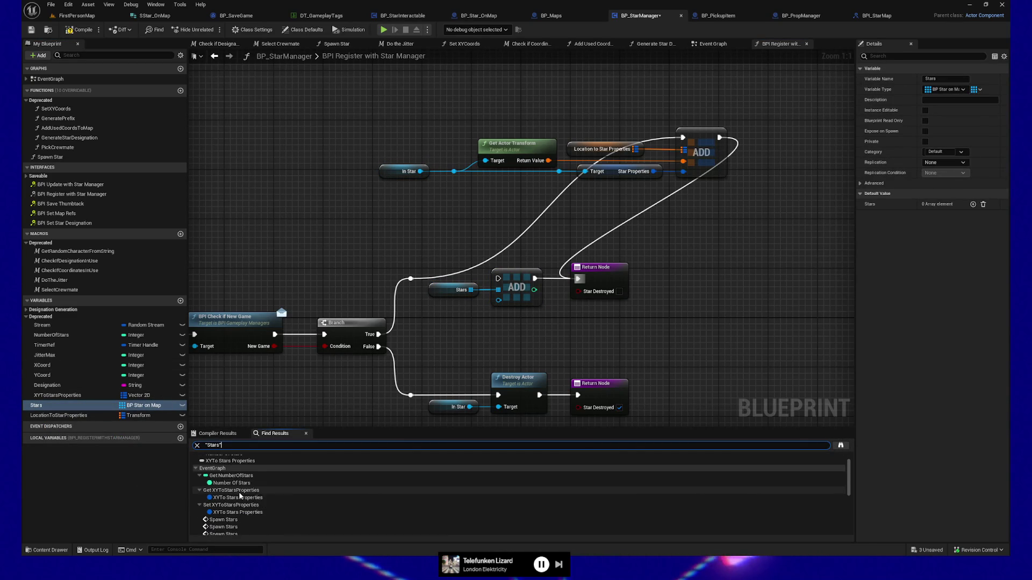
left_click(227, 483)
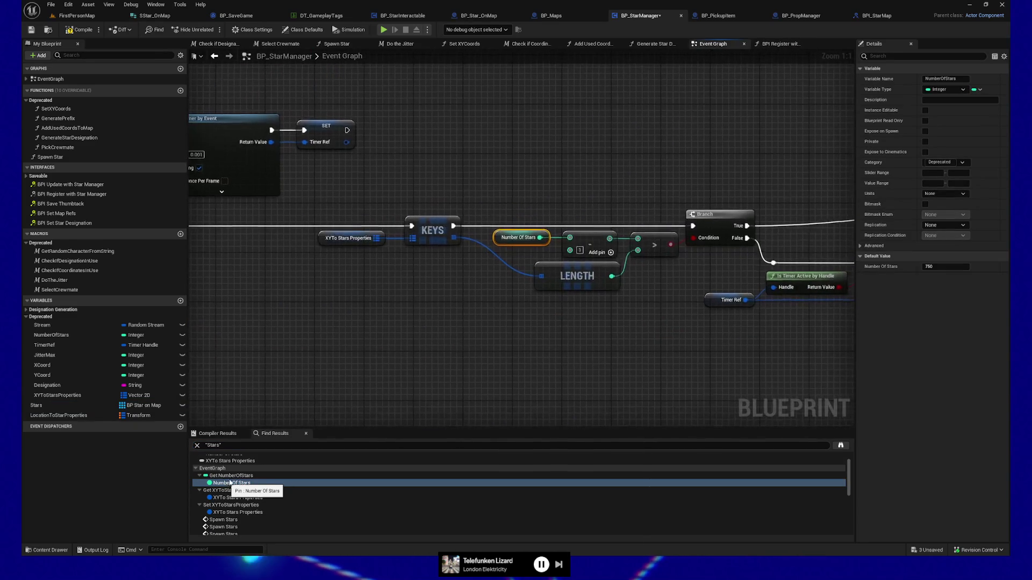
scroll(380, 356, "down", 3)
mouse_move(498, 348)
left_mouse_down()
mouse_move(664, 337)
mouse_move(495, 330)
left_mouse_up()
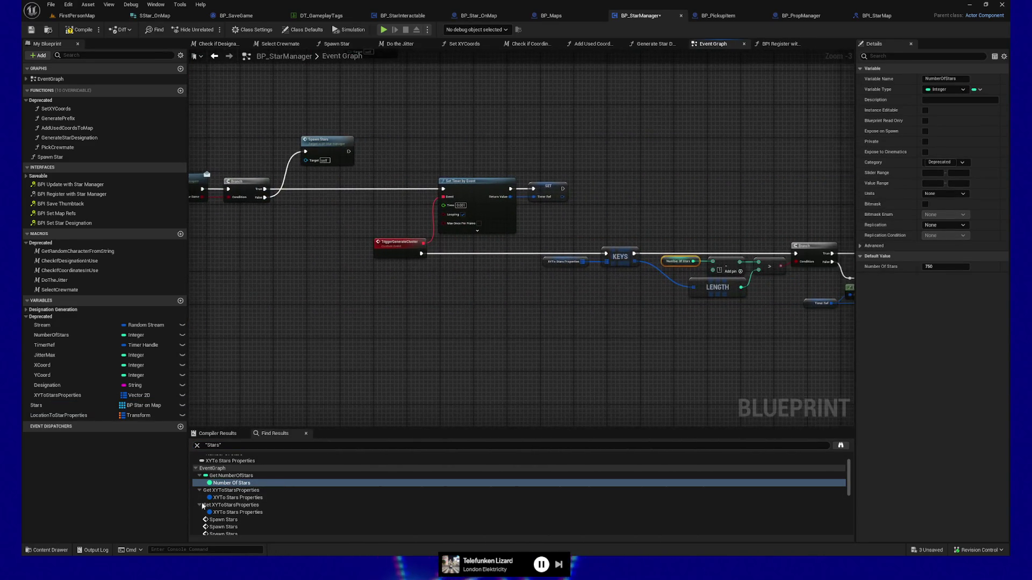
scroll(231, 500, "down", 1)
Inspect the Spawn Stars usage, then return to Stars in Register with Star Manager.
double_click(223, 495)
left_click_drag(710, 198, 444, 215)
mouse_move(742, 194)
left_mouse_down()
mouse_move(600, 193)
mouse_move(675, 194)
left_mouse_up()
scroll(260, 480, "down", 5)
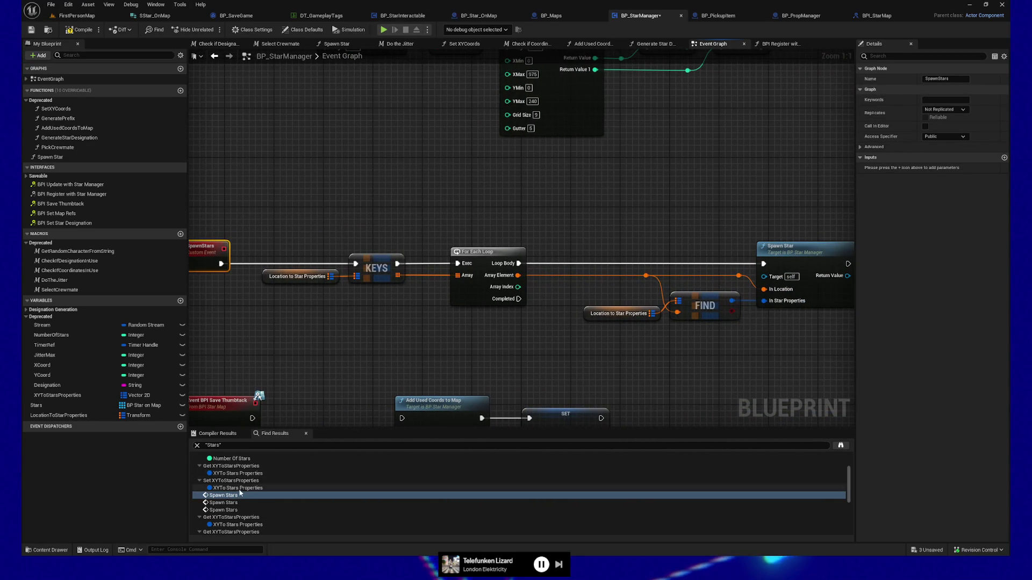
double_click(231, 503)
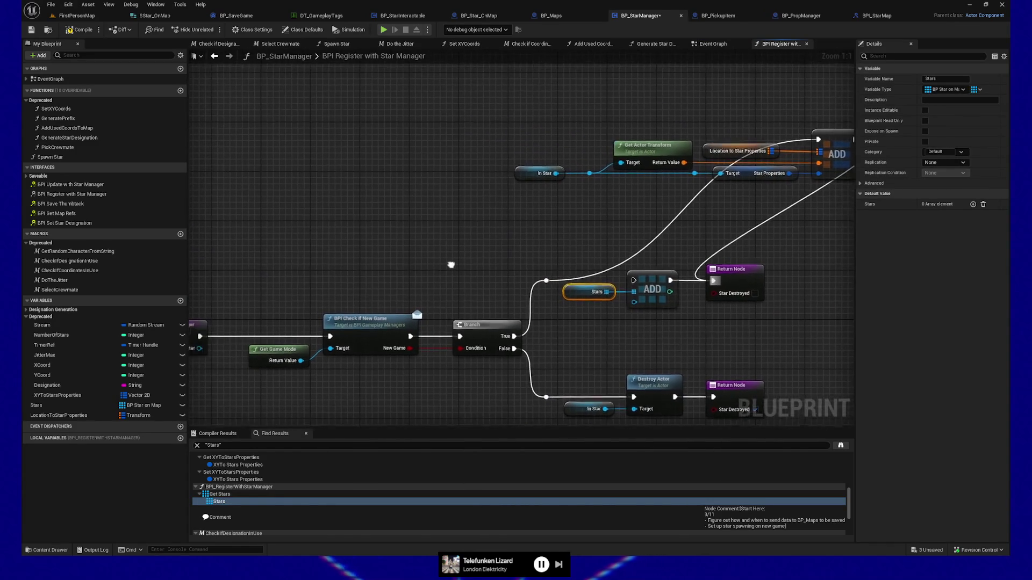
Delete the Stars ADD nodes, rename Stars to StarsVariable, and compile.
left_click_drag(650, 312, 681, 331)
key("Delete")
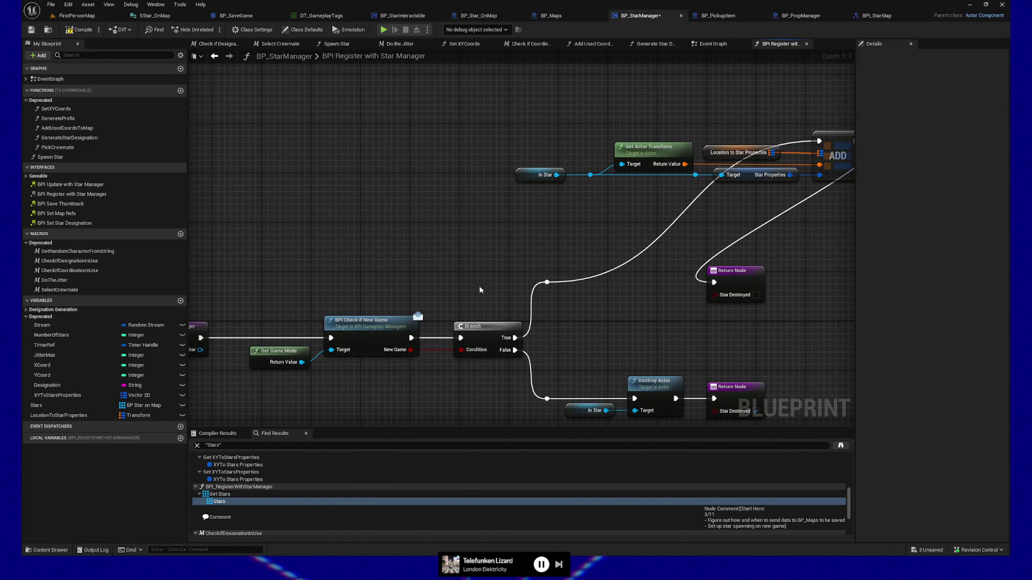
double_click(40, 406)
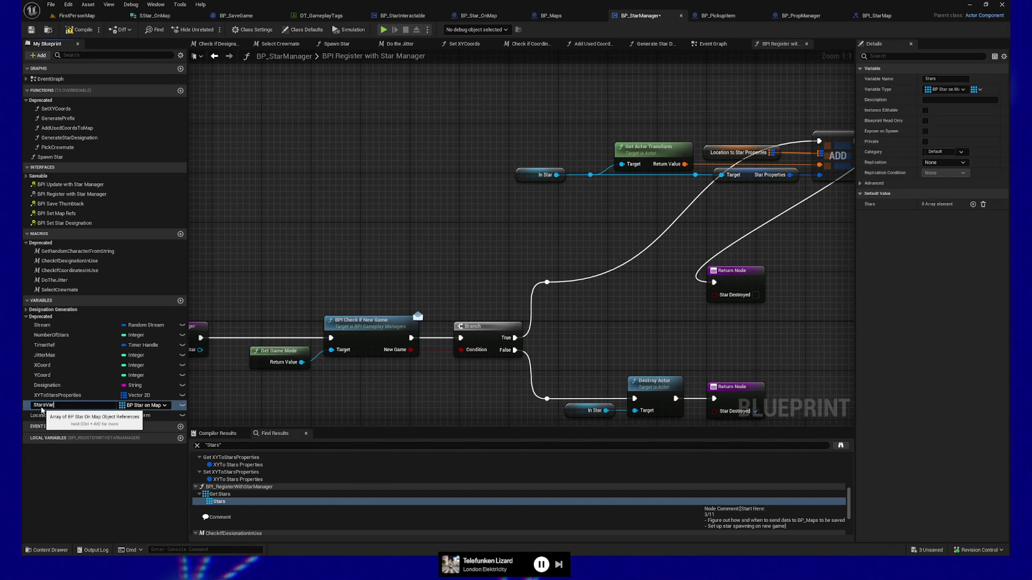
type("iable")
key("Return")
left_click(70, 30)
left_click(51, 407)
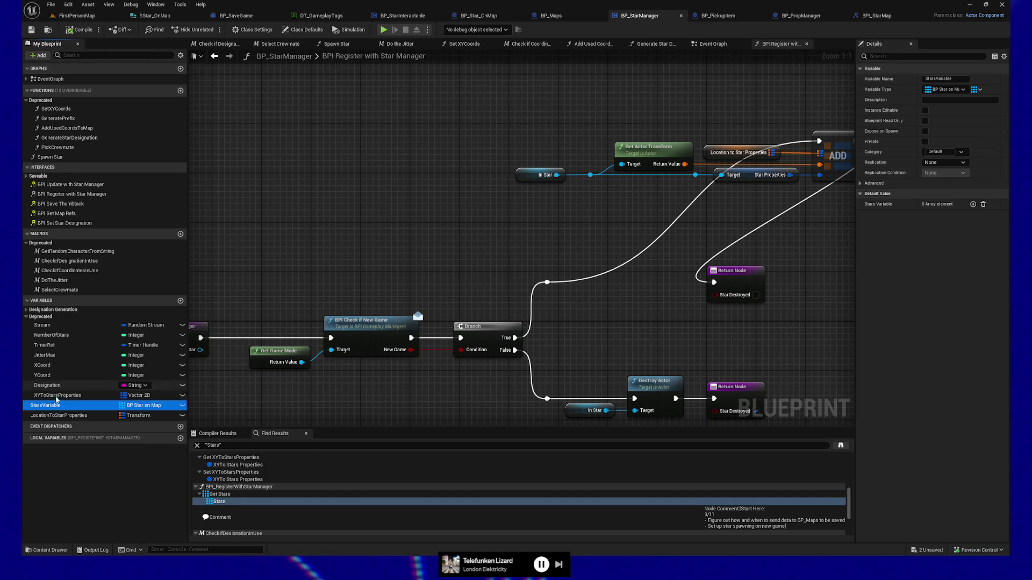
Find StarsVariable's reference and inspect its loop in Check if Designation in Use.
right_click(51, 411)
mouse_move(108, 434)
left_click(146, 444)
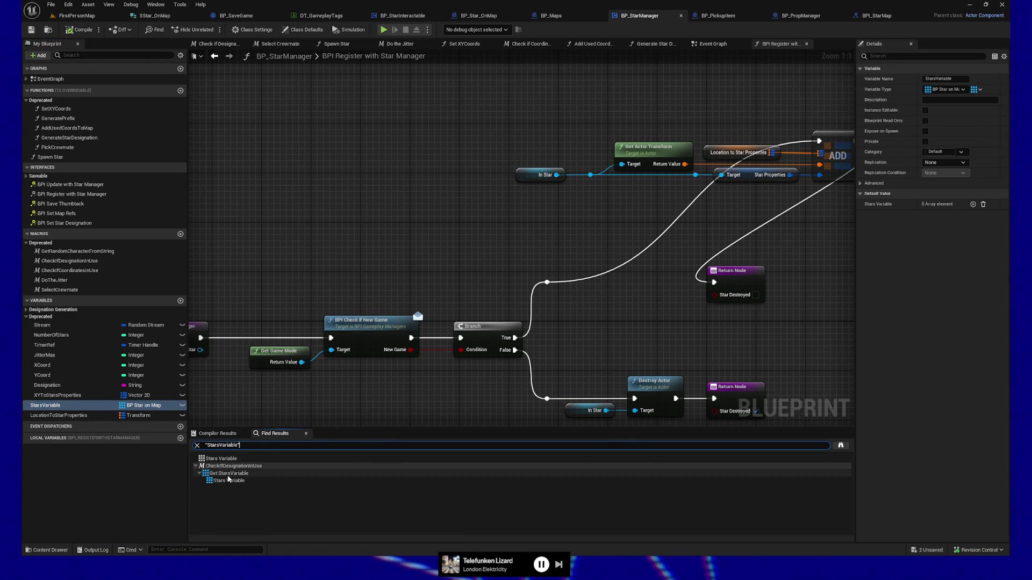
double_click(228, 481)
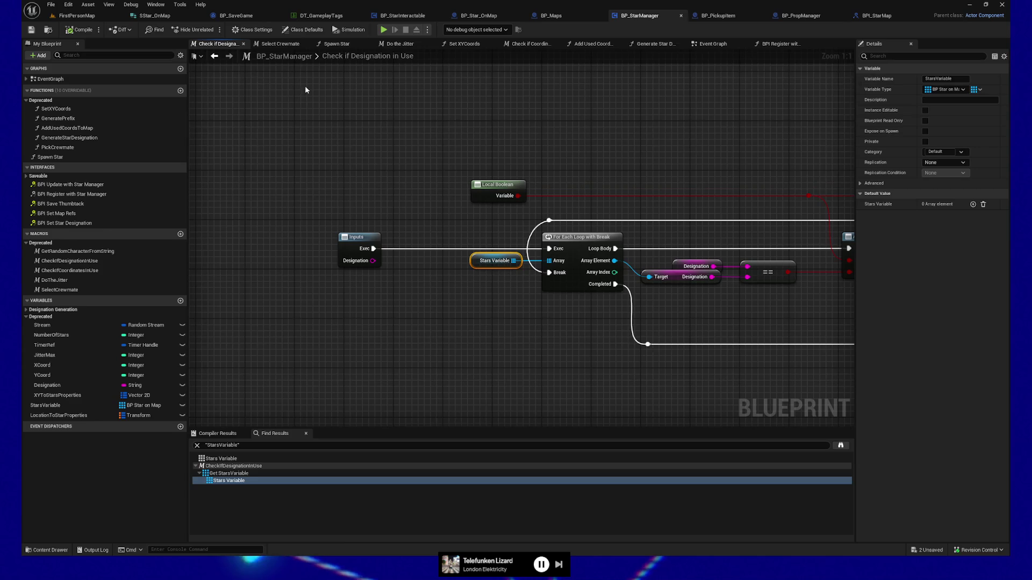
scroll(444, 134, "down", 3)
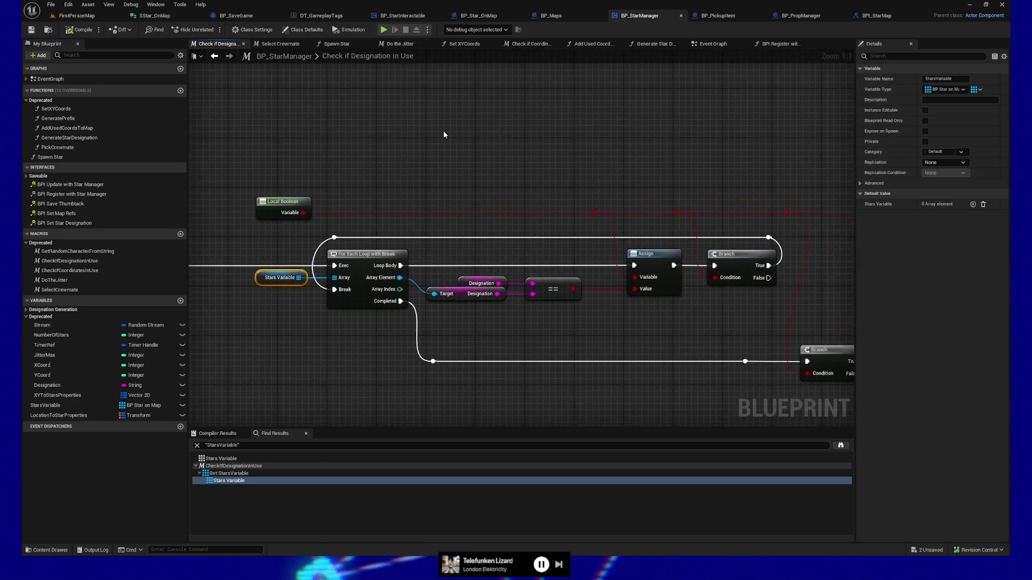
mouse_move(620, 142)
left_mouse_down()
mouse_move(394, 145)
mouse_move(277, 132)
mouse_move(343, 143)
mouse_move(501, 136)
left_mouse_up()
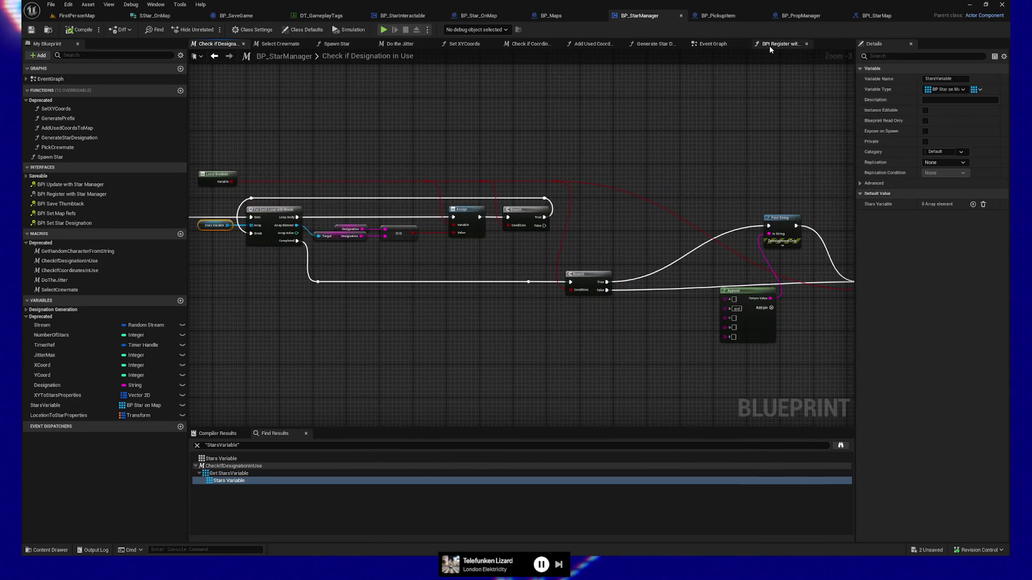
left_click(768, 46)
Move both Return Nodes further right in the register graph.
left_click_drag(764, 177, 591, 173)
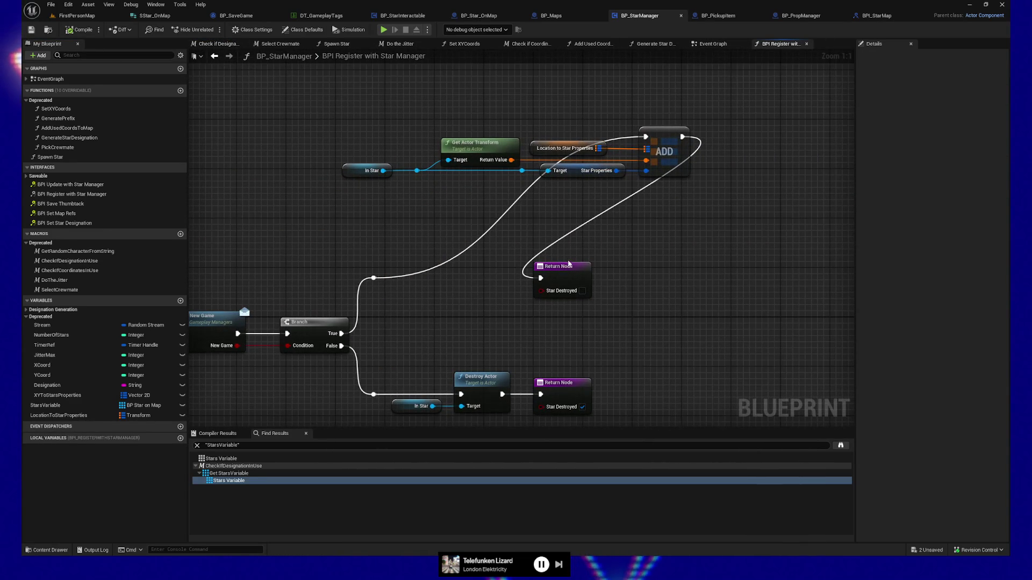
mouse_move(534, 261)
left_mouse_down()
mouse_move(493, 207)
mouse_move(560, 376)
left_mouse_up()
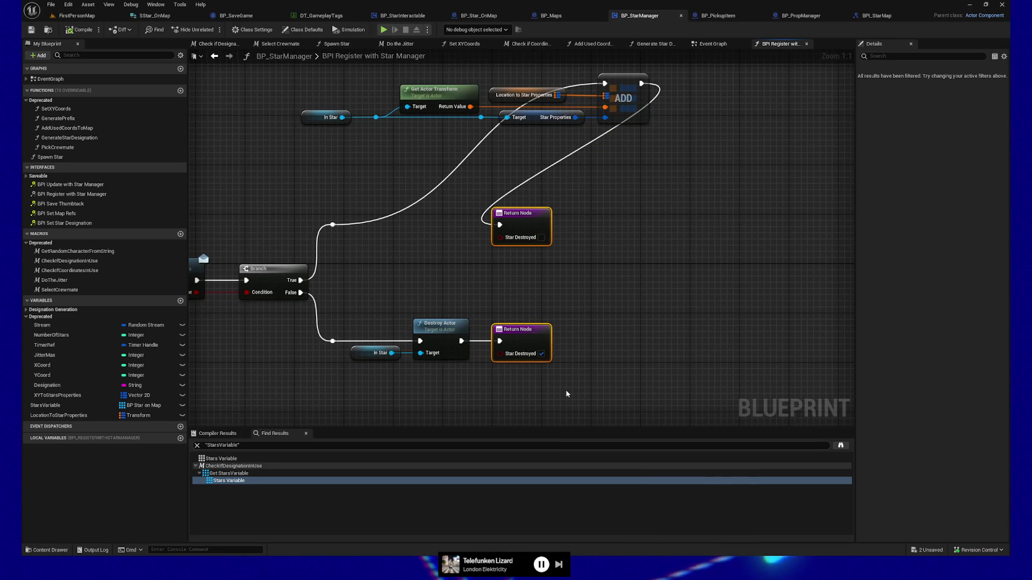
key("Right")
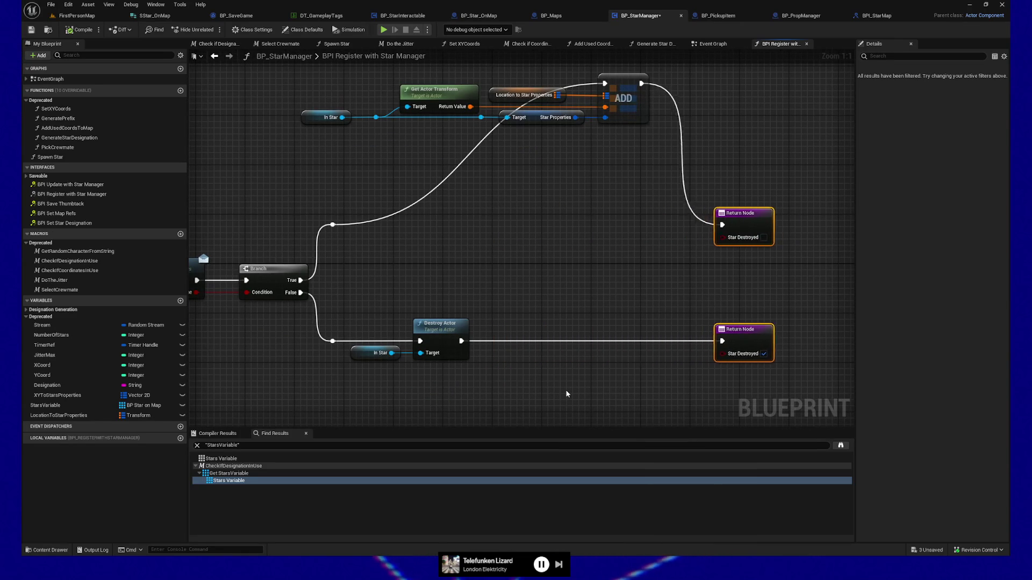
key("Right")
Line up the In Star, transform and ADD group beside the True branch.
left_click_drag(318, 83, 652, 125)
left_click_drag(621, 86, 683, 226)
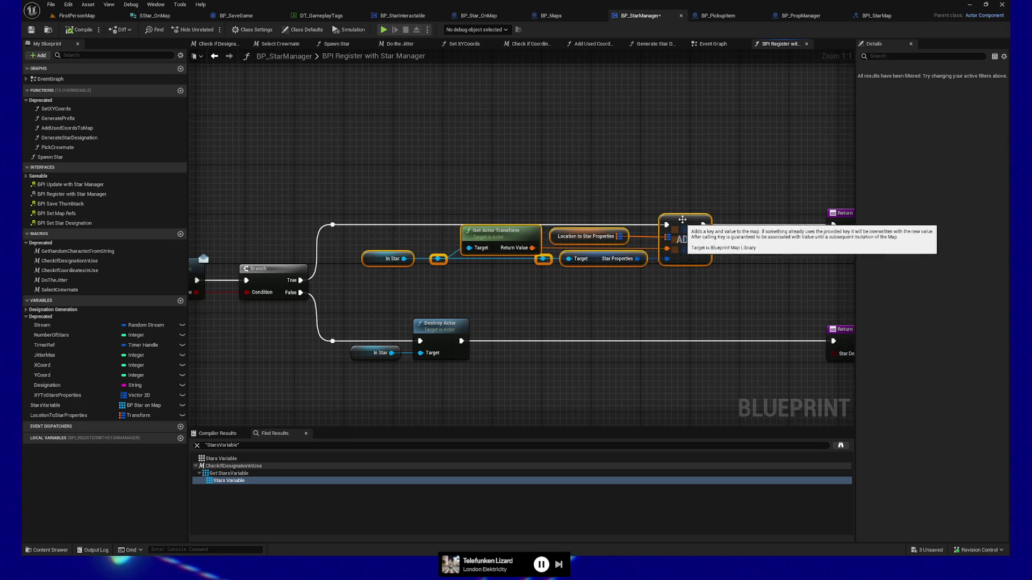
left_click(684, 165)
left_click_drag(728, 166, 686, 155)
left_click(640, 209)
left_click_drag(267, 191, 304, 215)
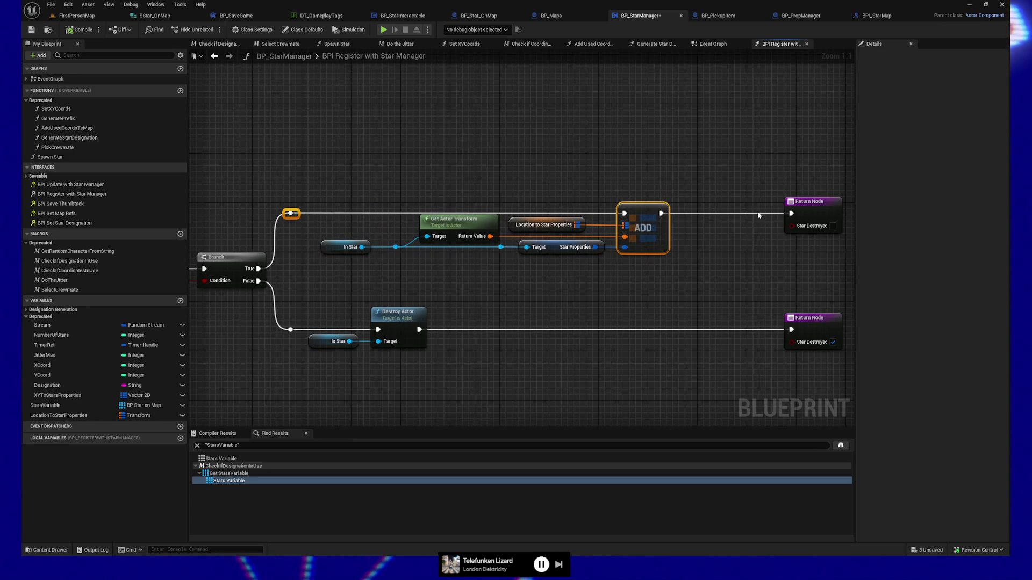
left_click(809, 207)
left_click(291, 214)
left_click(793, 207)
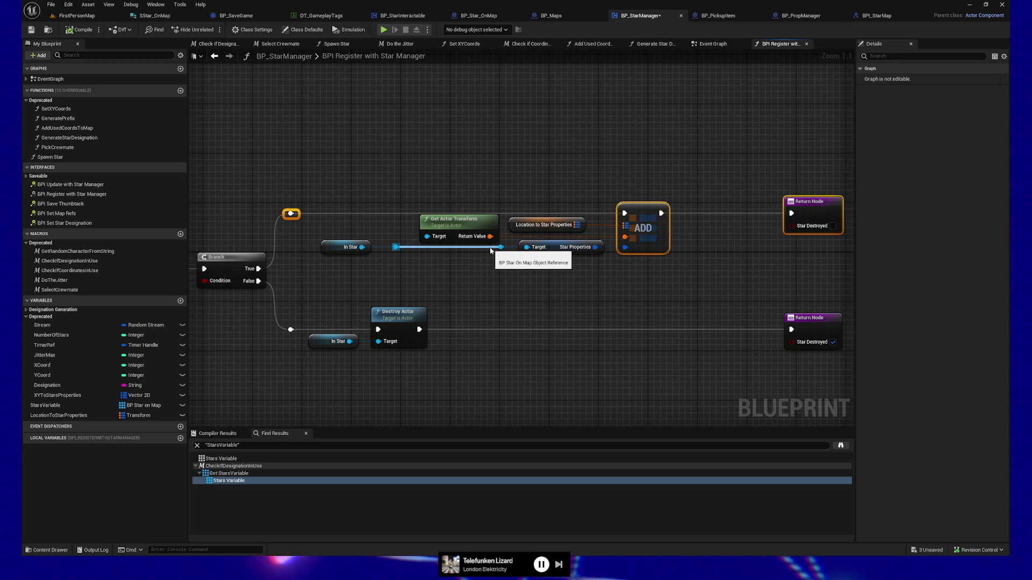
Save BP_StarManager and start a playtest from a spot in FirstPersonMap.
left_click(31, 31)
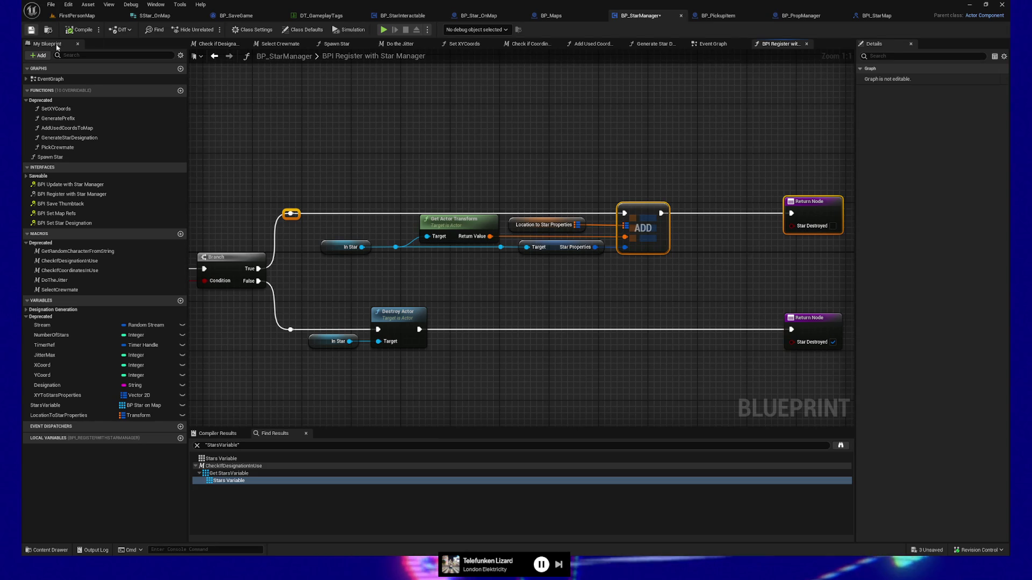
left_click_drag(498, 130, 482, 132)
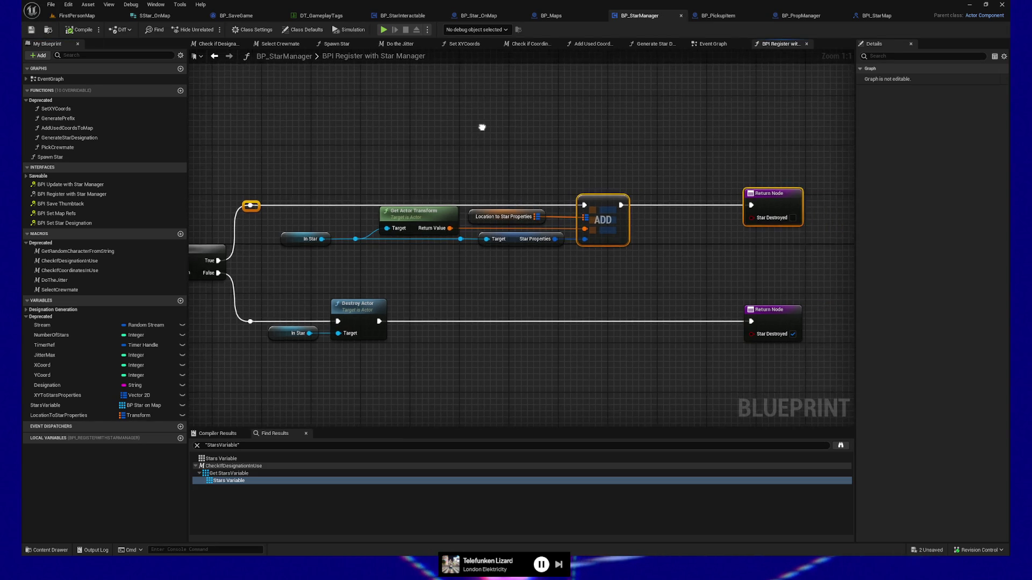
left_click(75, 16)
right_click(557, 310)
left_click(581, 302)
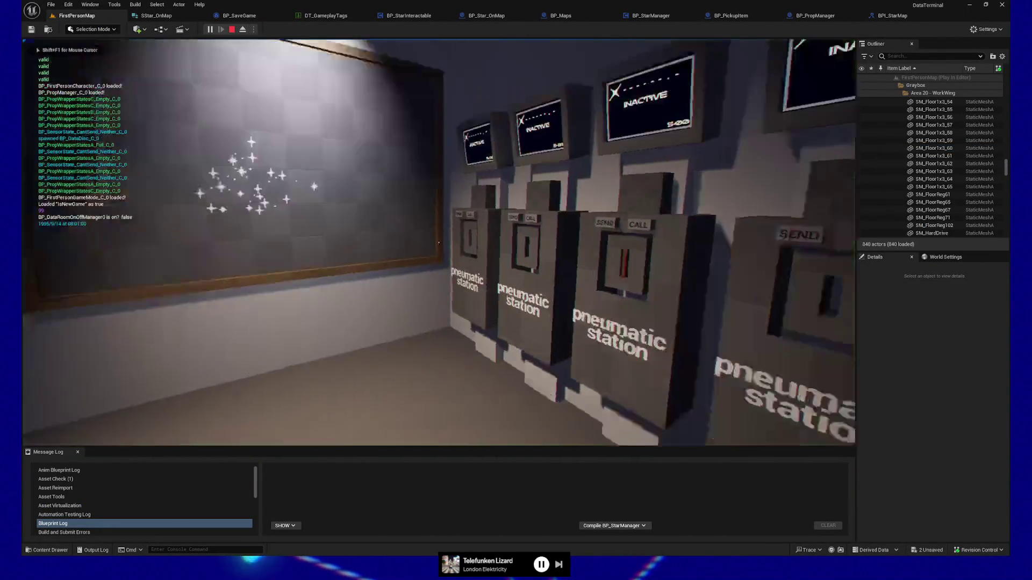
Walk to the star board and pneumatic station, load the saved game, then quit the play session.
key("w")
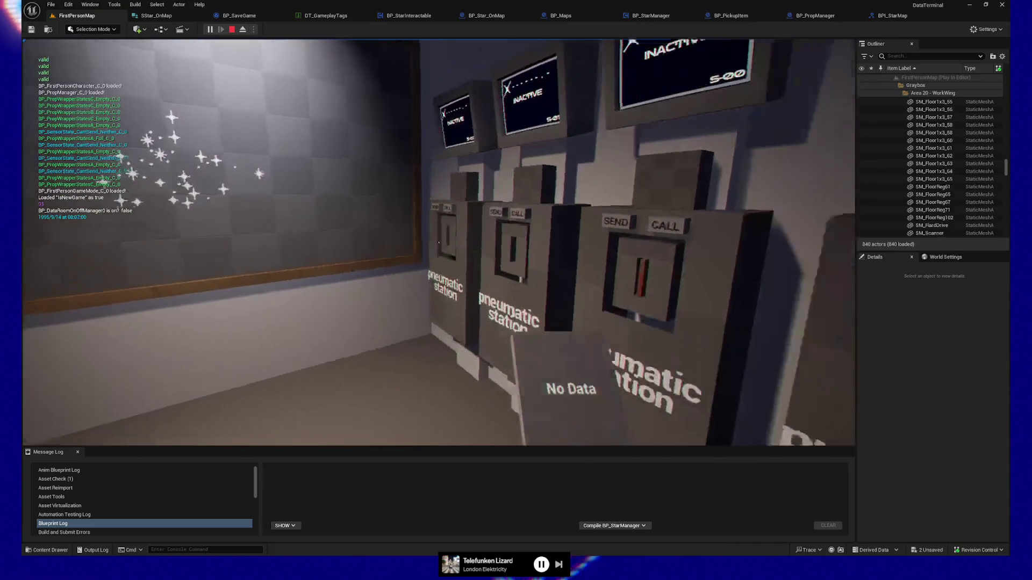
key("w")
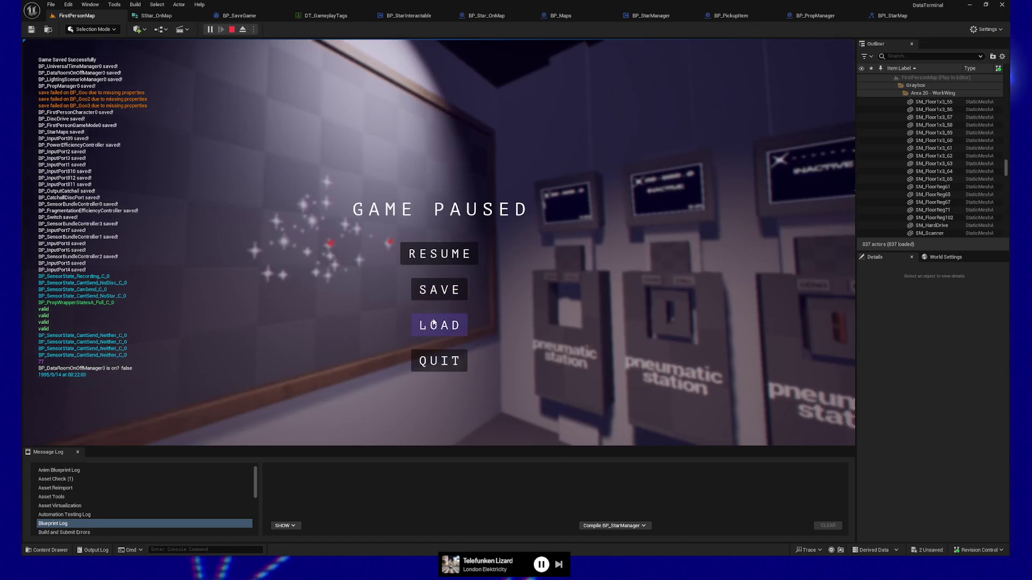
left_click(434, 323)
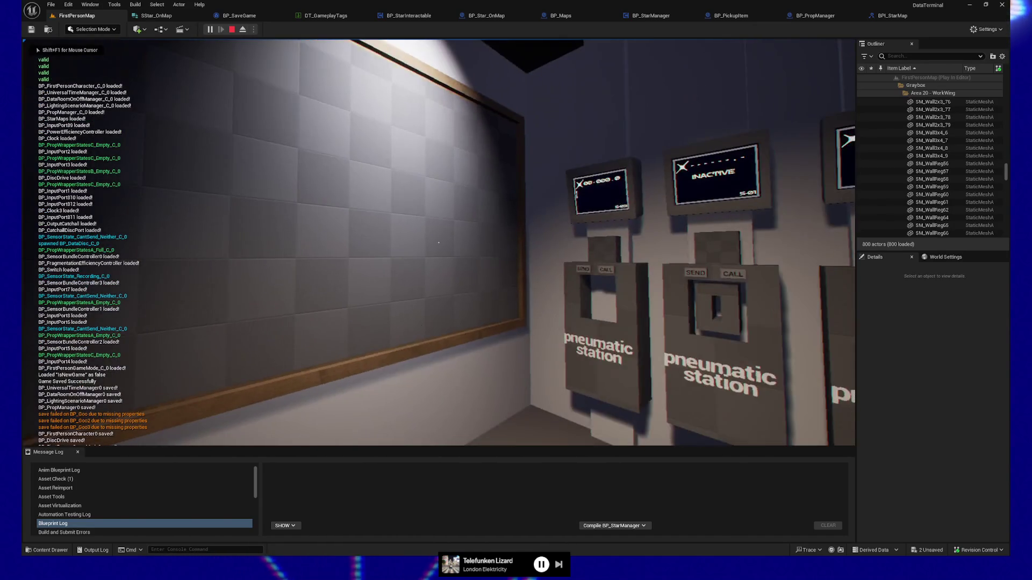
key("Escape")
left_click(448, 365)
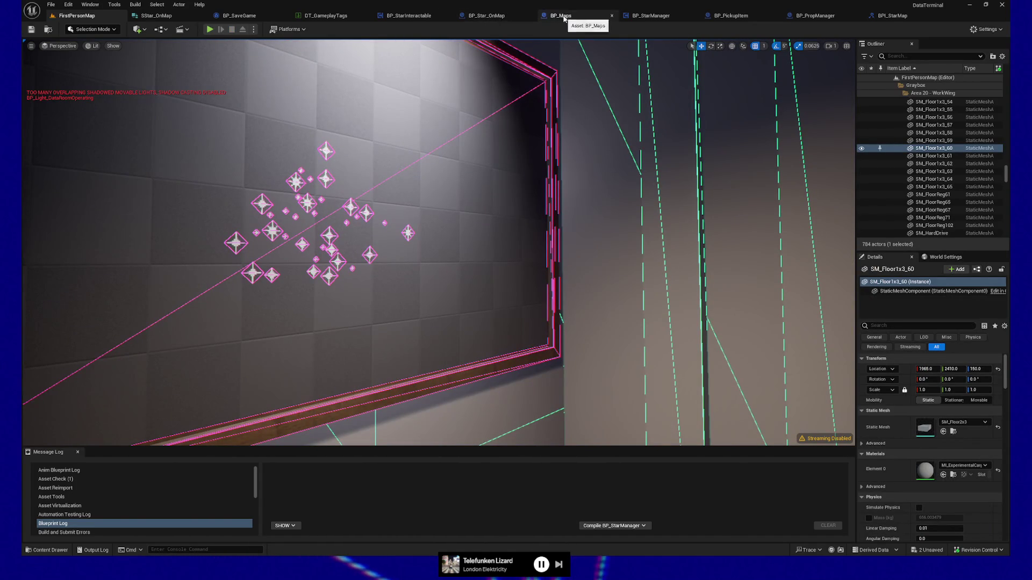
Show BP_StarManager's register graph, panning across the Branch, Check if New Game, ADD and Get Game Mode nodes.
left_click(653, 15)
left_click_drag(345, 182, 675, 141)
left_click_drag(386, 316, 458, 316)
left_click_drag(322, 292, 266, 293)
mouse_move(693, 226)
left_mouse_down()
mouse_move(502, 226)
mouse_move(597, 230)
left_mouse_up()
mouse_move(500, 231)
left_mouse_down()
mouse_move(634, 221)
mouse_move(535, 185)
left_mouse_up()
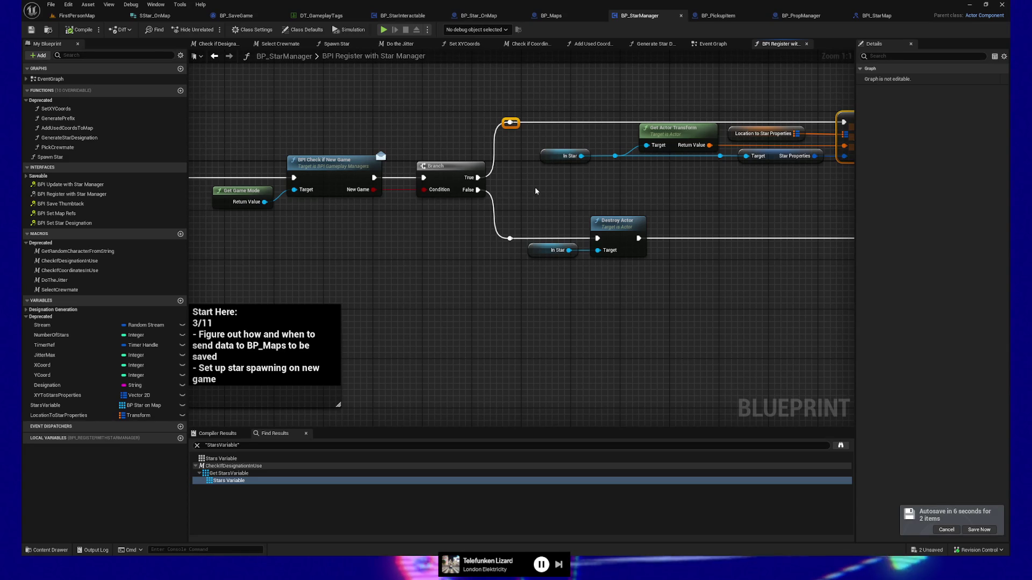
Pan the register graph past the ADD, entry and Get Actor Transform nodes, then view BP_Maps' Event Graph.
left_click_drag(496, 376, 574, 397)
mouse_move(606, 318)
left_mouse_down()
mouse_move(403, 311)
mouse_move(522, 316)
left_mouse_up()
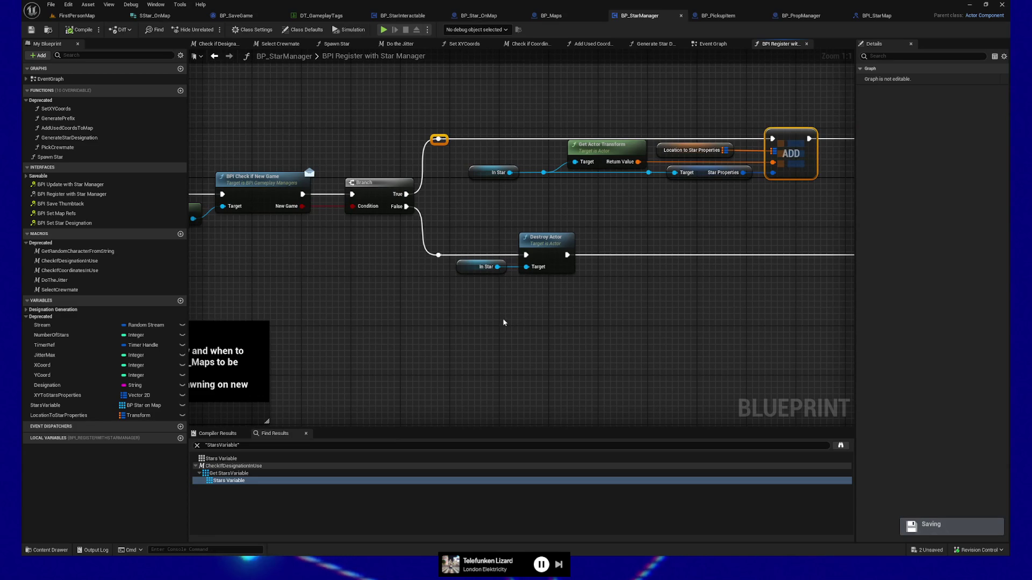
mouse_move(439, 334)
left_mouse_down()
mouse_move(645, 301)
mouse_move(726, 301)
left_mouse_up()
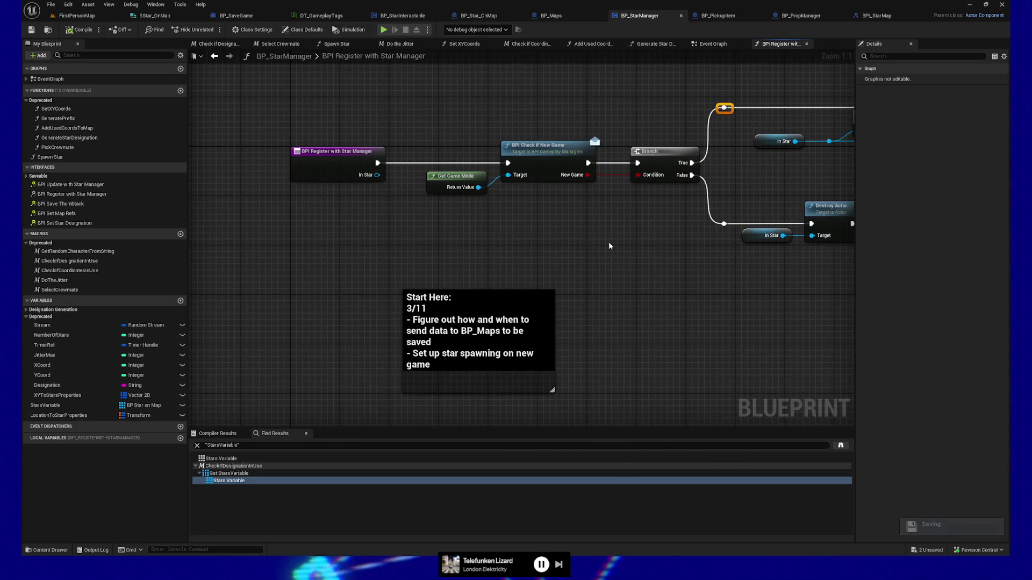
left_click_drag(527, 237, 365, 270)
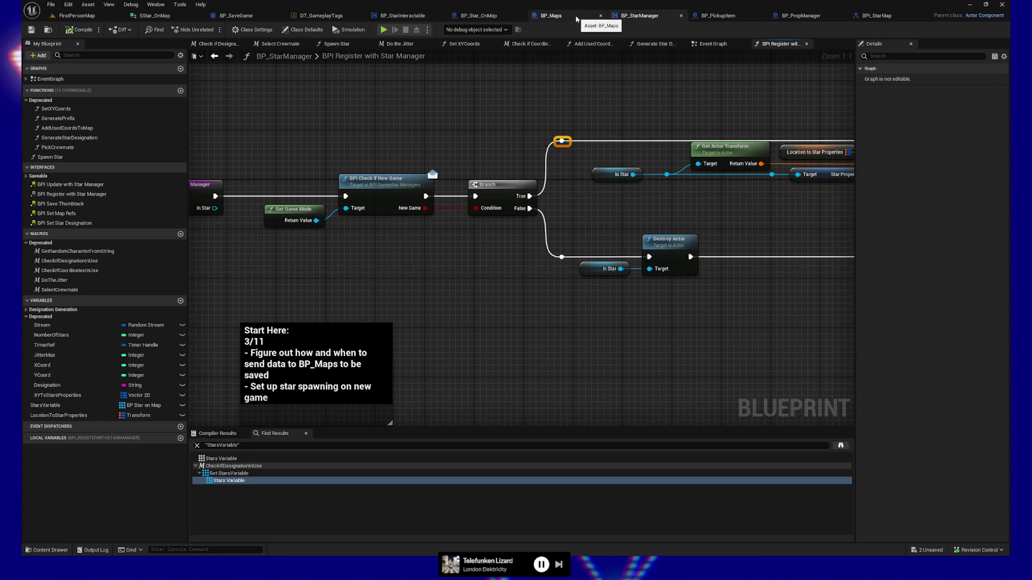
left_click(576, 19)
left_click_drag(483, 118, 442, 104)
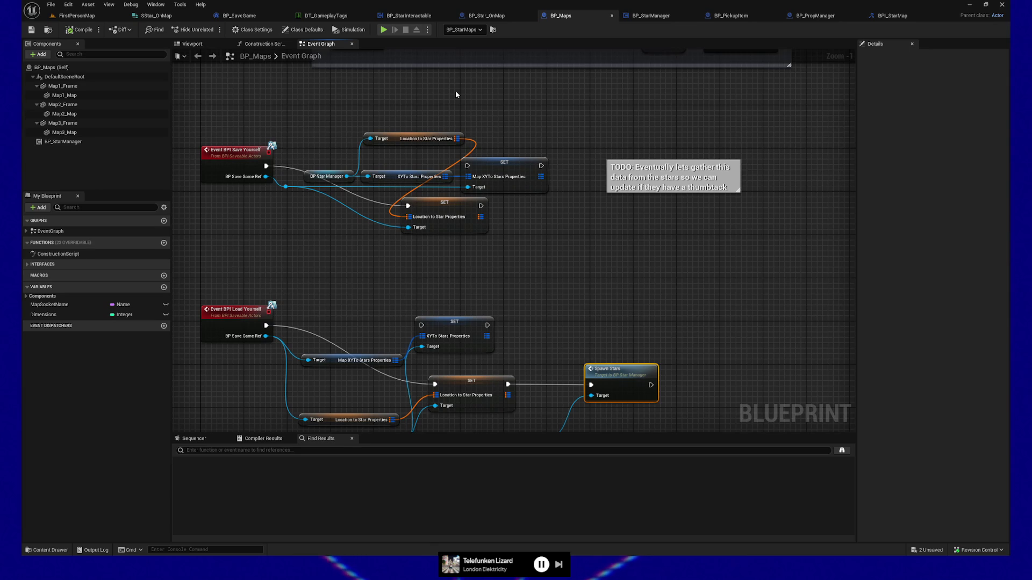
Pan the BP_Maps graph to the BP Star Manager node, then switch to BP_Star_OnMap's Event Graph.
left_click_drag(535, 214, 575, 186)
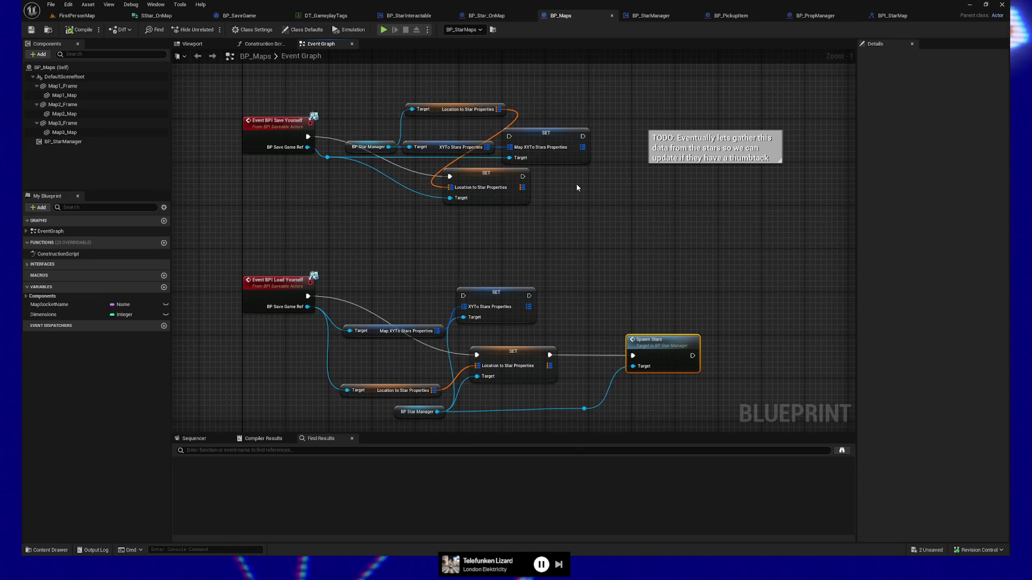
mouse_move(587, 202)
left_mouse_down()
mouse_move(559, 204)
mouse_move(558, 213)
left_mouse_up()
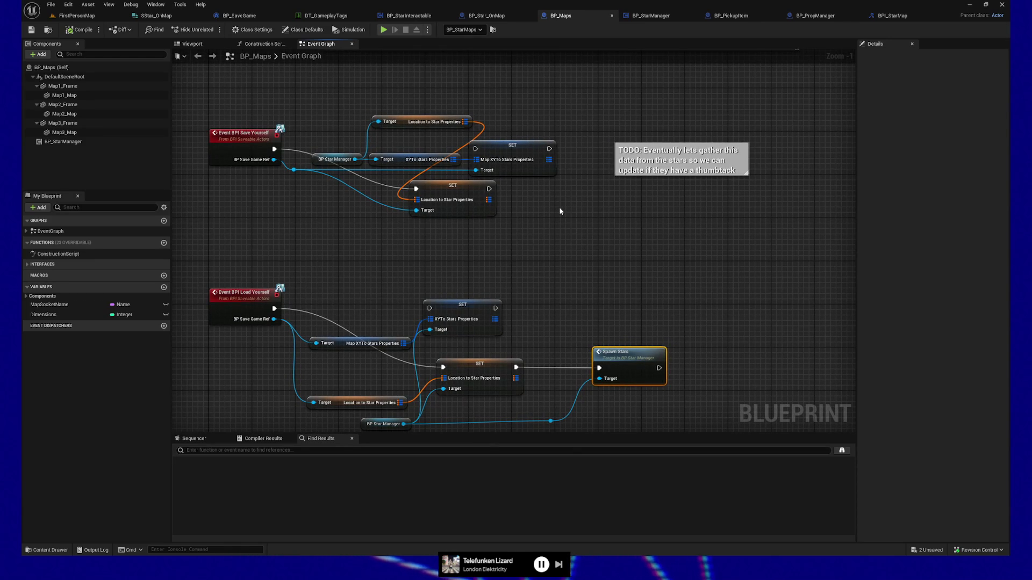
key("ctrl+Tab")
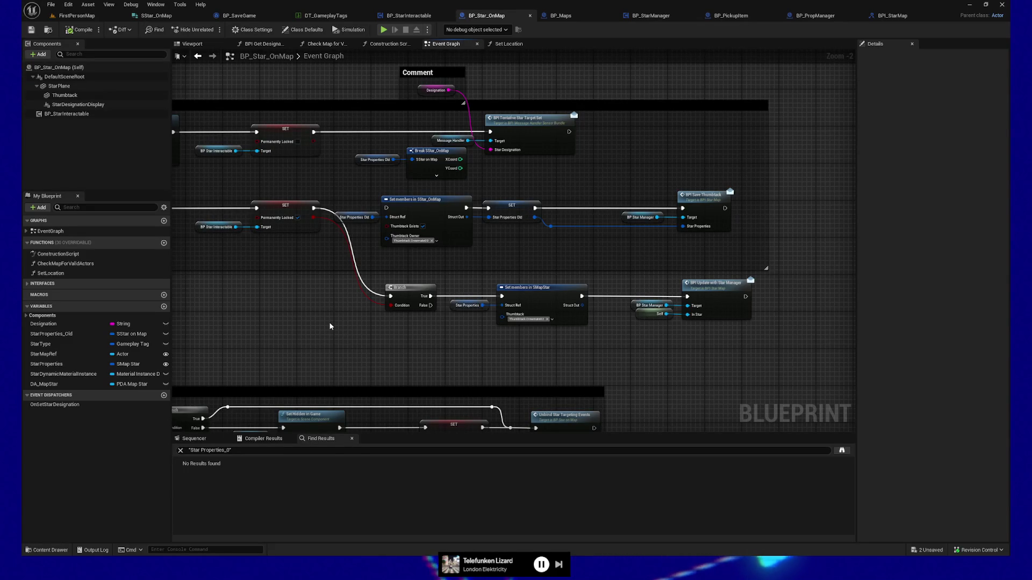
View the thumbtack placement comment groups, then select BP_StarManager's BPI Register with Star Manager entry node.
left_click_drag(313, 338, 663, 323)
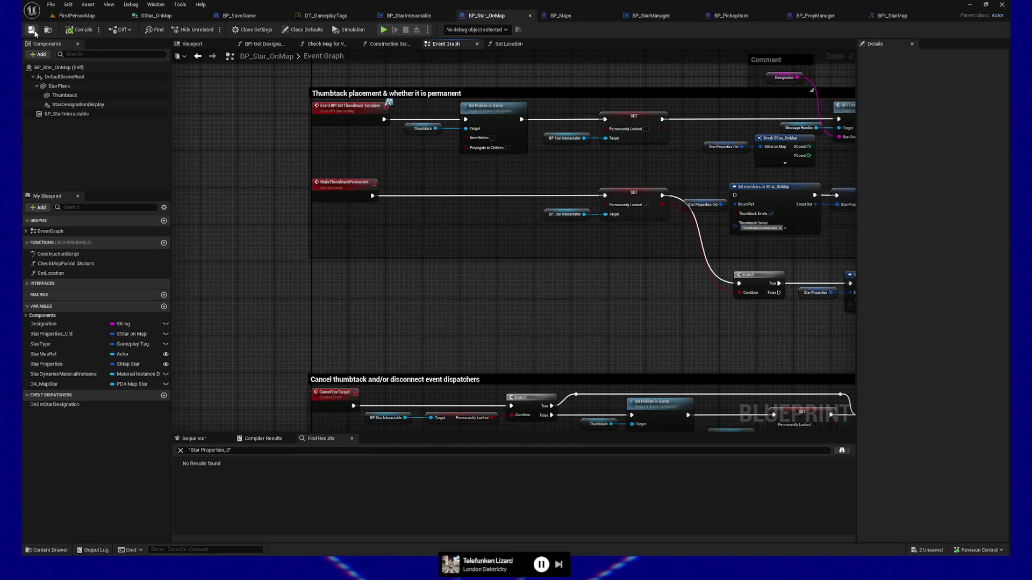
left_click(651, 15)
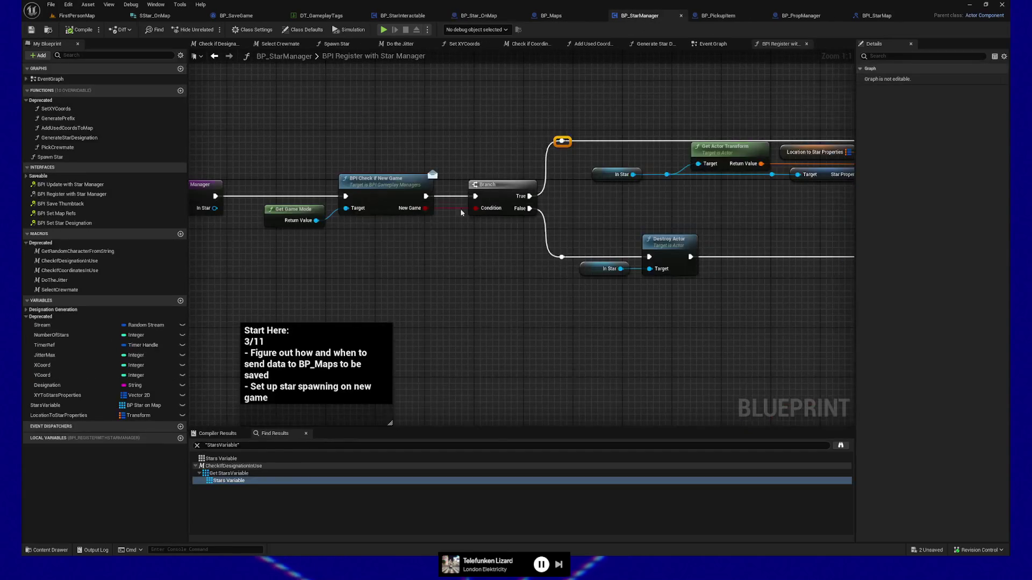
left_click_drag(387, 253, 559, 258)
mouse_move(280, 171)
left_mouse_down()
mouse_move(398, 225)
mouse_move(414, 191)
left_mouse_up()
Check BP_Star_OnMap's event-dispatcher nodes and return to the BP_StarManager register graph.
left_click(479, 15)
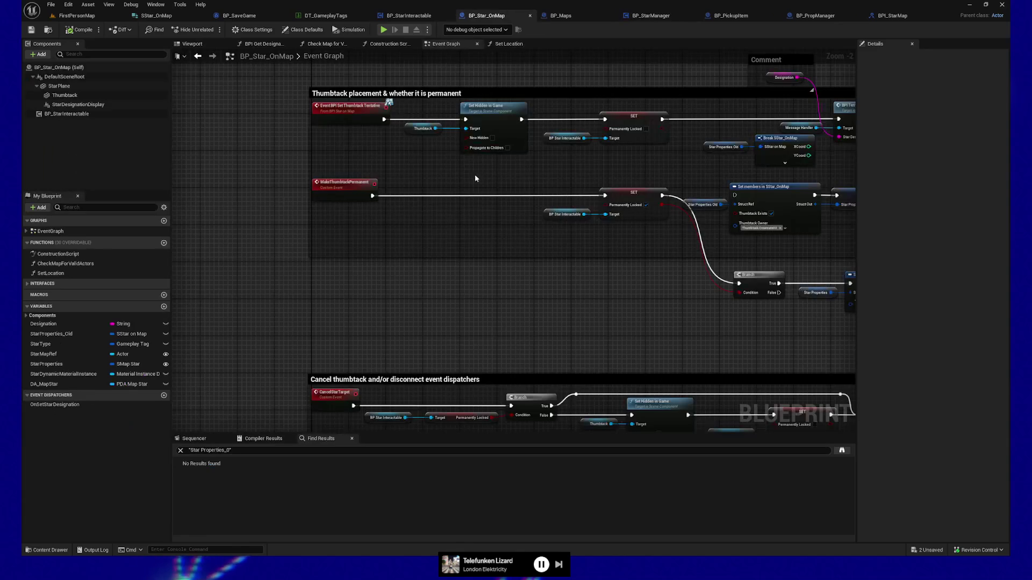
mouse_move(464, 182)
left_mouse_down()
mouse_move(421, 306)
mouse_move(360, 195)
mouse_move(684, 215)
mouse_move(618, 189)
left_mouse_up()
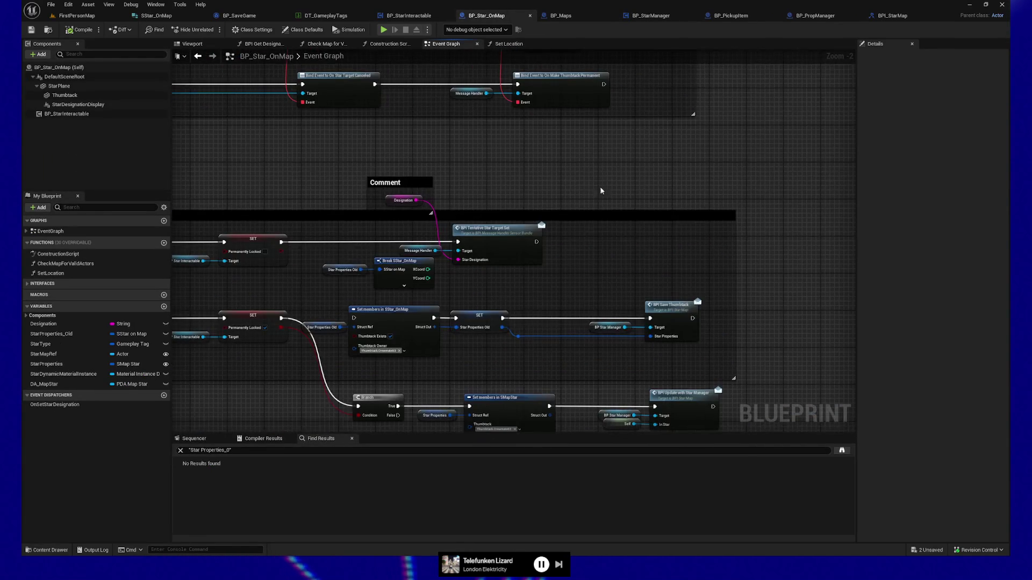
left_click(650, 15)
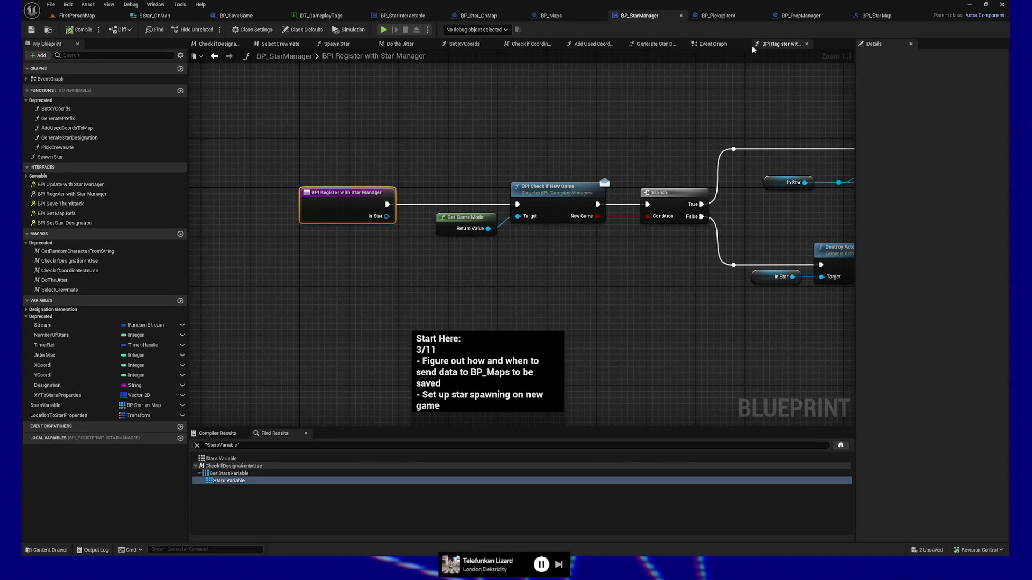
Show BP_StarManager's main Event Graph and bring the Spawn Star node into view.
left_click(712, 44)
mouse_move(503, 315)
left_mouse_down()
mouse_move(548, 286)
mouse_move(600, 181)
left_mouse_up()
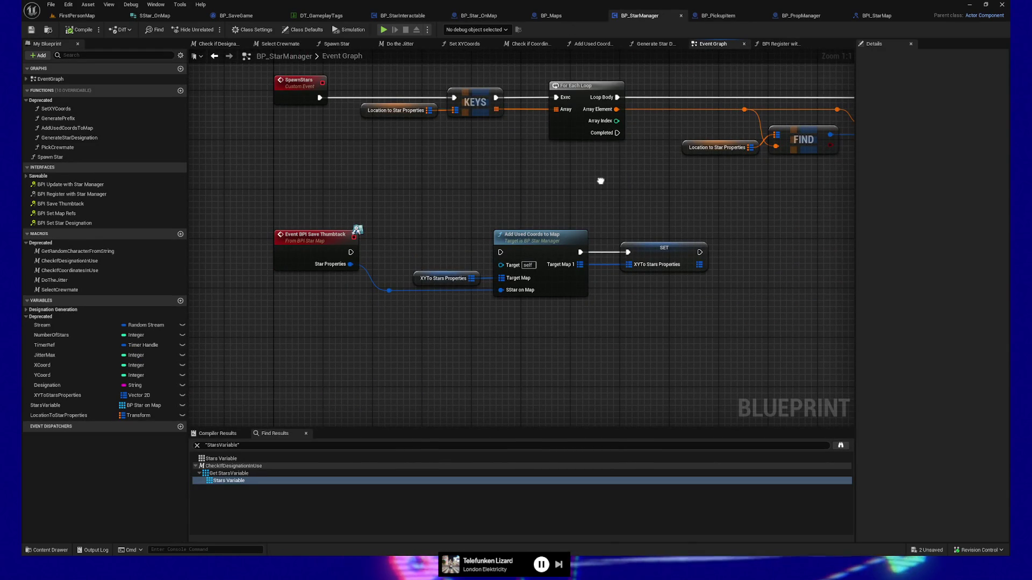
mouse_move(601, 181)
left_mouse_down()
mouse_move(547, 310)
mouse_move(537, 242)
left_mouse_up()
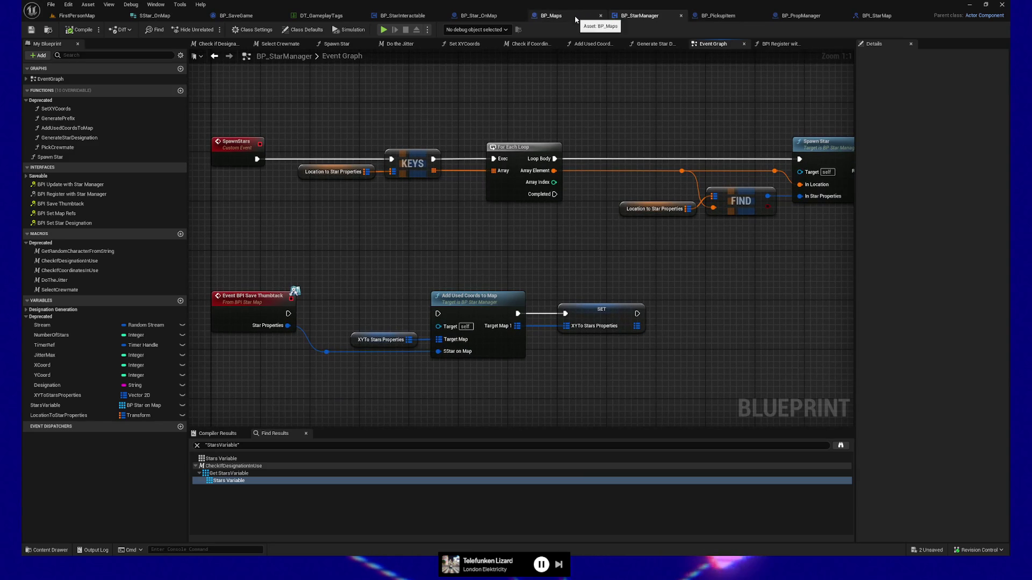
Compare against BP_Star_OnMap's Event Graph by panning through its star logic.
left_click(479, 16)
left_click_drag(575, 275, 613, 138)
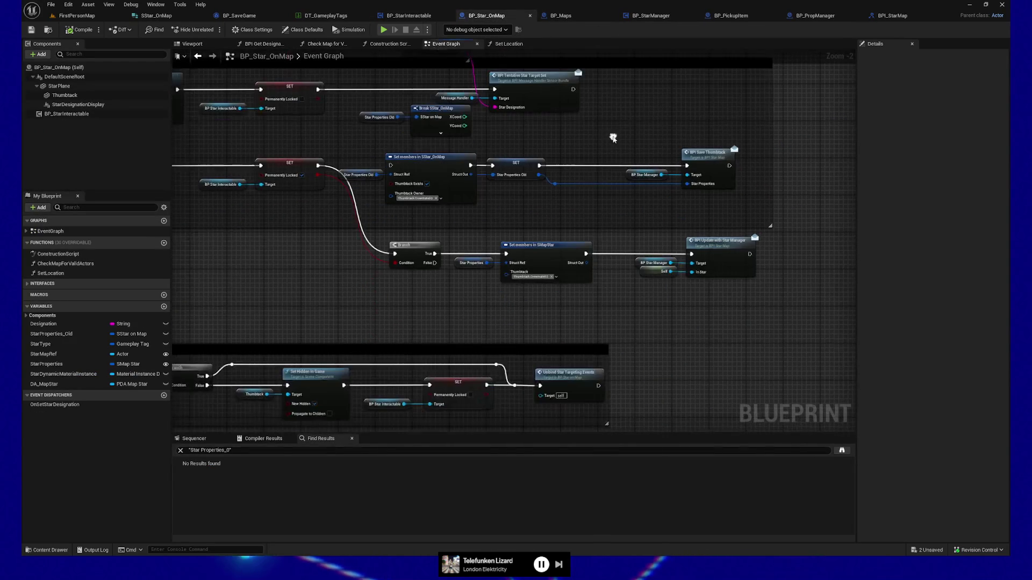
left_click_drag(479, 230, 526, 246)
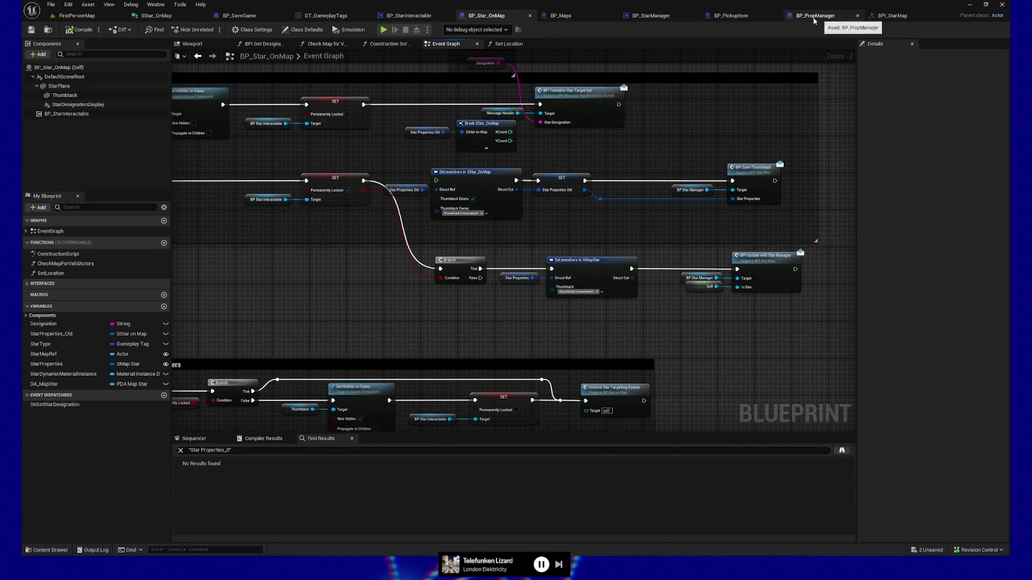
Back in BP_StarManager, bring the Update with Star Manager and Save Thumbtack events into view.
left_click(650, 15)
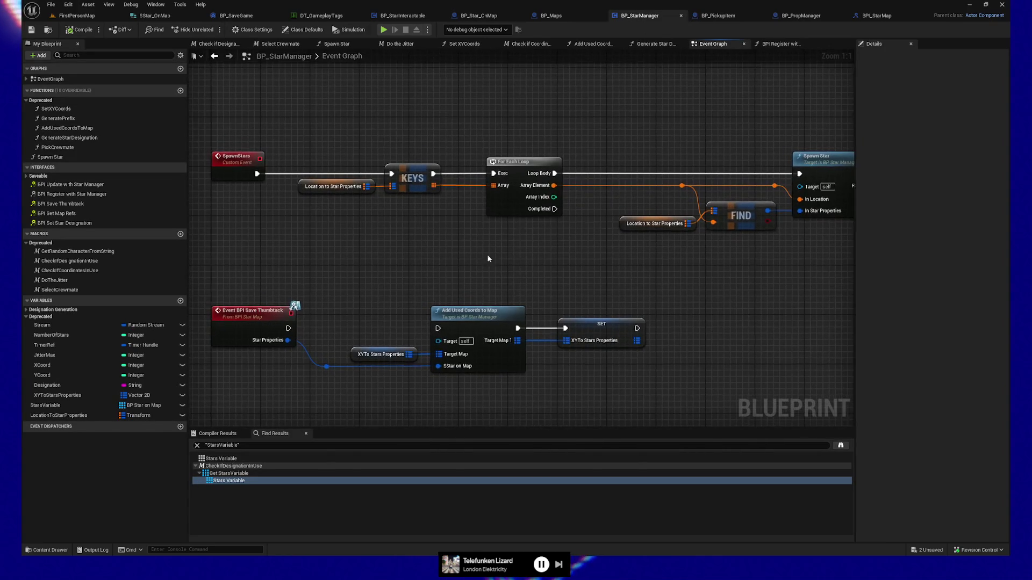
left_click_drag(500, 257, 456, 95)
mouse_move(446, 309)
left_mouse_down()
mouse_move(447, 224)
mouse_move(482, 214)
left_mouse_up()
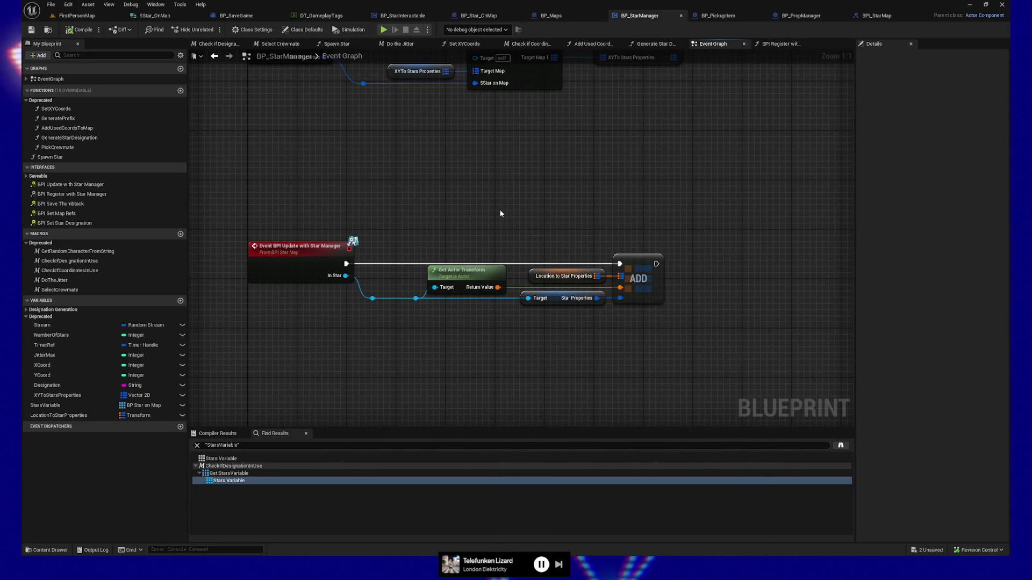
left_click_drag(551, 220, 529, 218)
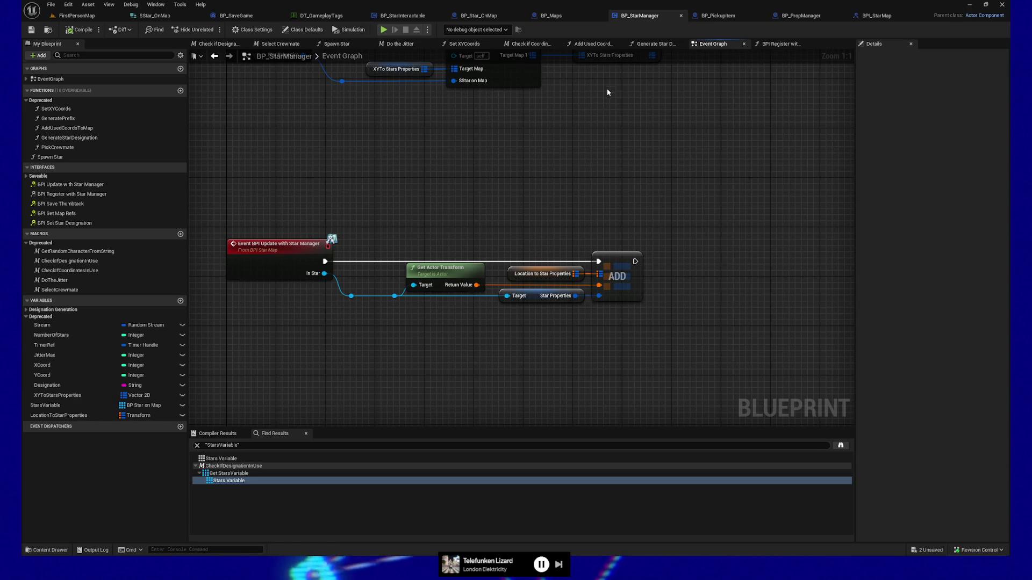
left_click_drag(480, 170, 486, 256)
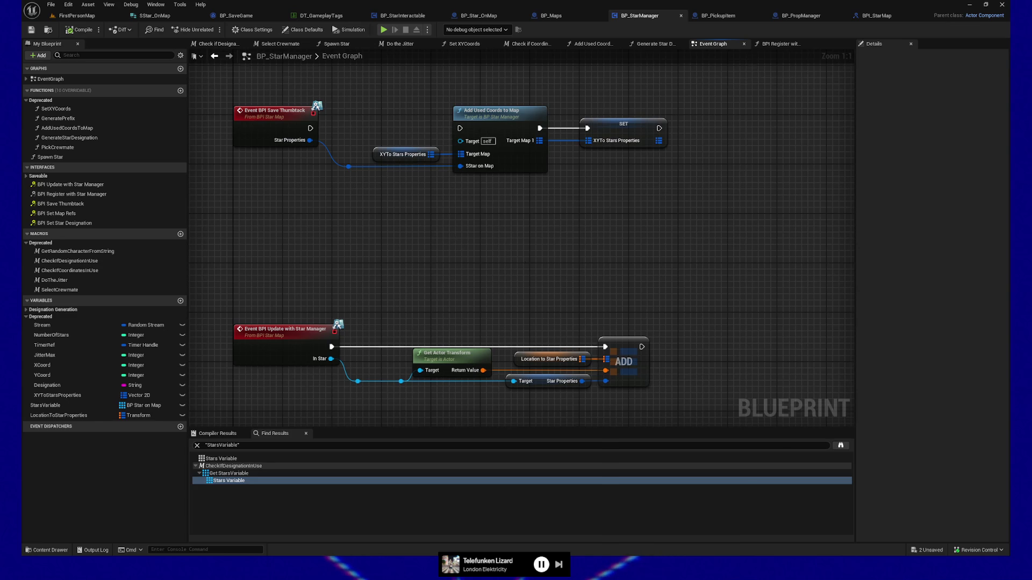
Glance at BP_Maps, then bring BP_Star_OnMap's BeginPlay and Initialize nodes into view.
left_click(554, 15)
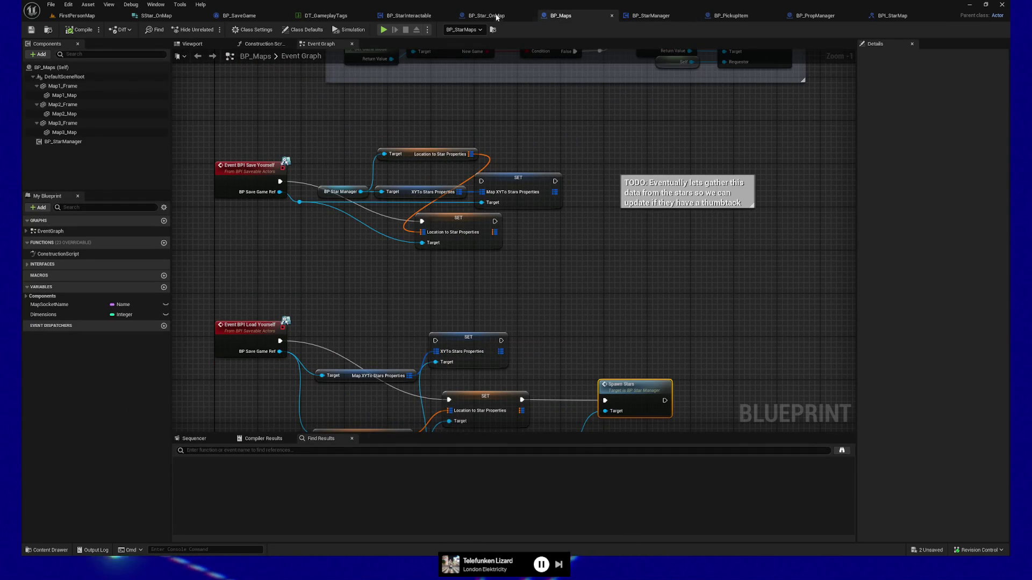
left_click(496, 16)
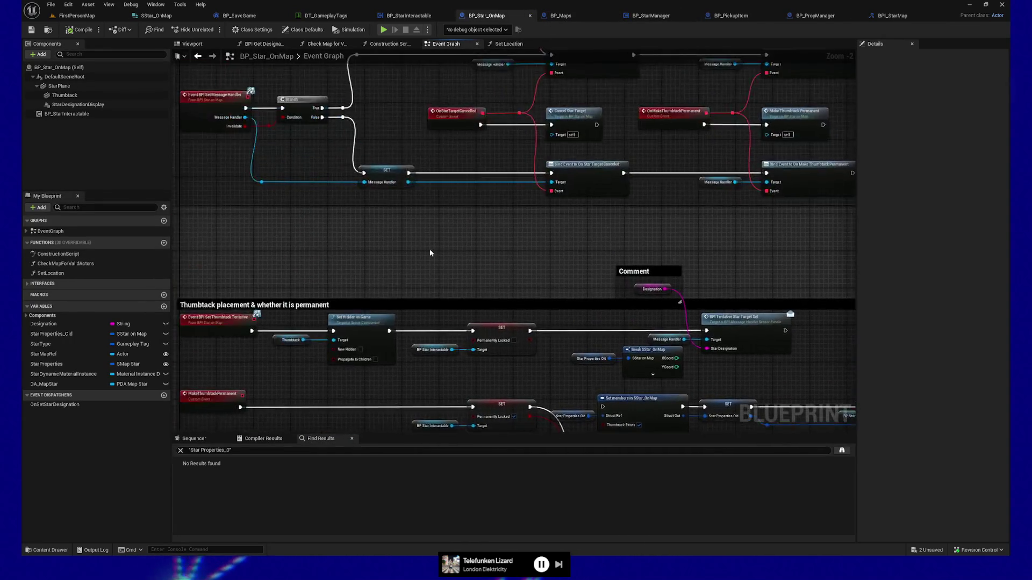
scroll(430, 253, "down", 2)
left_click_drag(494, 167, 466, 243)
scroll(466, 243, "up", 2)
mouse_move(610, 260)
left_mouse_down()
mouse_move(742, 219)
mouse_move(431, 177)
mouse_move(638, 179)
left_mouse_up()
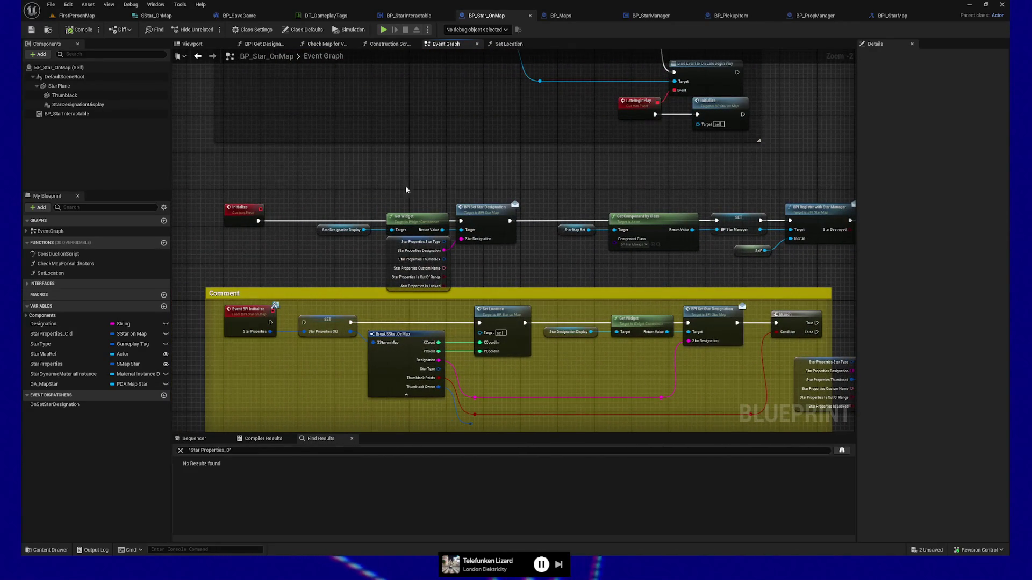
Select the star designation display and widget nodes, find the registration call, and show BP_StarManager.
left_click_drag(333, 189, 517, 288)
mouse_move(545, 268)
left_mouse_down()
mouse_move(520, 265)
mouse_move(521, 283)
mouse_move(476, 294)
left_mouse_up()
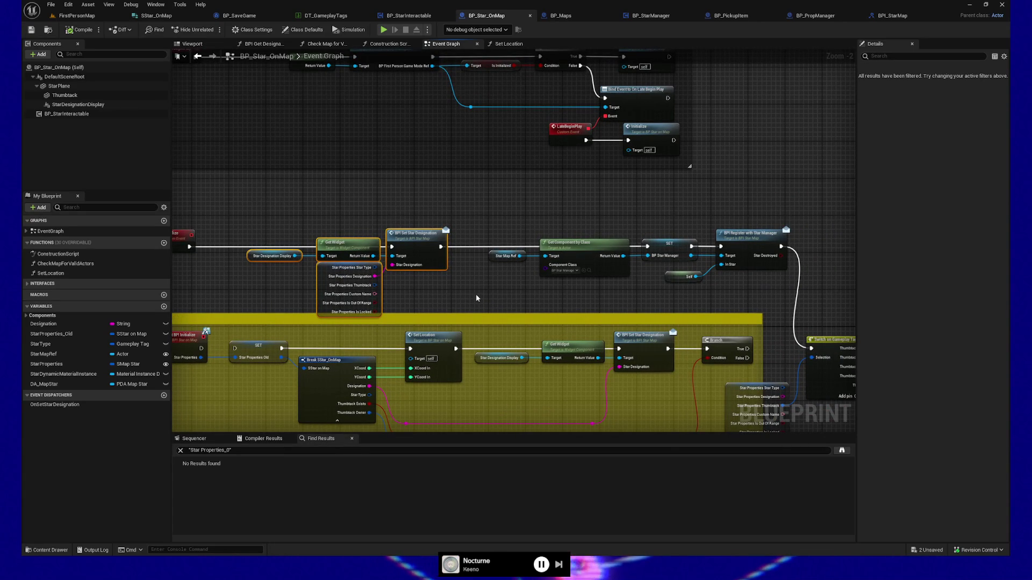
scroll(435, 289, "up", 1)
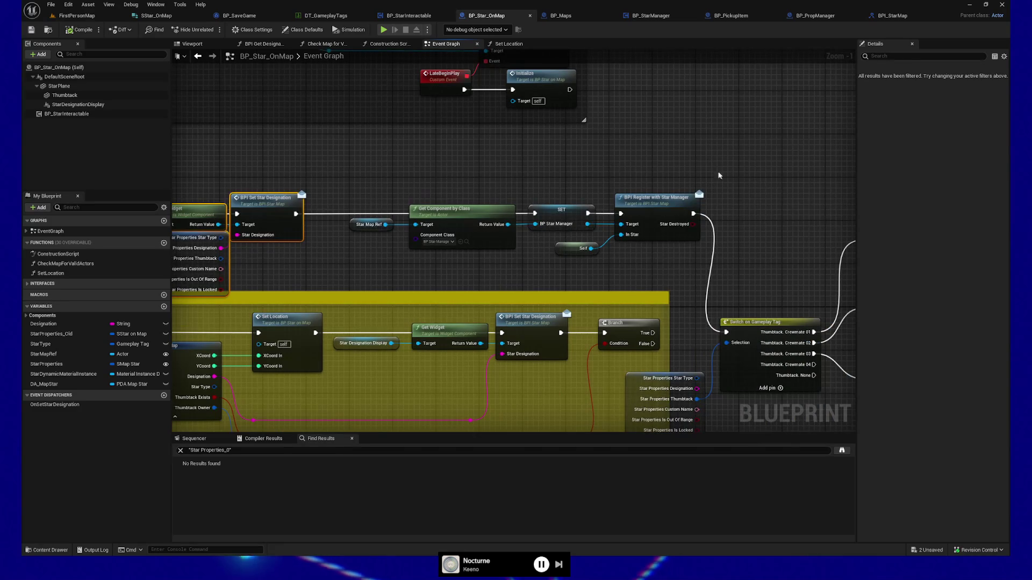
mouse_move(615, 170)
left_mouse_down()
mouse_move(671, 254)
mouse_move(664, 271)
left_mouse_up()
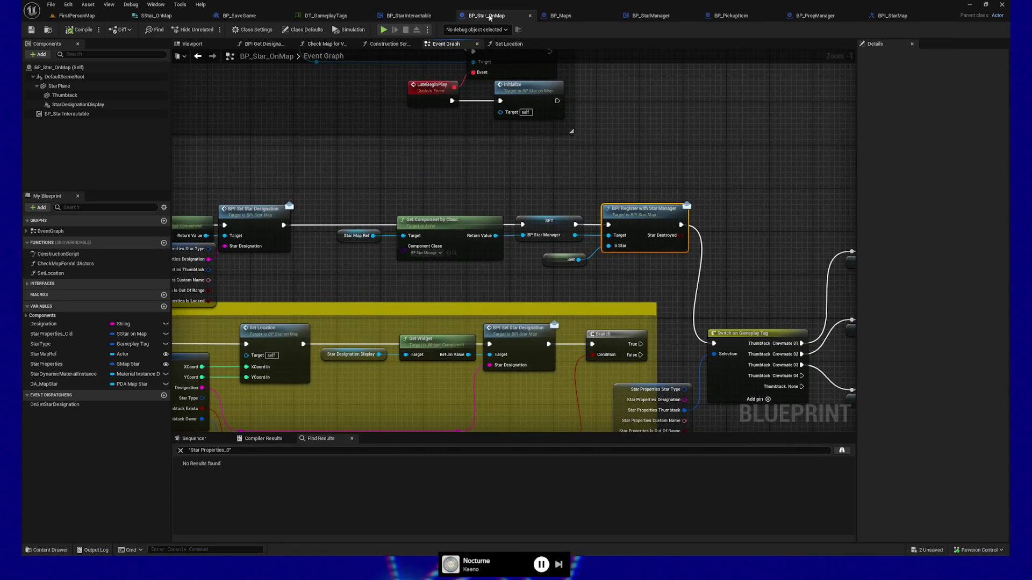
left_click(649, 16)
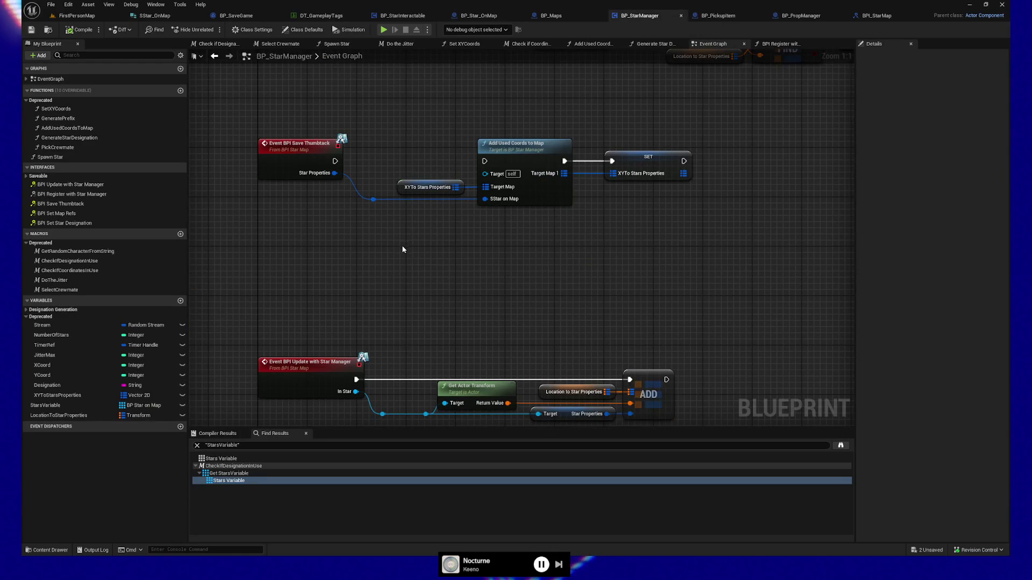
Pan through the BPI Register with Star Manager function from its start to the ADD and return nodes.
left_click(763, 44)
mouse_move(519, 275)
left_mouse_down()
mouse_move(480, 275)
mouse_move(420, 253)
left_mouse_up()
mouse_move(543, 194)
left_mouse_down()
mouse_move(491, 233)
mouse_move(469, 187)
left_mouse_up()
left_click_drag(670, 219, 582, 237)
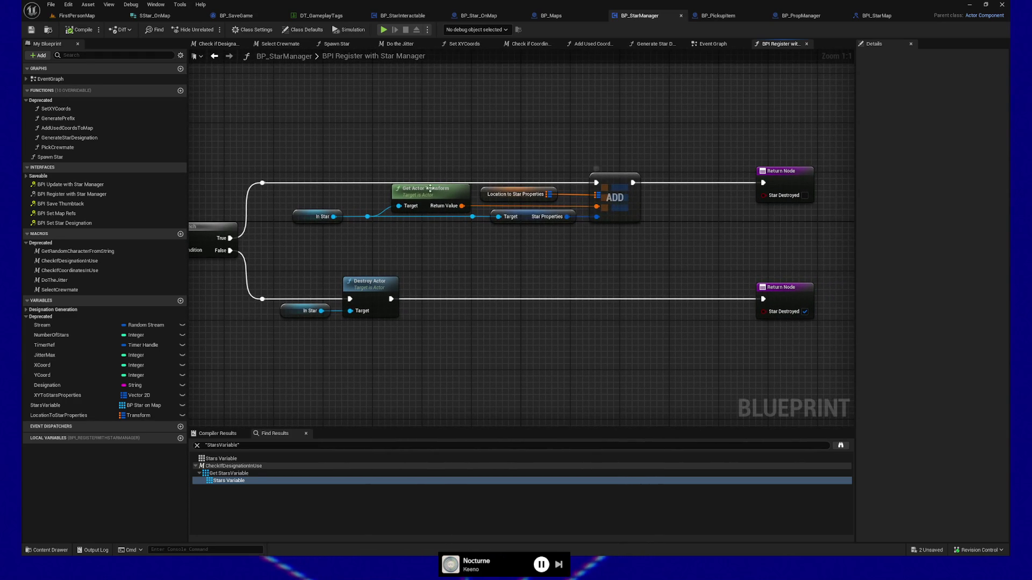
left_click_drag(672, 234, 624, 222)
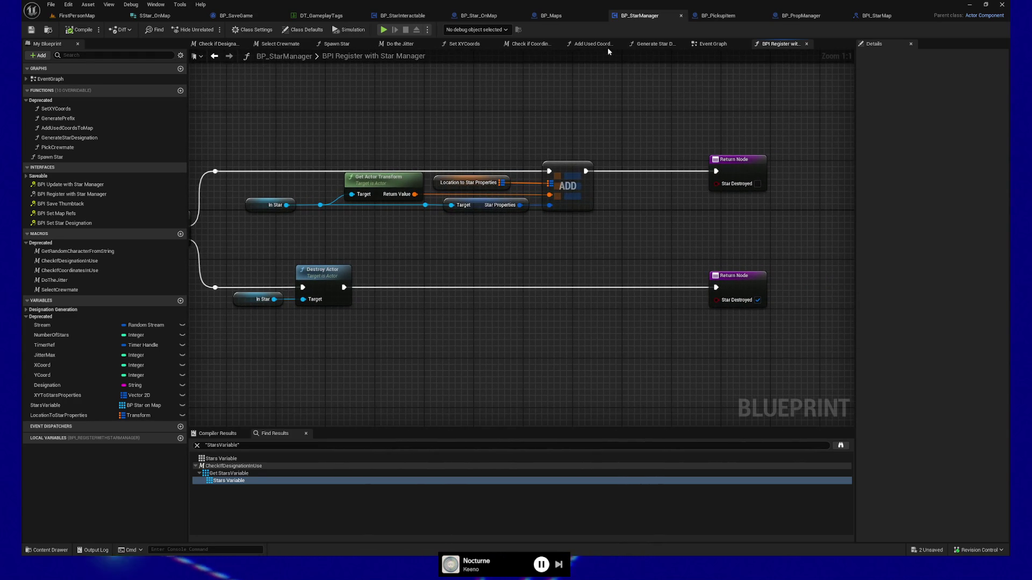
Review BP_Maps' save and load events, then show BP_Star_OnMap's Begin Play section.
left_click(582, 18)
mouse_move(410, 307)
left_mouse_down()
mouse_move(543, 299)
mouse_move(483, 94)
mouse_move(468, 267)
mouse_move(466, 233)
mouse_move(458, 256)
left_mouse_up()
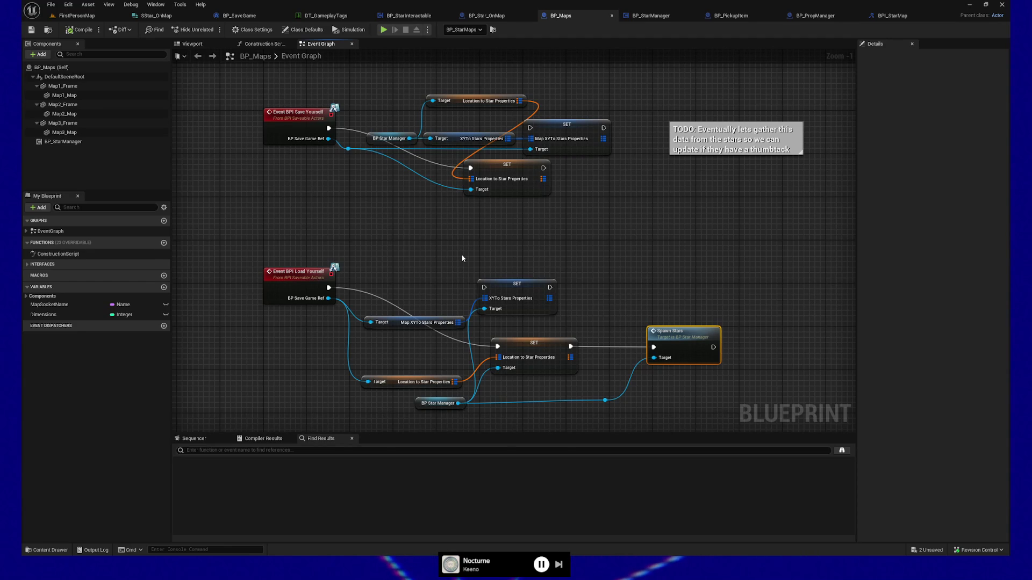
left_click(659, 19)
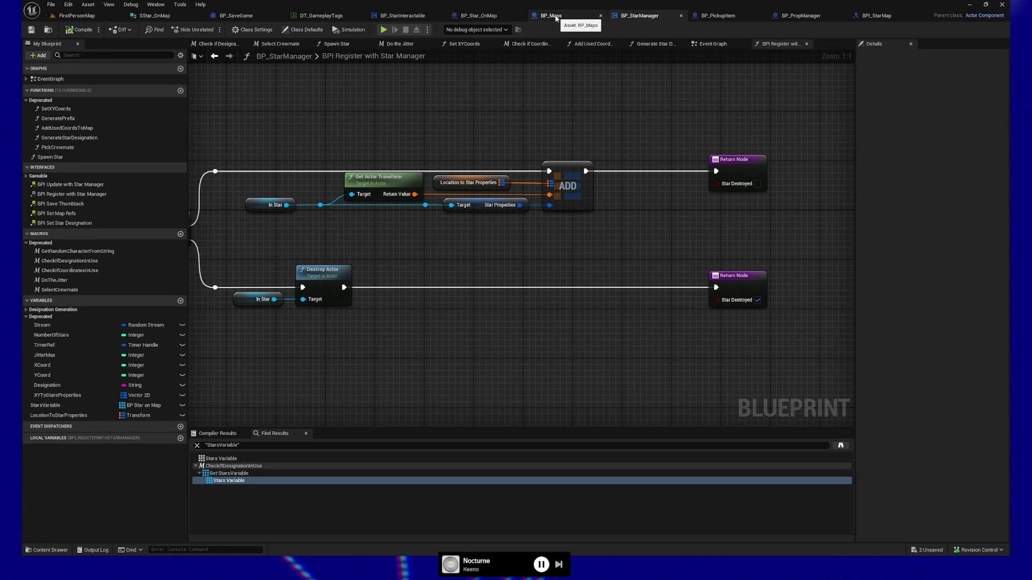
left_click(479, 17)
mouse_move(453, 154)
left_mouse_down()
mouse_move(417, 155)
mouse_move(408, 290)
mouse_move(335, 279)
left_mouse_up()
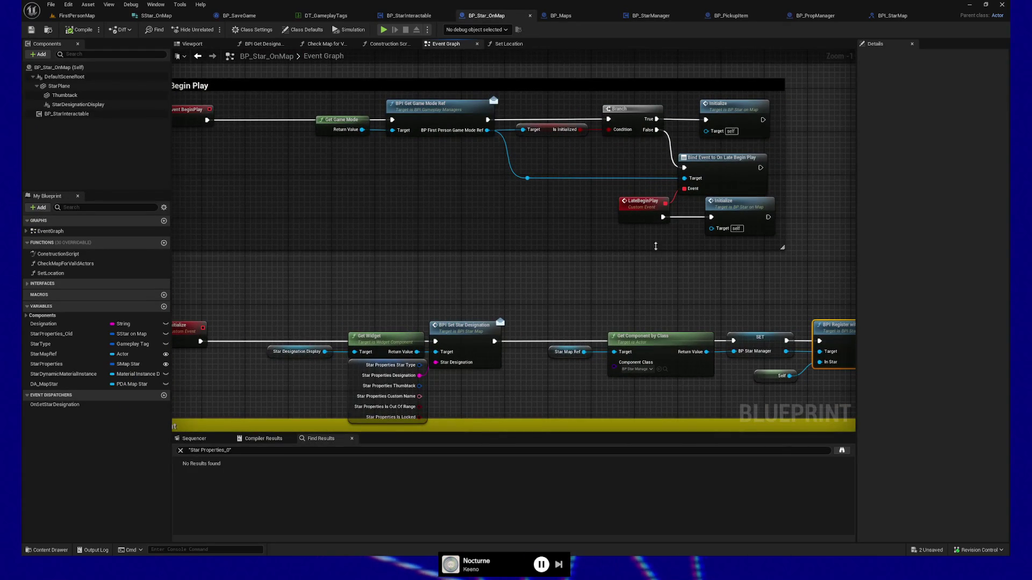
Compare BP_Star_OnMap's initialization with the register graph's Branch, then centre the star manager registration nodes.
left_click_drag(512, 312, 479, 254)
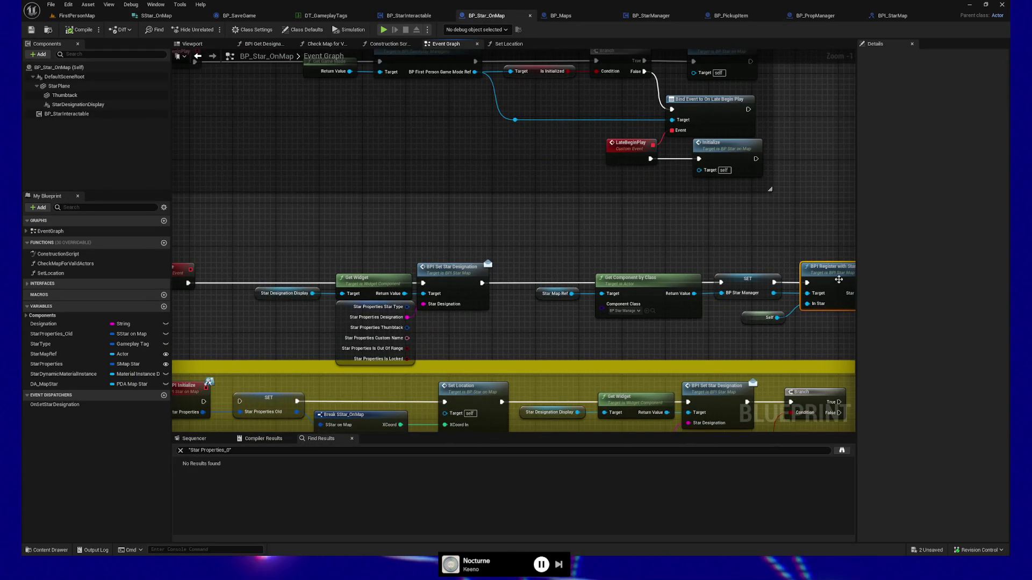
left_click_drag(640, 236, 605, 234)
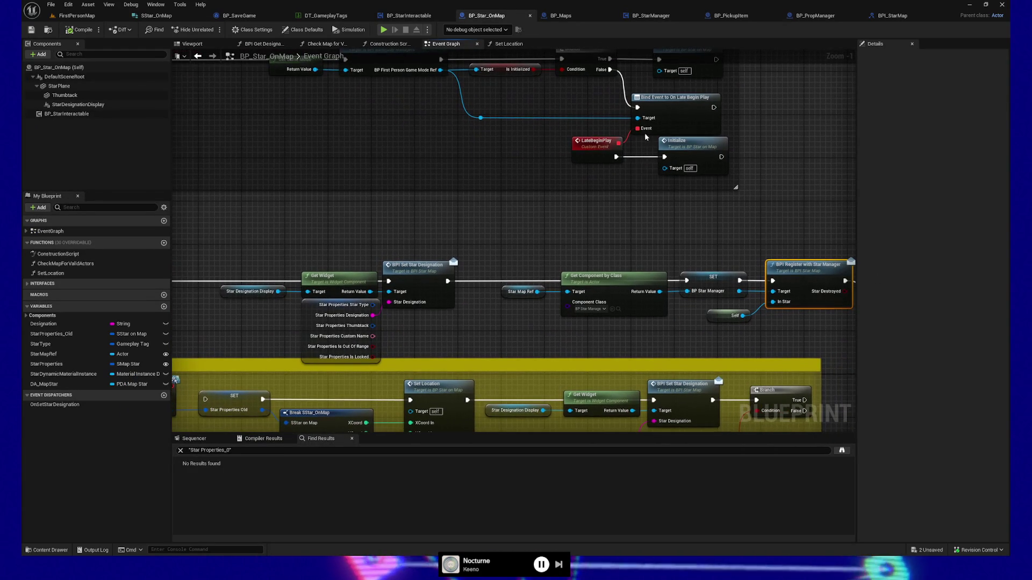
left_click(650, 20)
mouse_move(435, 252)
left_mouse_down()
mouse_move(592, 256)
mouse_move(491, 257)
left_mouse_up()
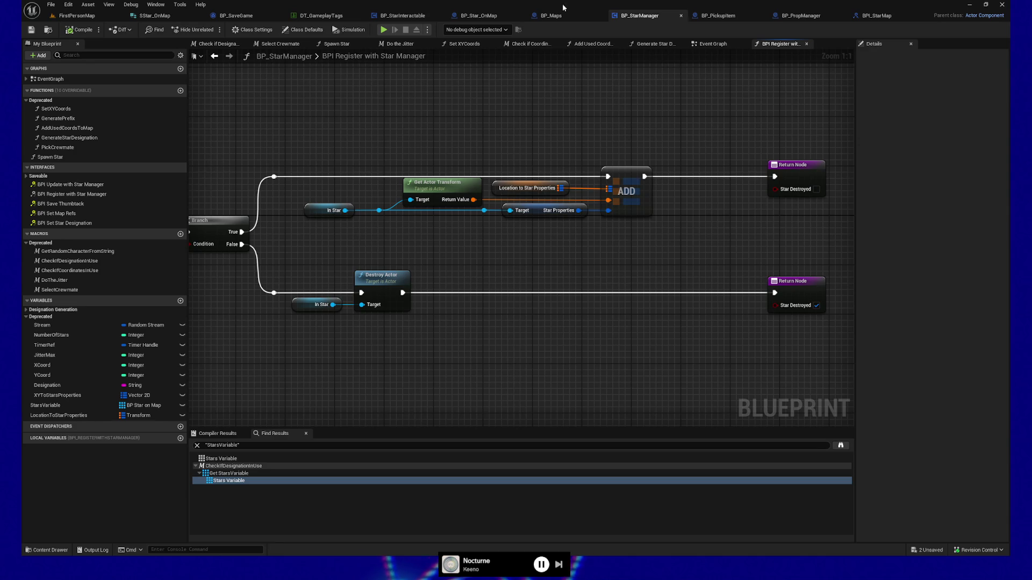
left_click(479, 16)
scroll(453, 254, "down", 2)
left_click_drag(466, 209, 426, 194)
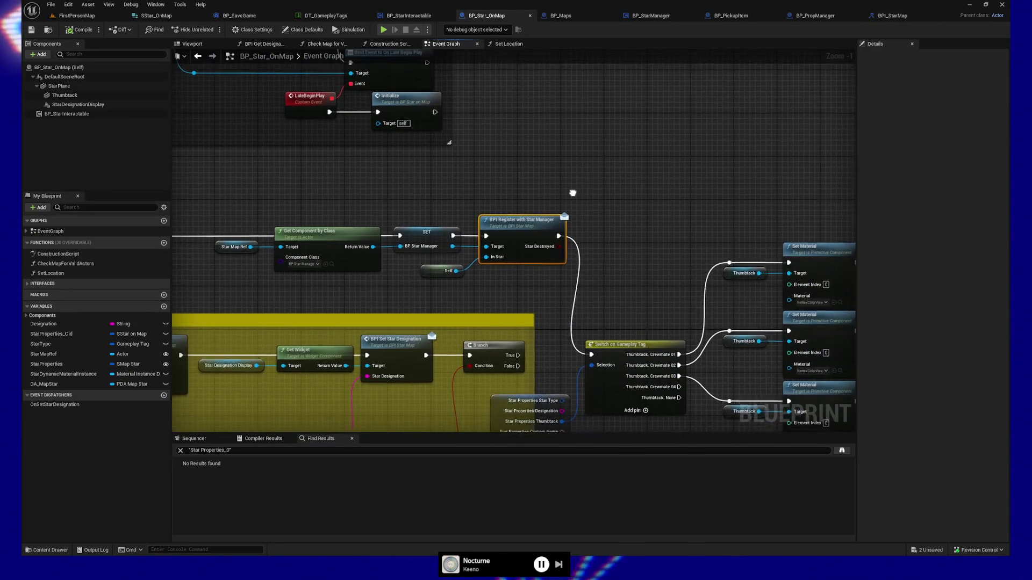
Add an F9 breakpoint on the SET BP Star Manager node and start Play.
left_click(420, 227)
key("F9")
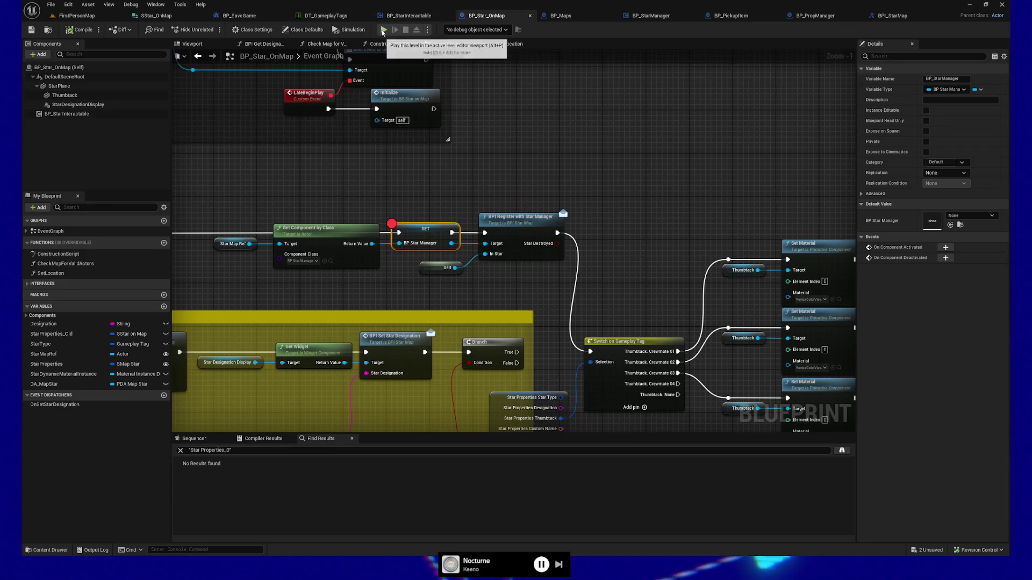
left_click(384, 30)
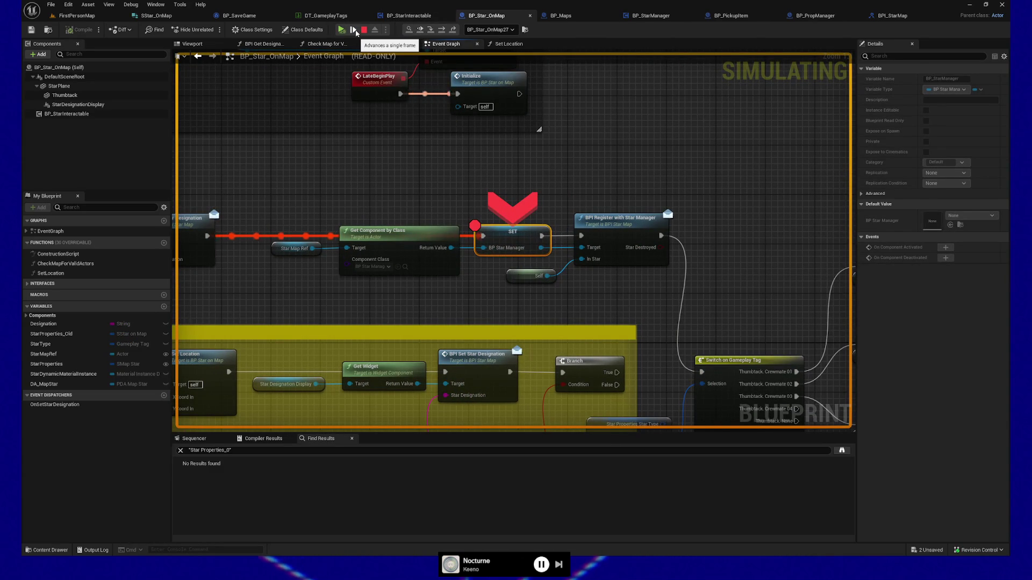
Resume and step through BPI Register with Star Manager and BPI Check if New Game to the ADD node.
left_click(344, 31)
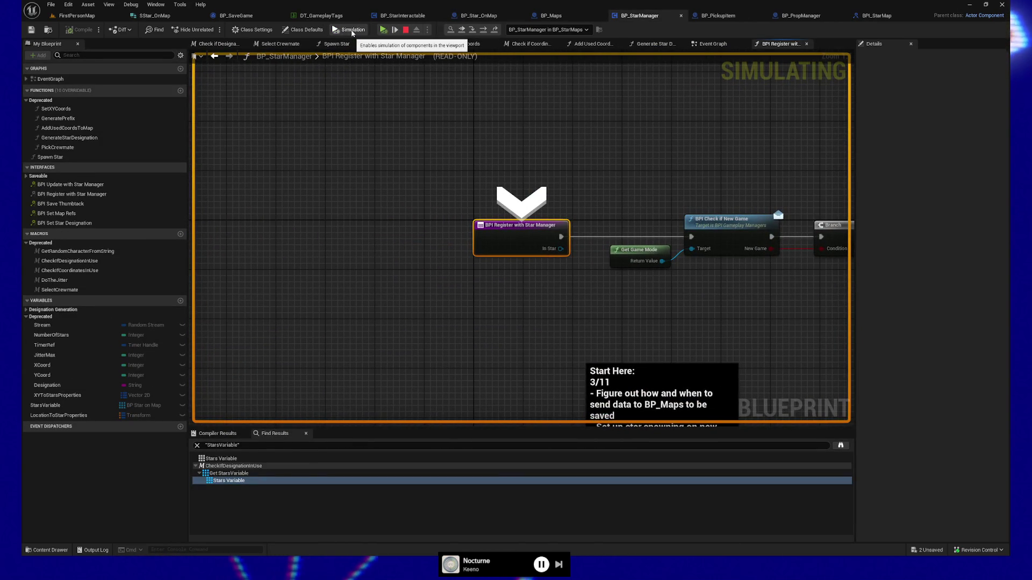
left_click(395, 31)
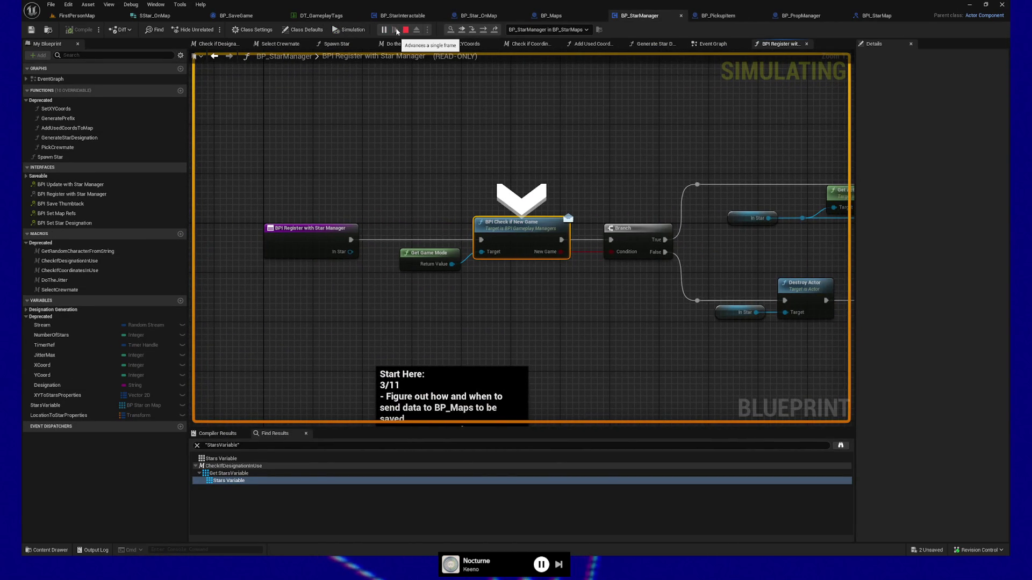
left_click(395, 30)
left_click(352, 30)
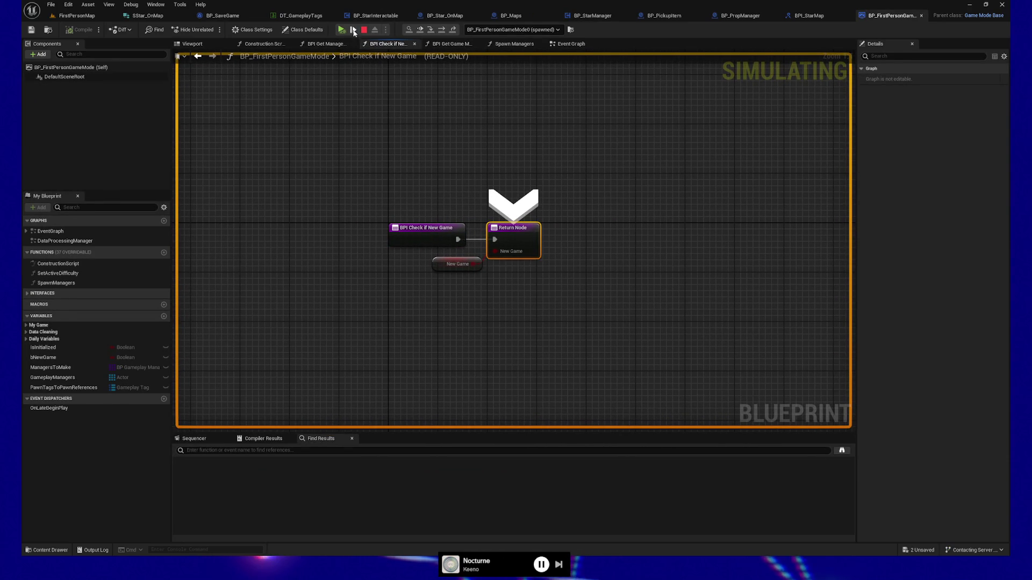
left_click(353, 31)
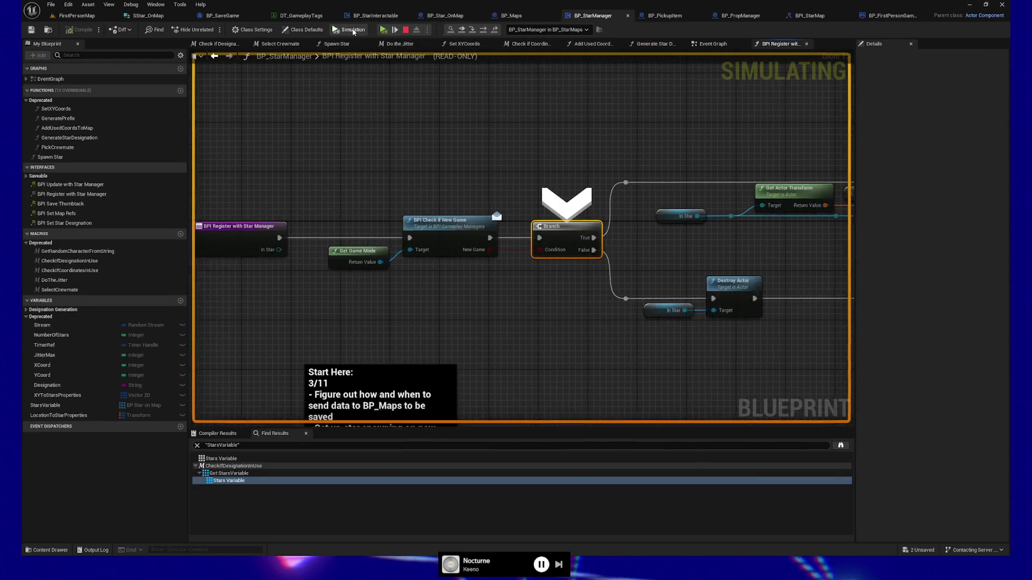
left_click(395, 31)
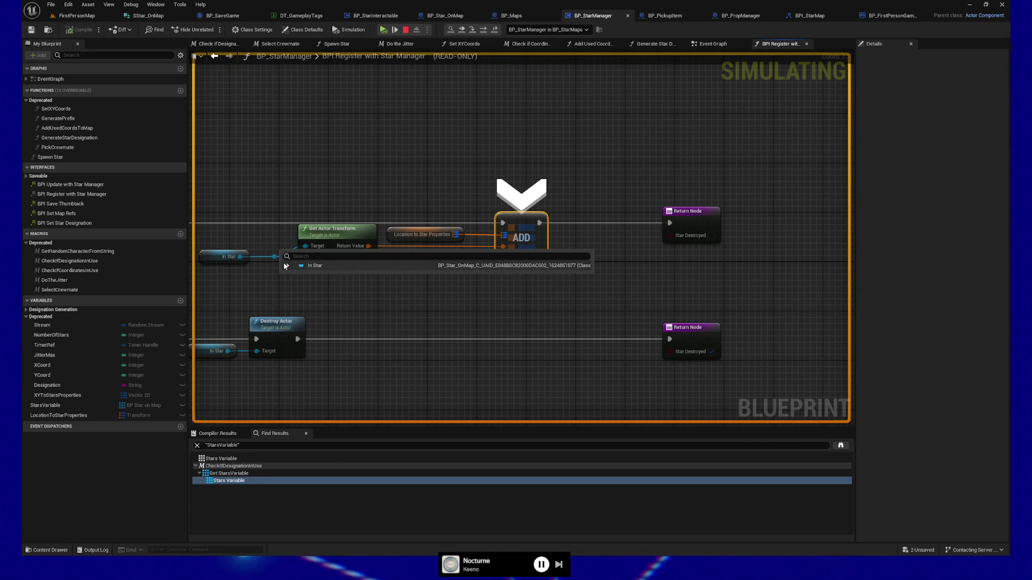
Expand the In Star debug value and its Star Properties values.
left_click(286, 265)
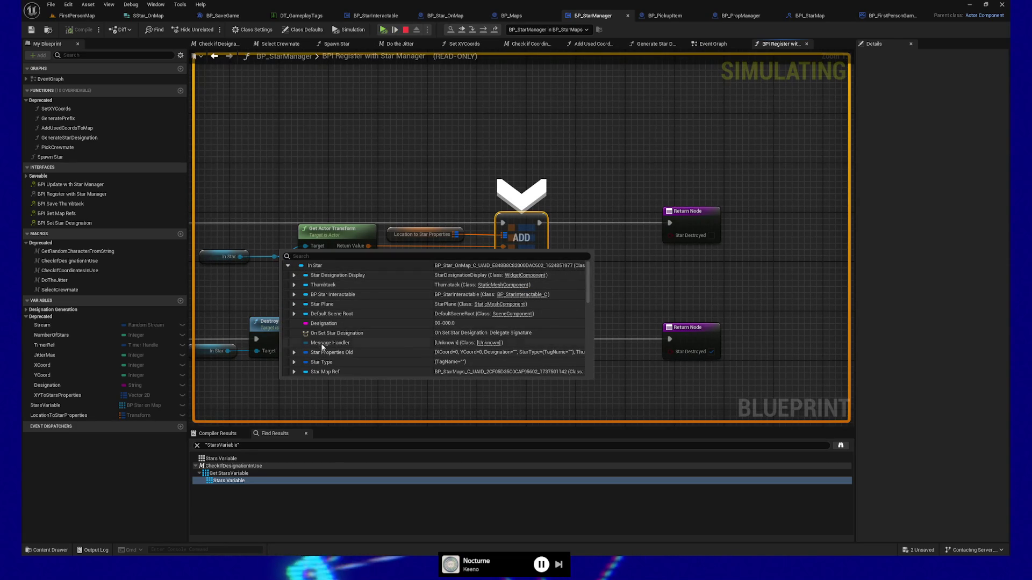
scroll(301, 362, "down", 2)
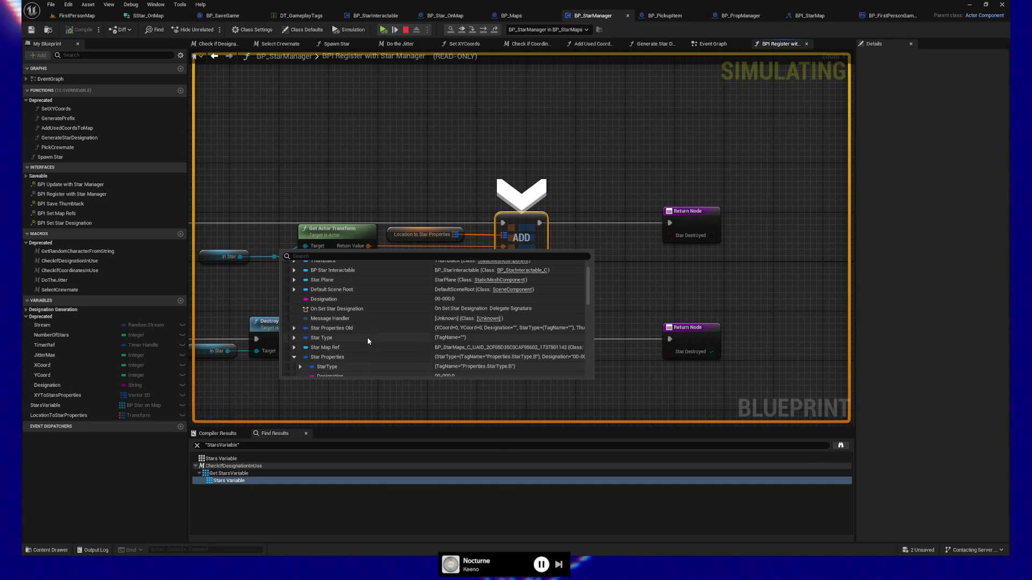
left_click(294, 357)
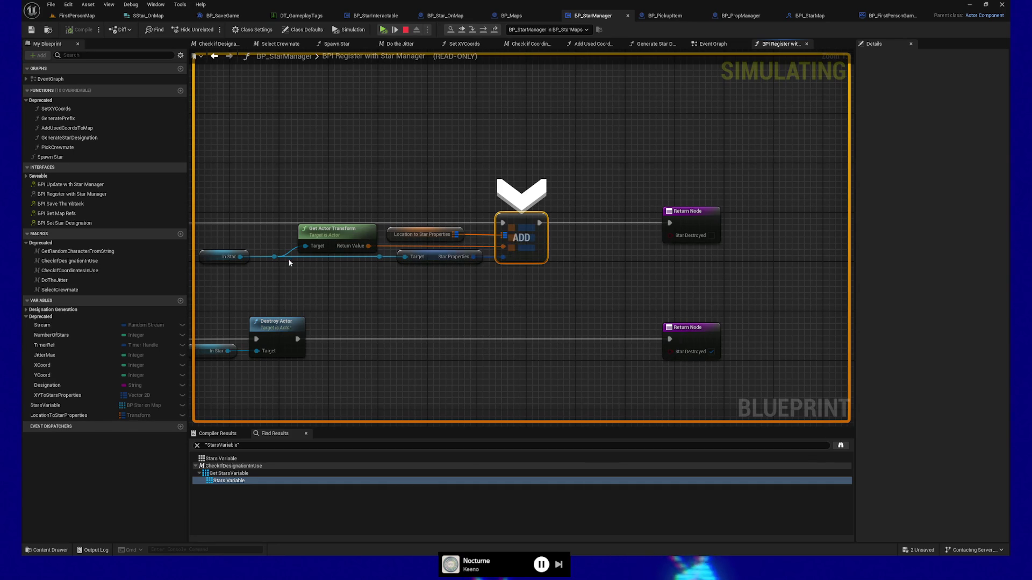
mouse_move(304, 250)
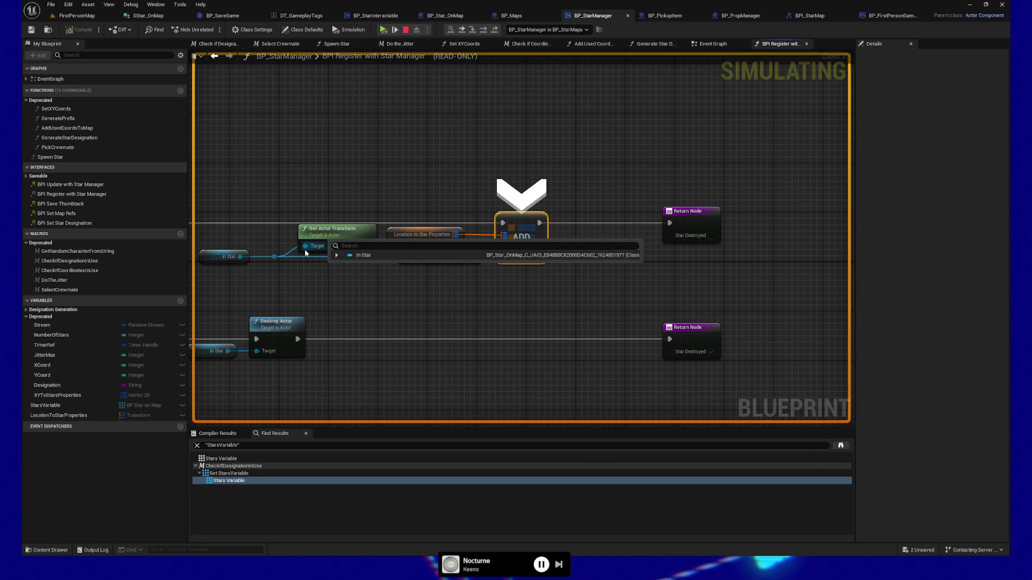
Inspect the Location to Star Properties entries, then step into Switch on Gameplay Tag.
mouse_move(442, 238)
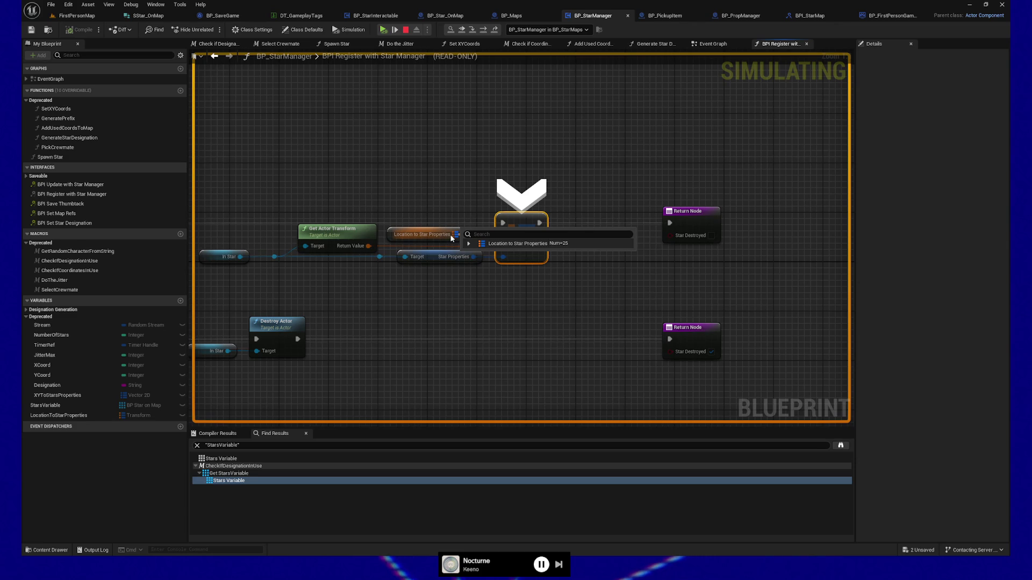
left_click(470, 244)
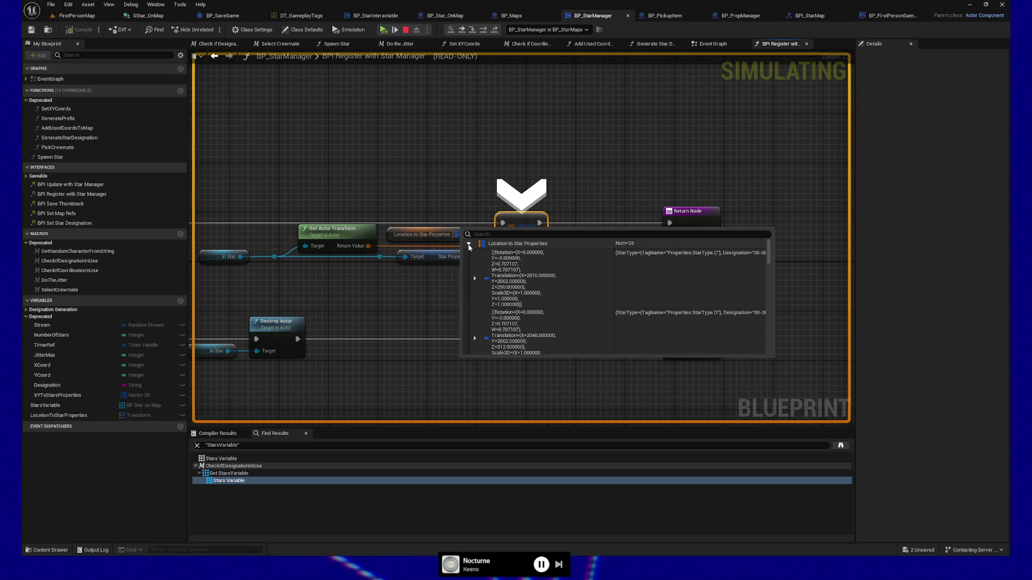
mouse_move(468, 235)
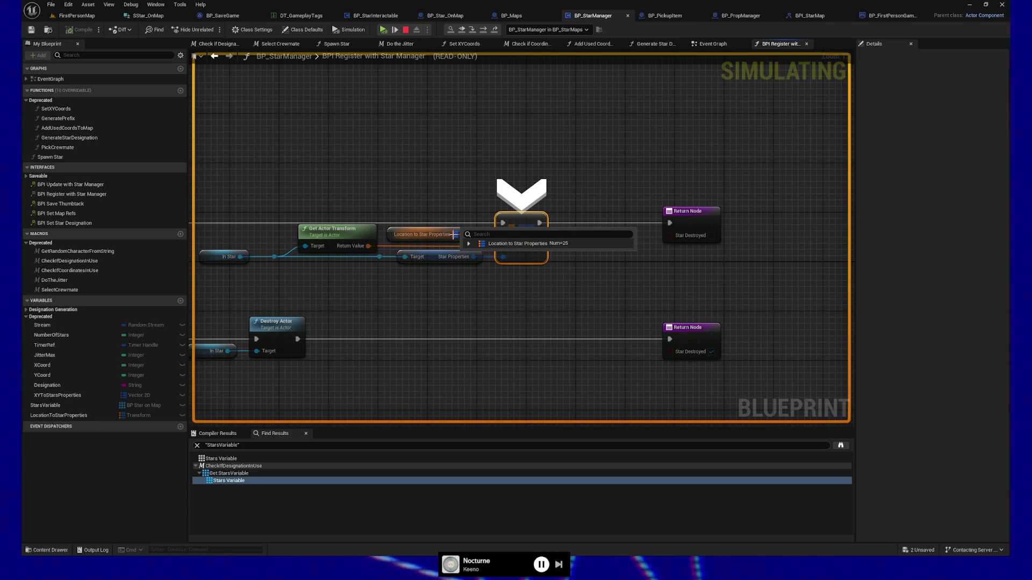
left_click(469, 244)
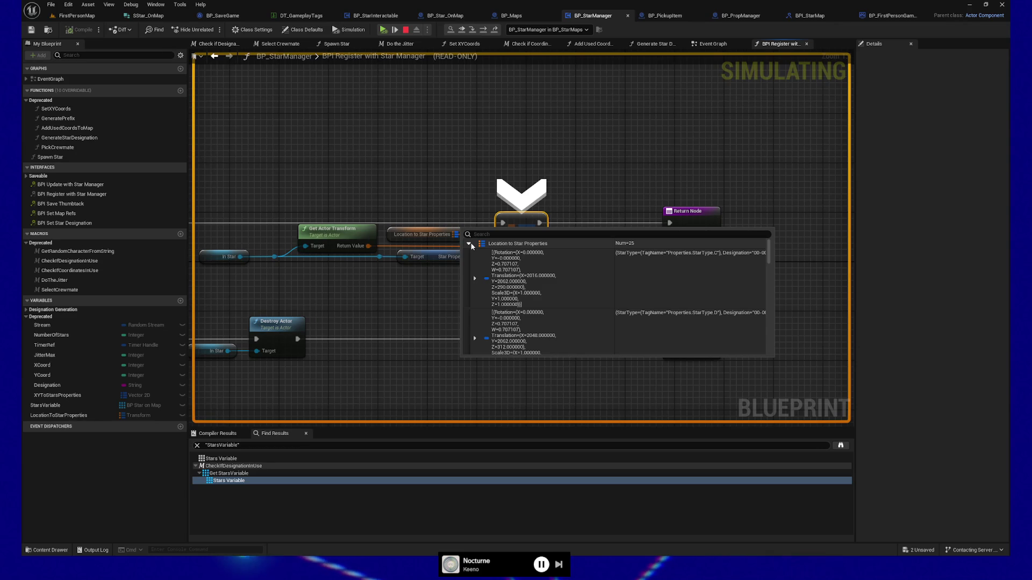
left_click(470, 245)
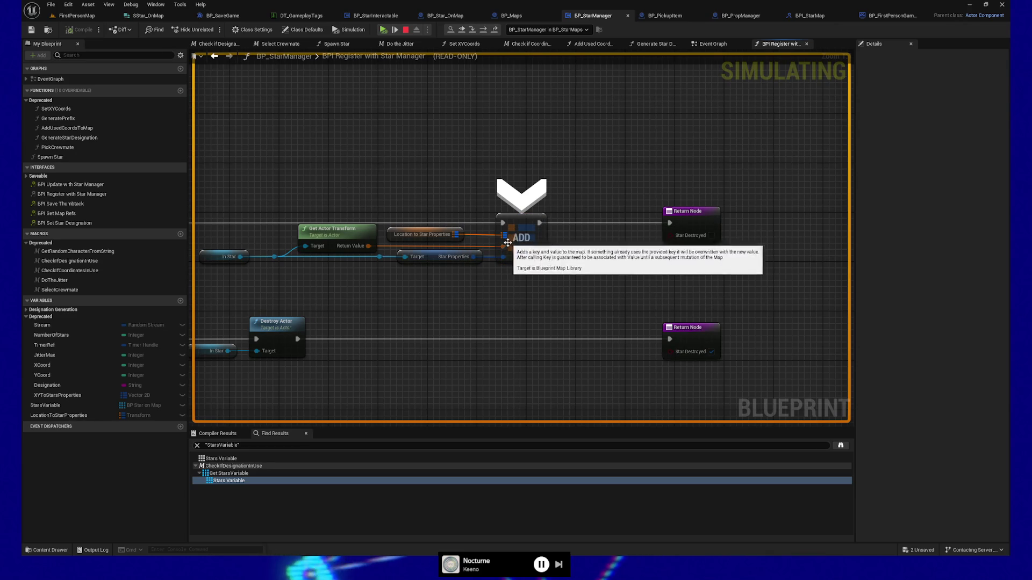
mouse_move(505, 246)
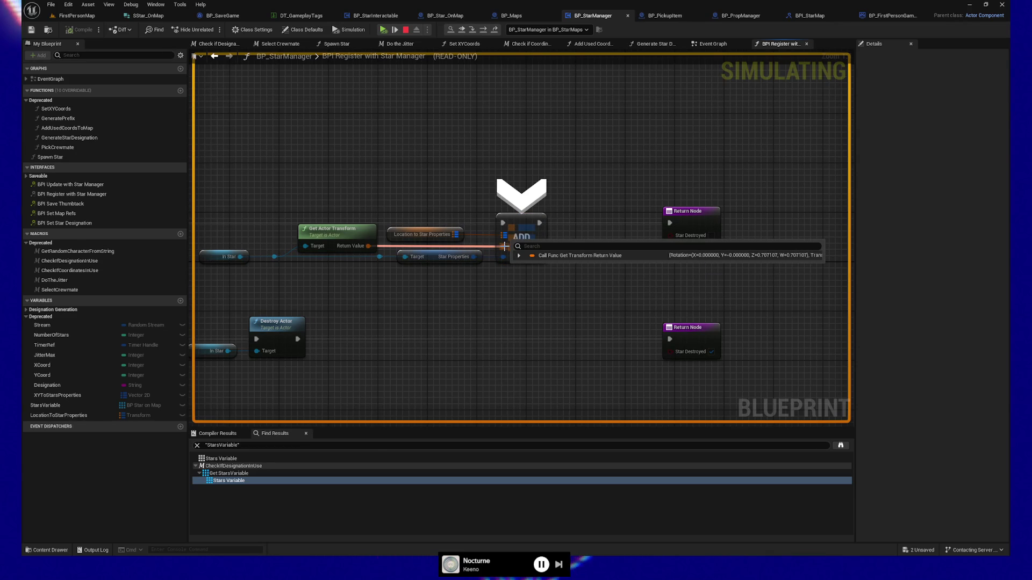
left_click(395, 30)
left_click(395, 30)
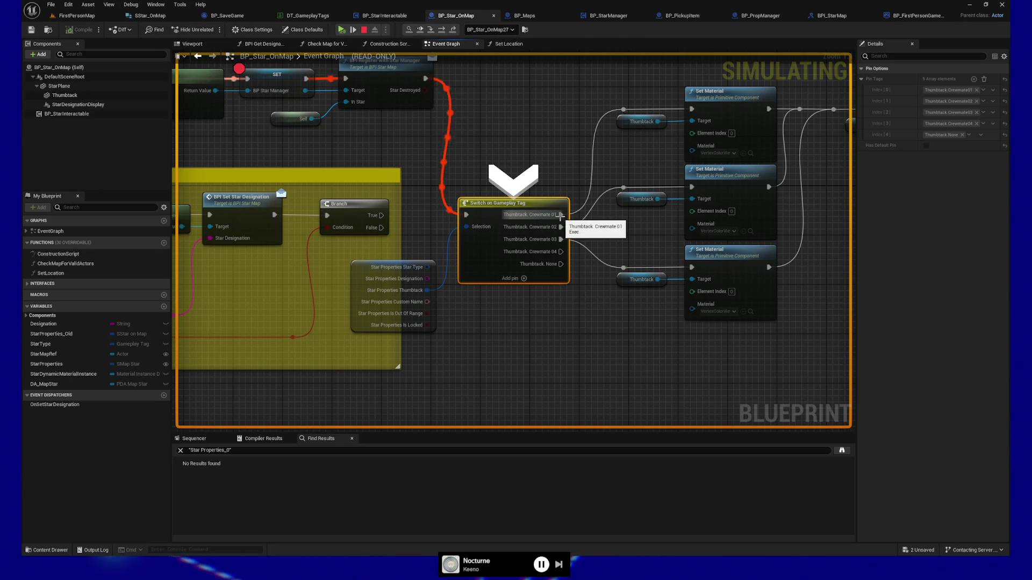
Step through LateBeginPlay and into the Initialize custom event.
mouse_move(466, 228)
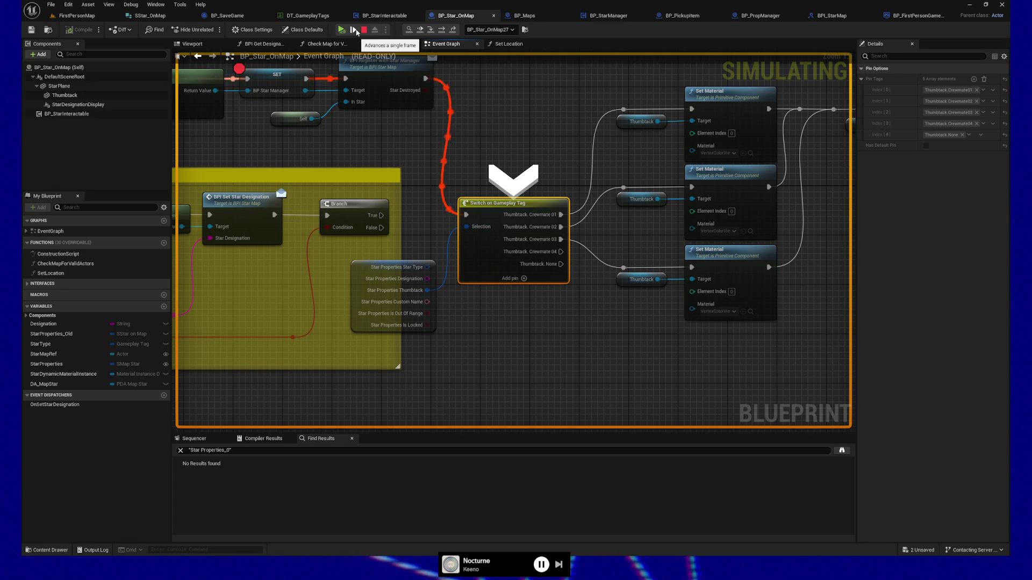
left_click(355, 31)
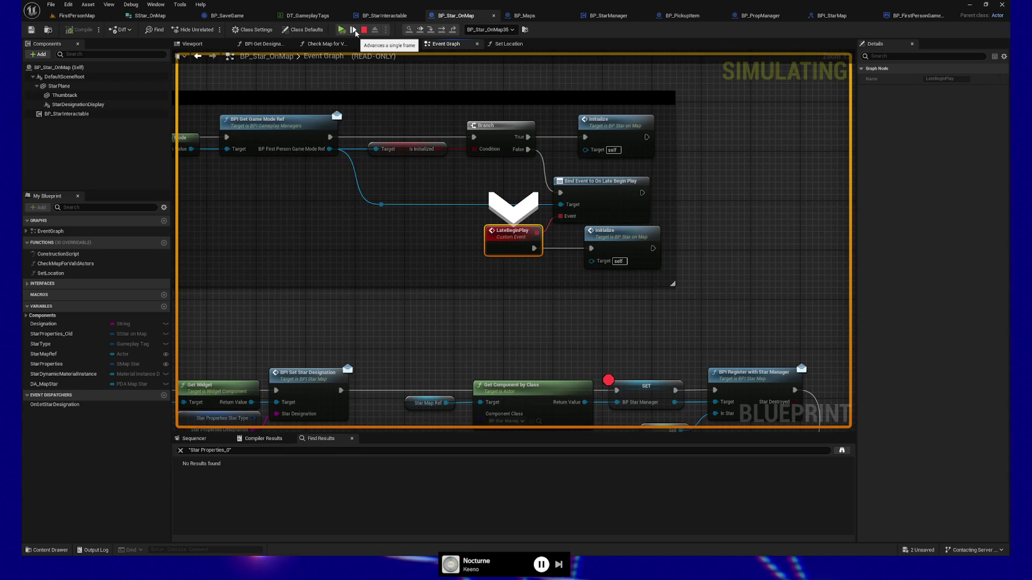
left_click_drag(310, 305, 410, 288)
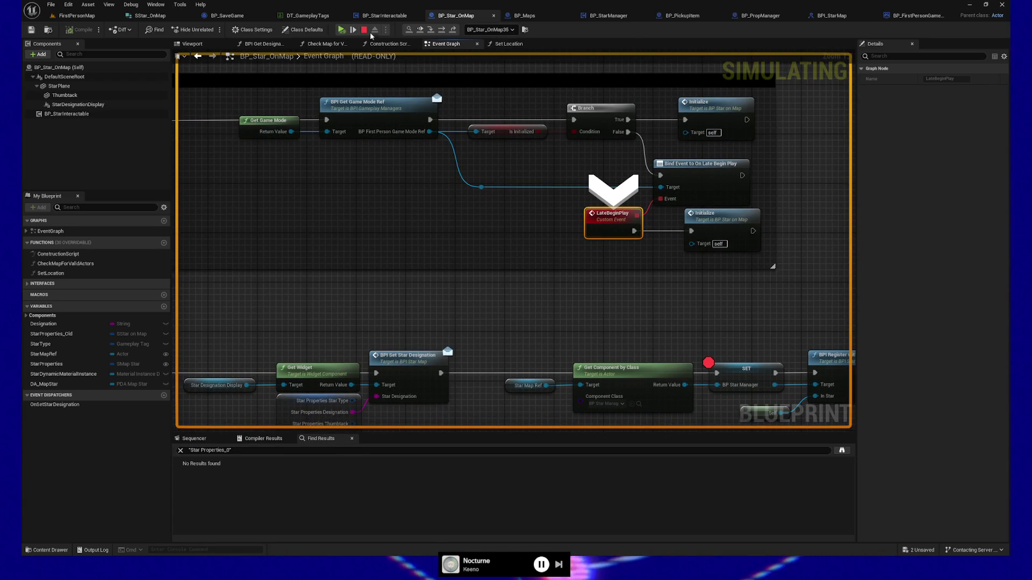
left_click(354, 30)
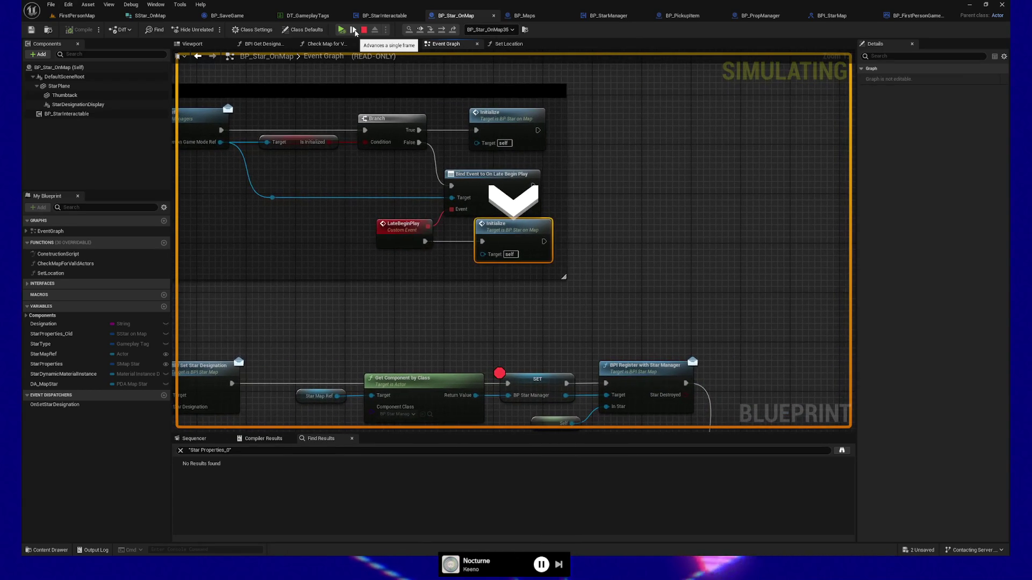
left_click(355, 31)
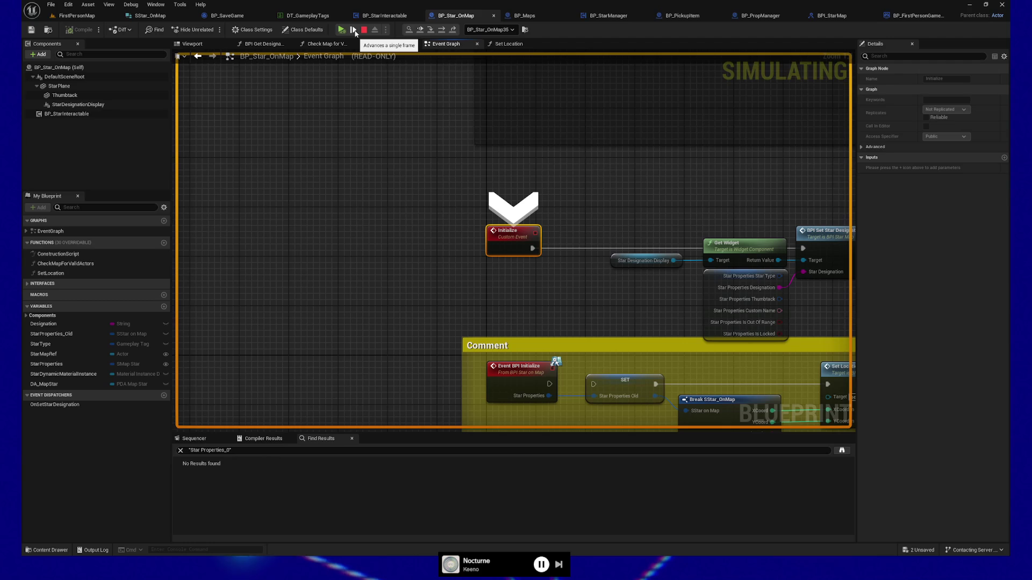
Step via BPI Set Star Designation into WBP_StarDesignationDisplay, then resume the game.
left_click(354, 31)
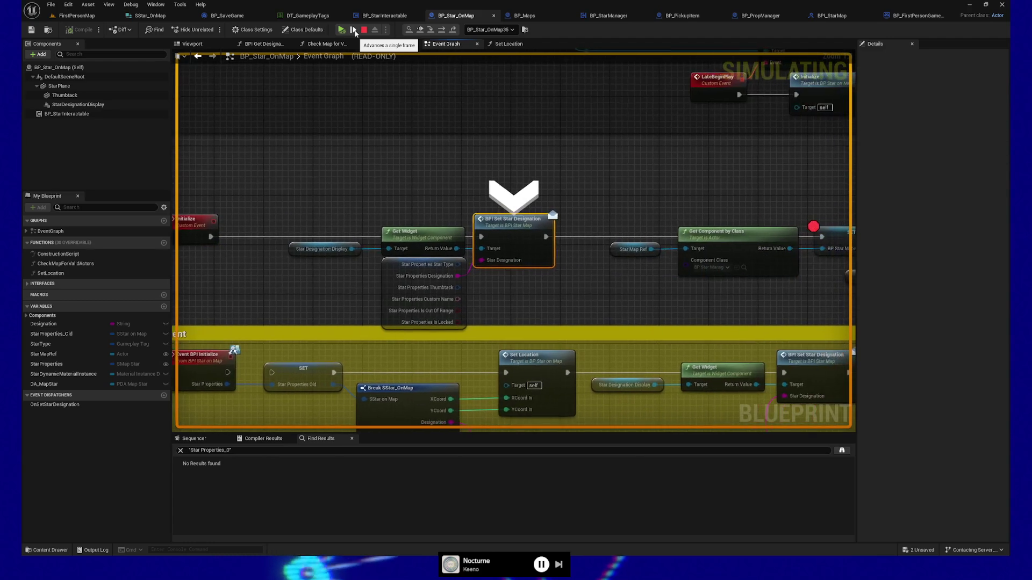
mouse_move(463, 282)
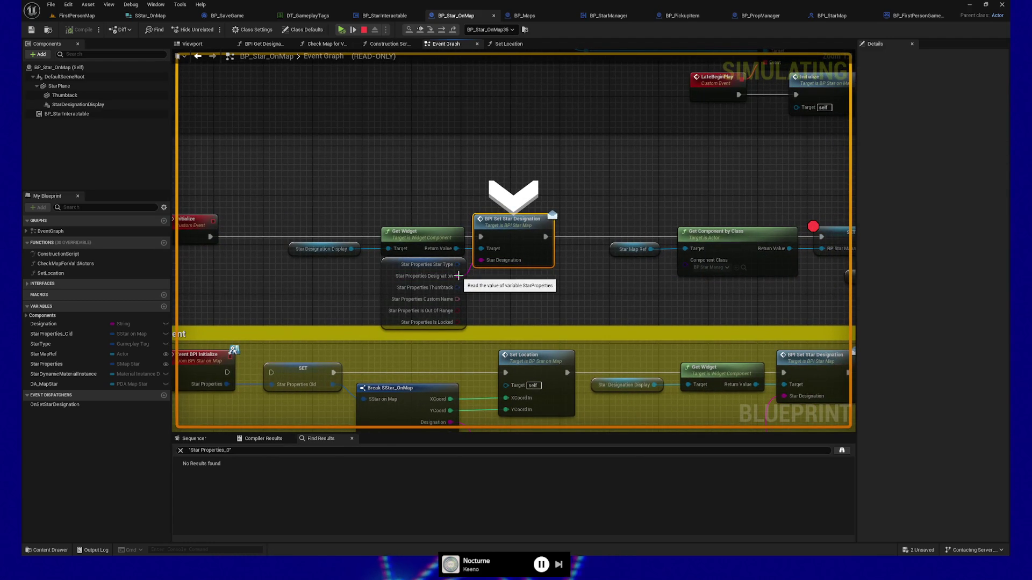
mouse_move(446, 248)
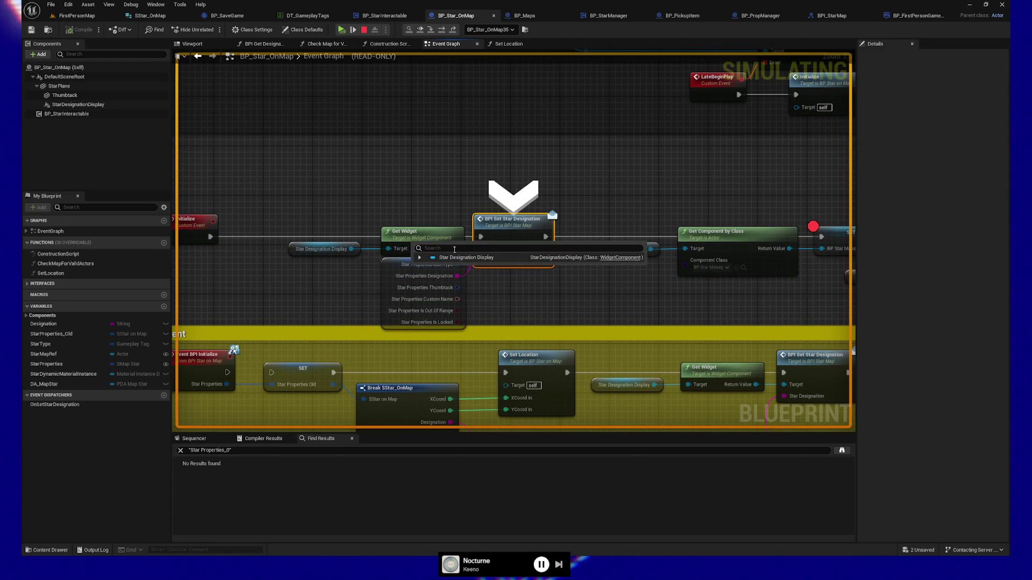
left_click(354, 30)
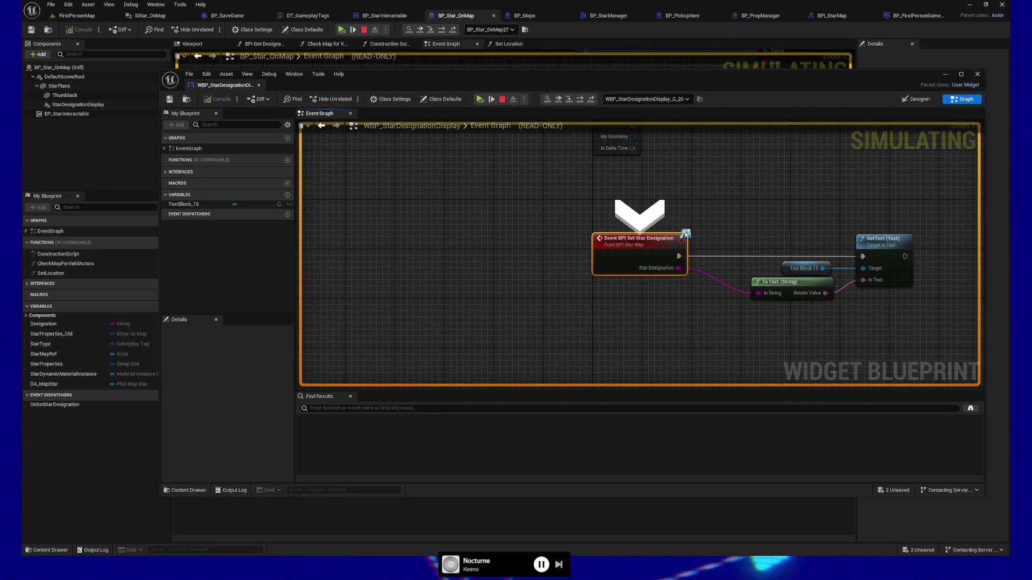
left_click(485, 99)
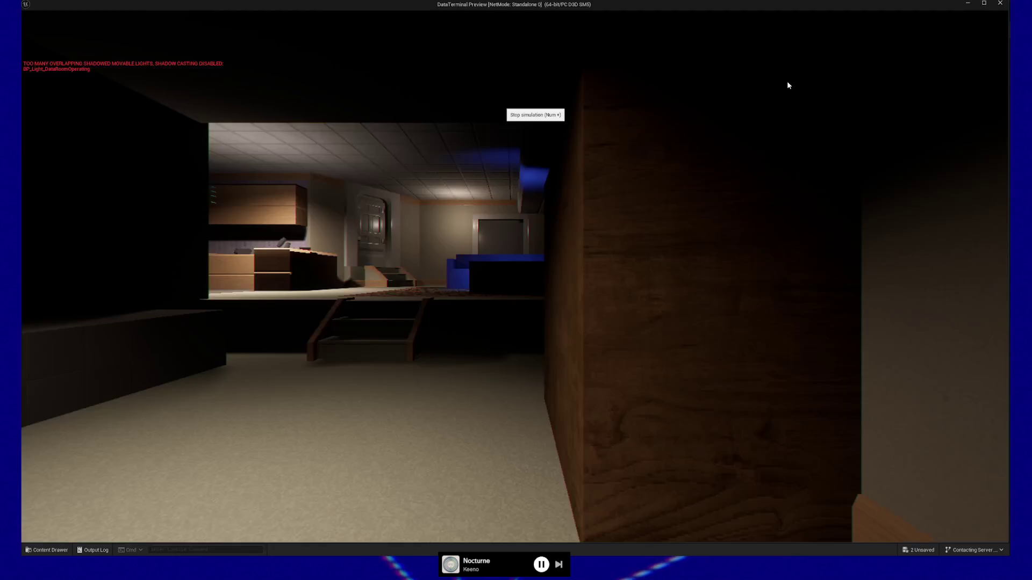
Stop the play session and remove the breakpoint from BP_Star_OnMap's SET node.
left_click(502, 98)
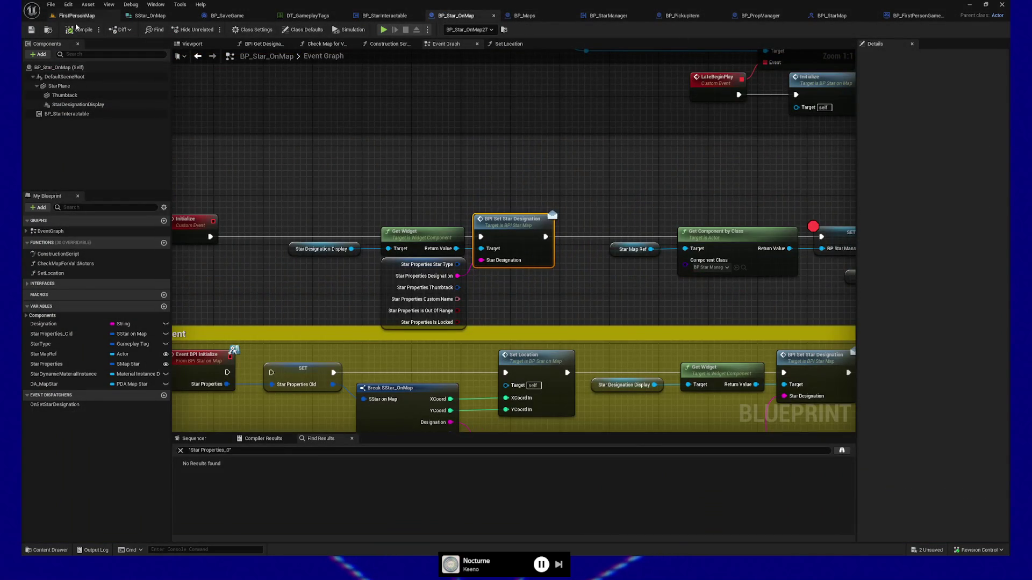
left_click(78, 18)
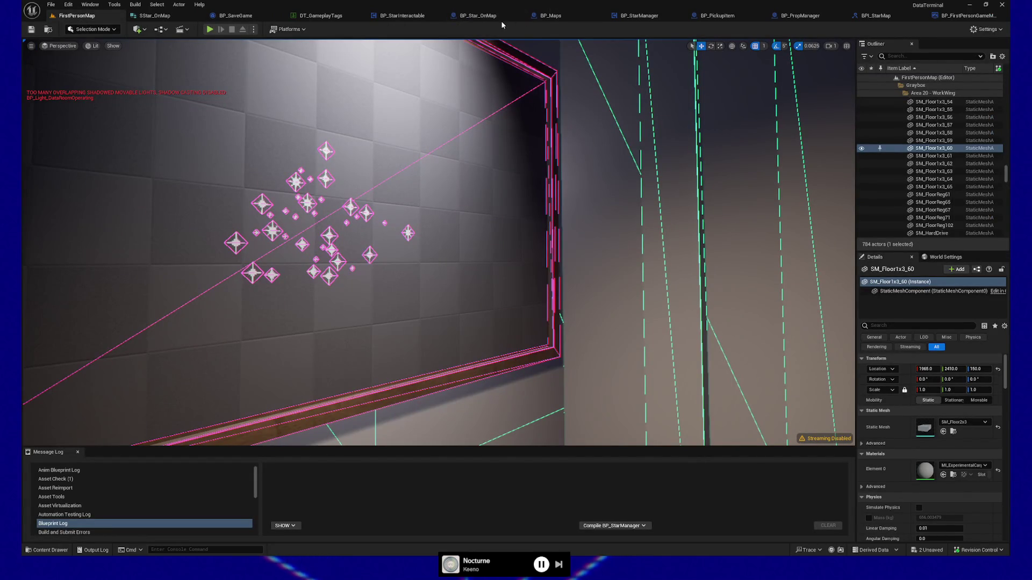
left_click(473, 19)
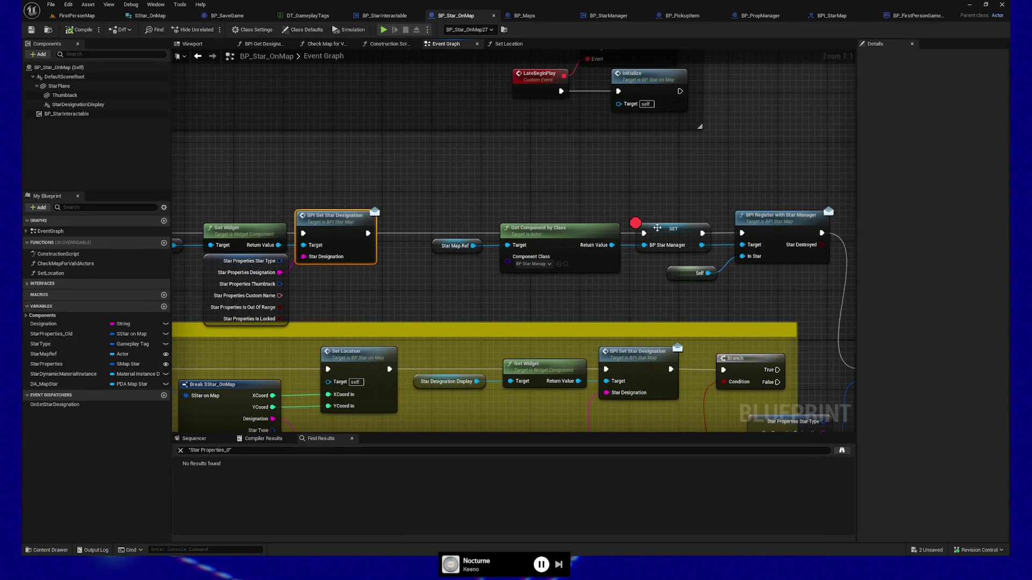
key("F9")
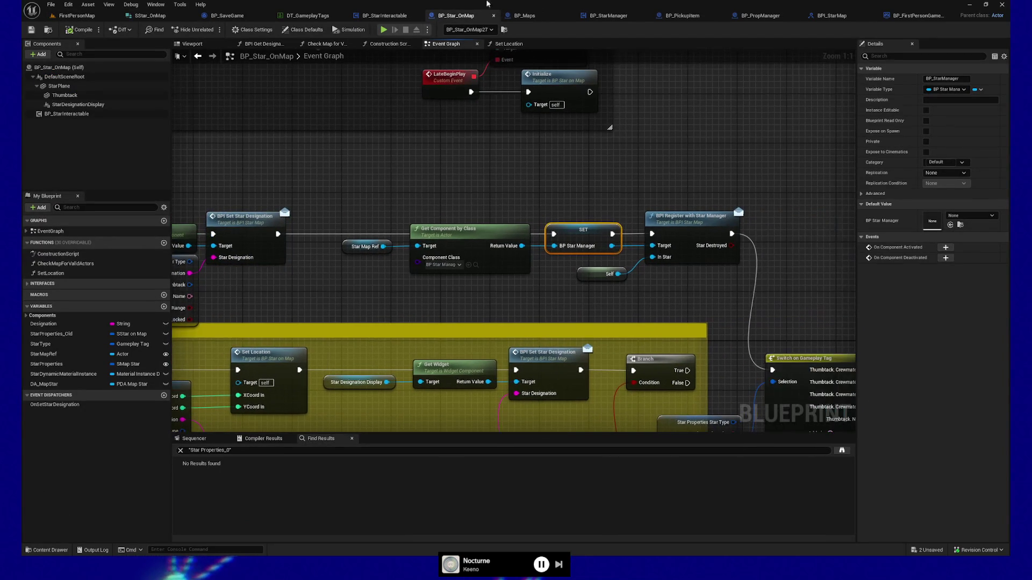
Put a breakpoint on BP_Maps' Event BPI Load Yourself and start a new play session.
left_click(597, 16)
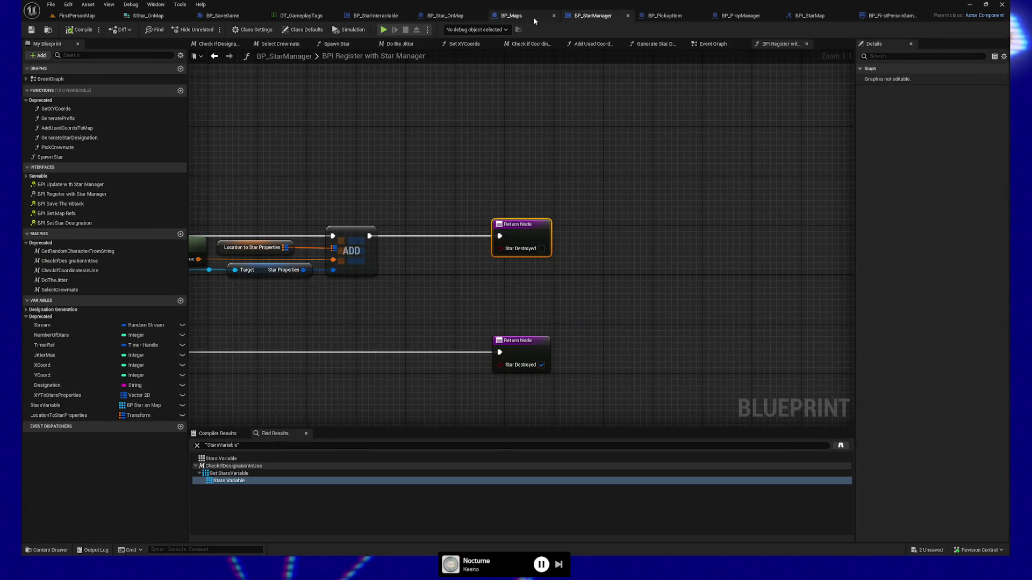
left_click(524, 15)
left_click(300, 121)
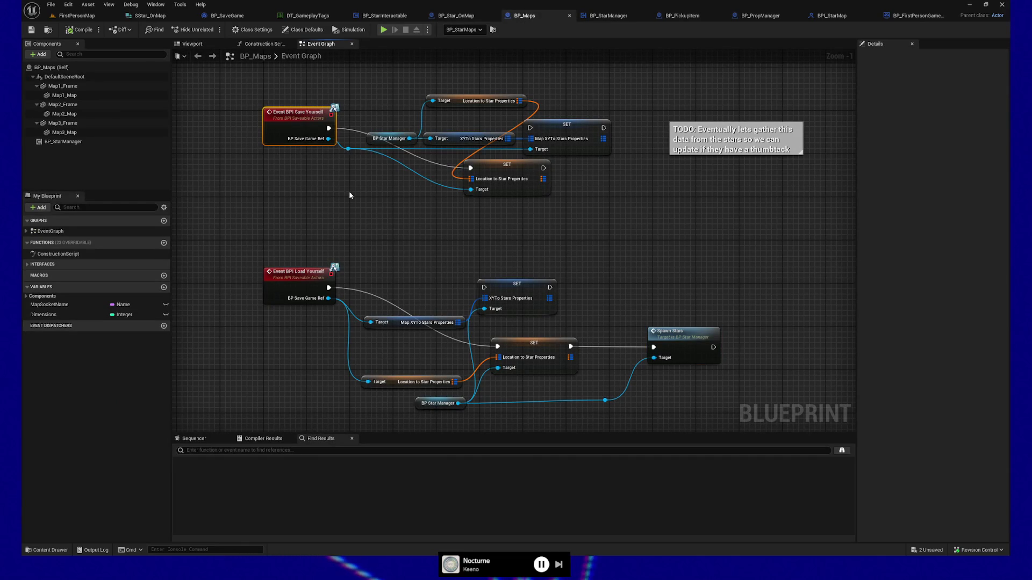
mouse_move(349, 195)
left_mouse_down()
mouse_move(365, 255)
mouse_move(352, 194)
left_mouse_up()
left_click(317, 285)
key("F9")
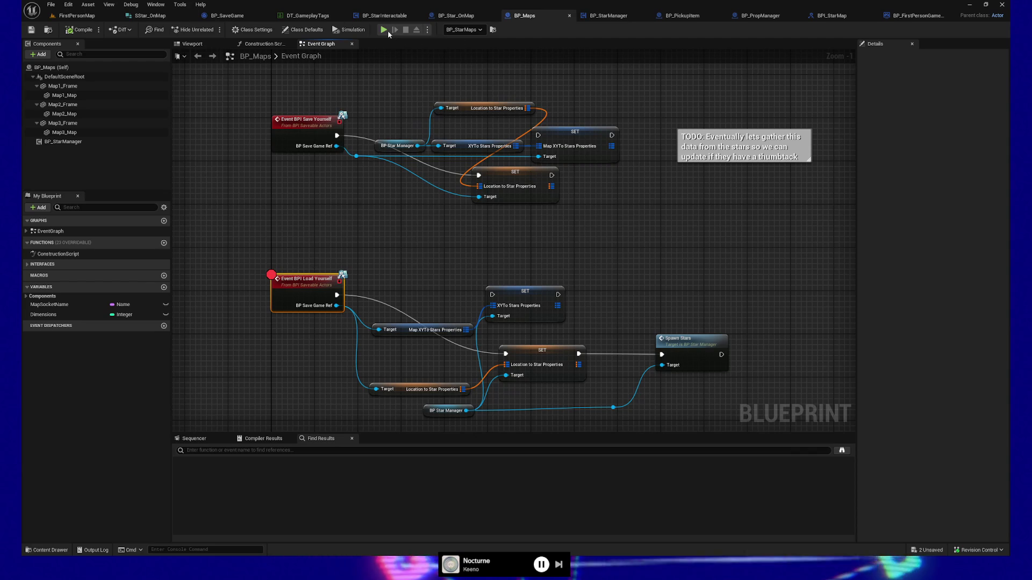
left_click(389, 32)
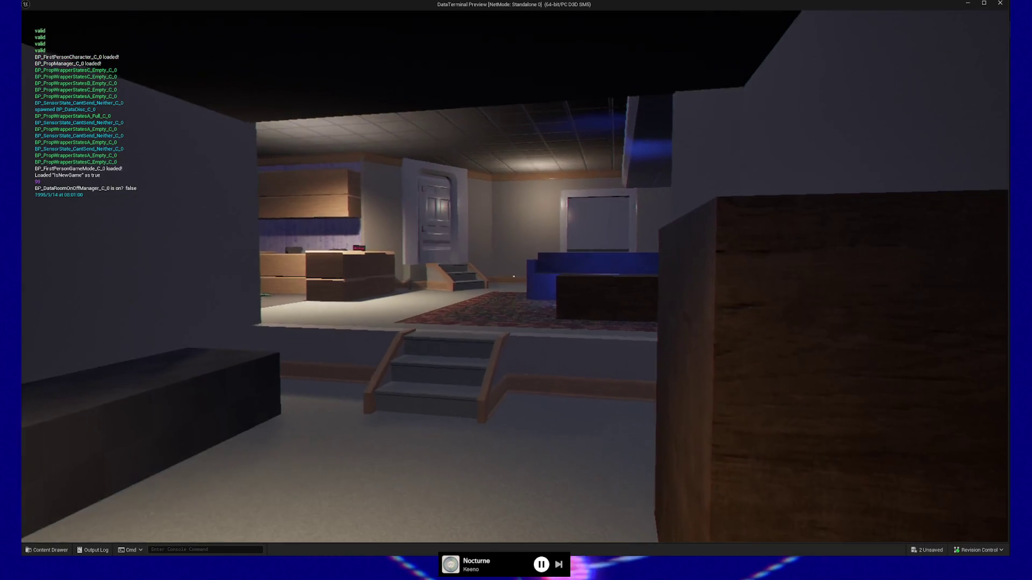
Quit the preview and use Play From Here on the floor.
key("Escape")
left_click(508, 437)
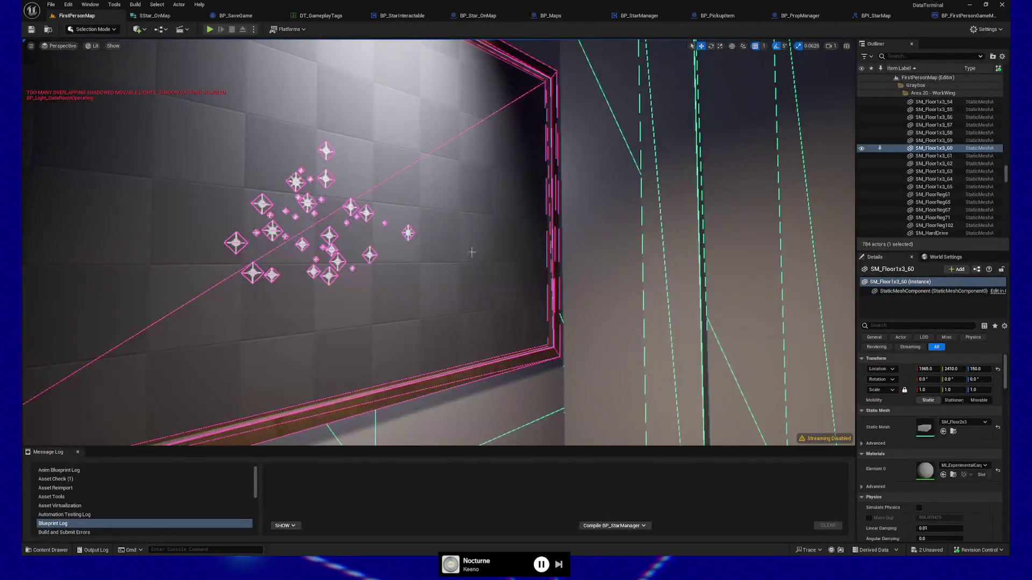
key("f")
right_click(512, 77)
left_click(542, 331)
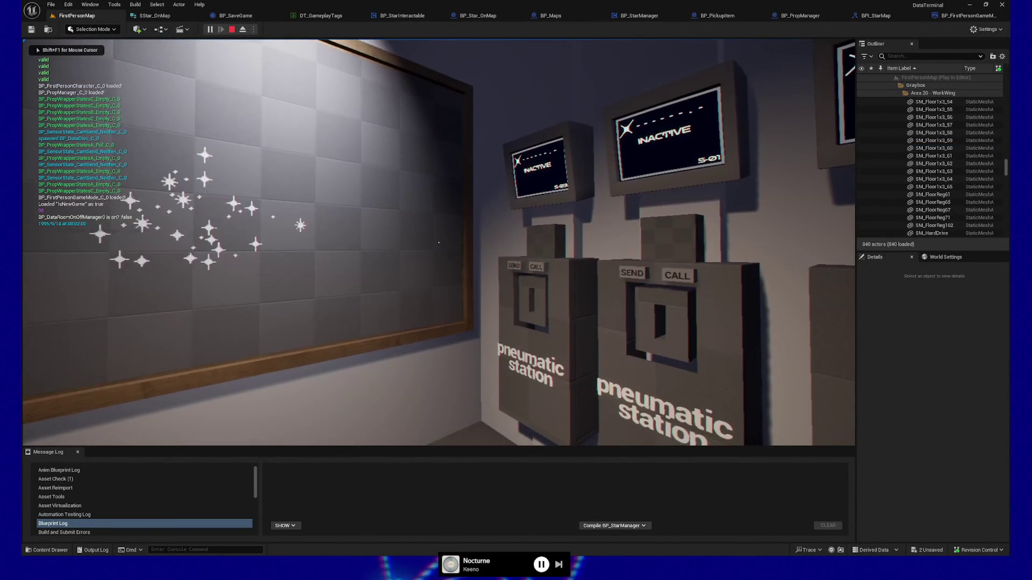
Pause the game, then Save and Load from the pause menu.
key("w")
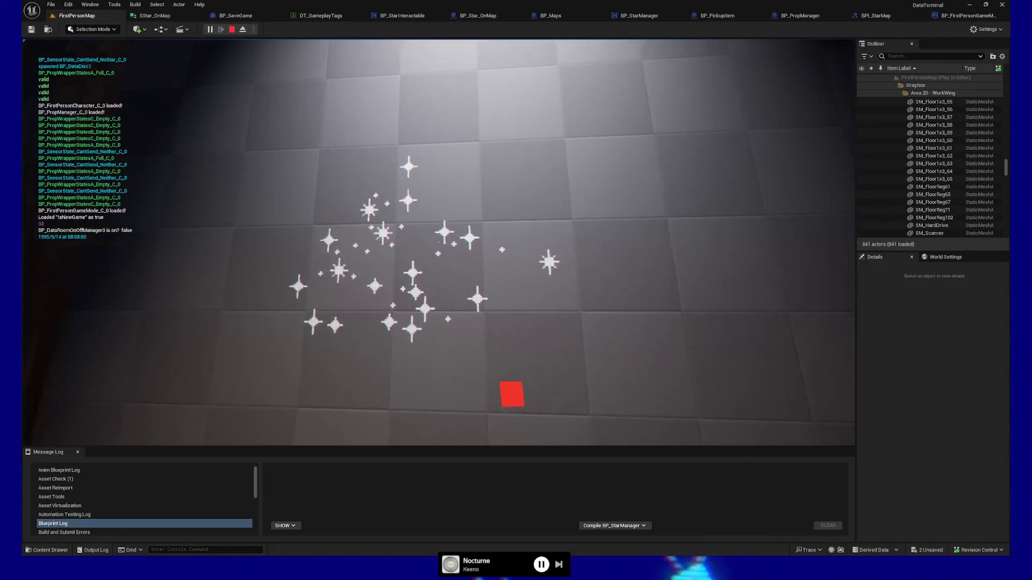
key("p")
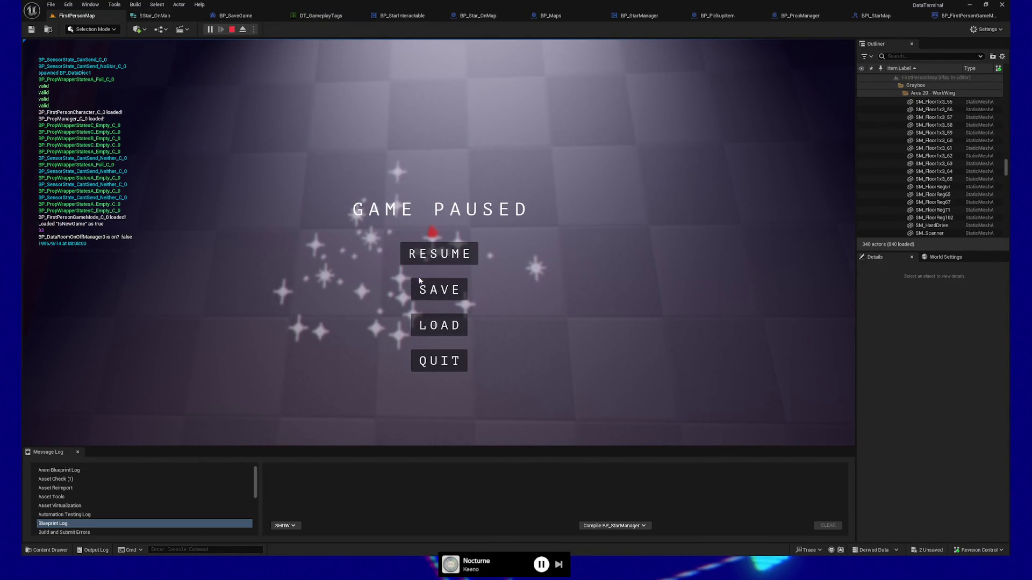
left_click(420, 279)
left_click(457, 328)
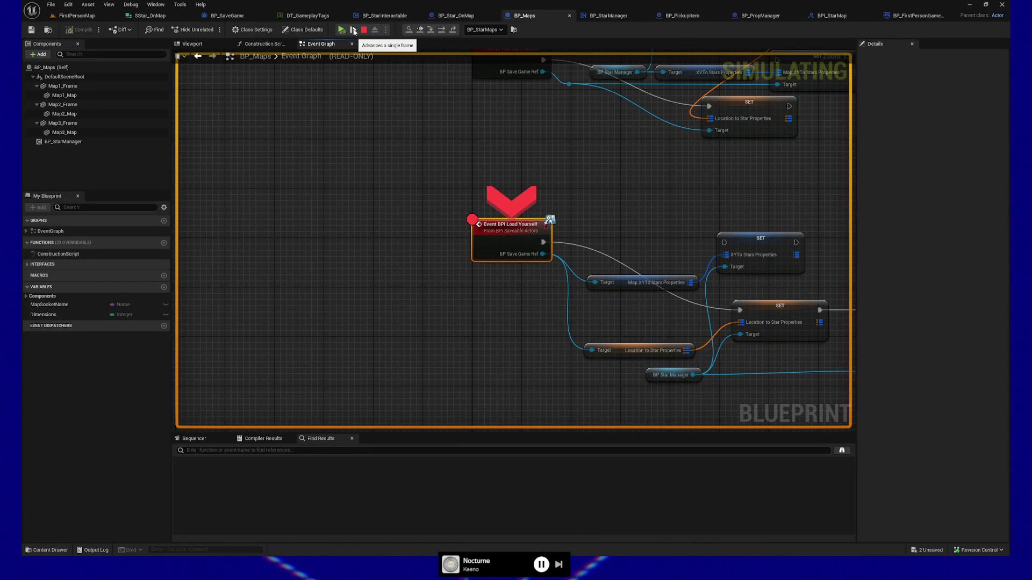
Step to SET Location to Star Properties and confirm its map holds 35 entries.
left_click(353, 30)
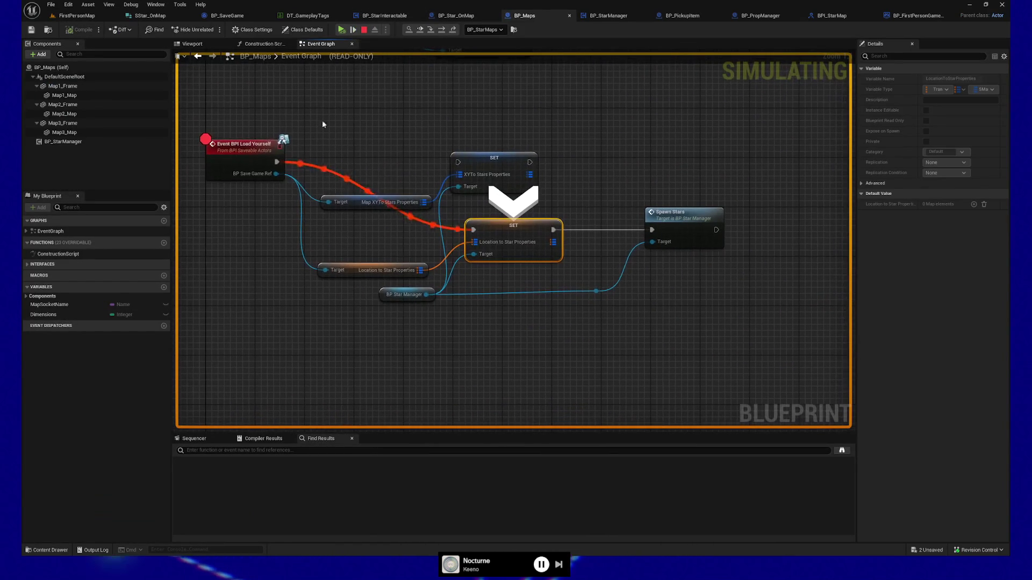
mouse_move(278, 174)
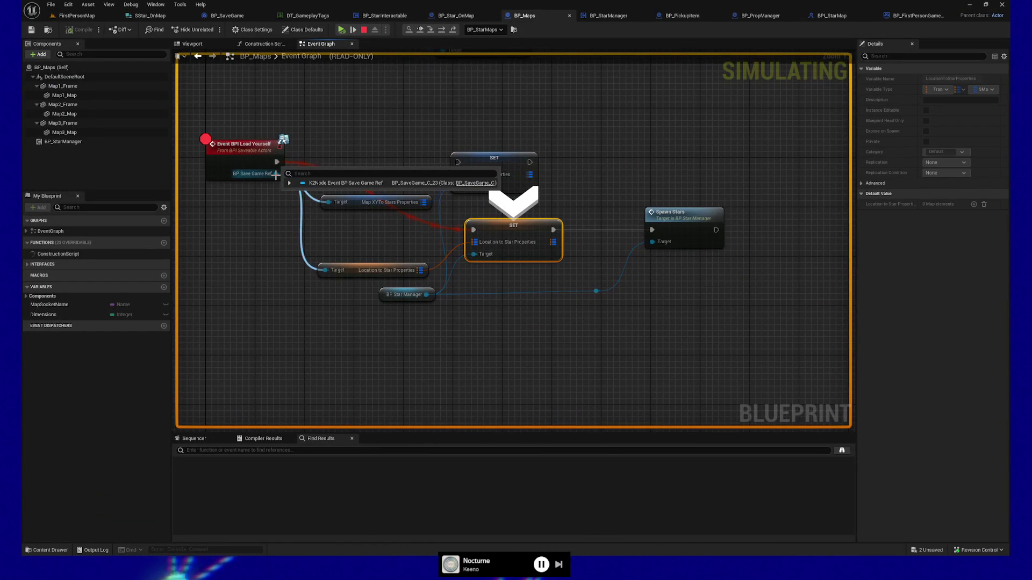
mouse_move(489, 241)
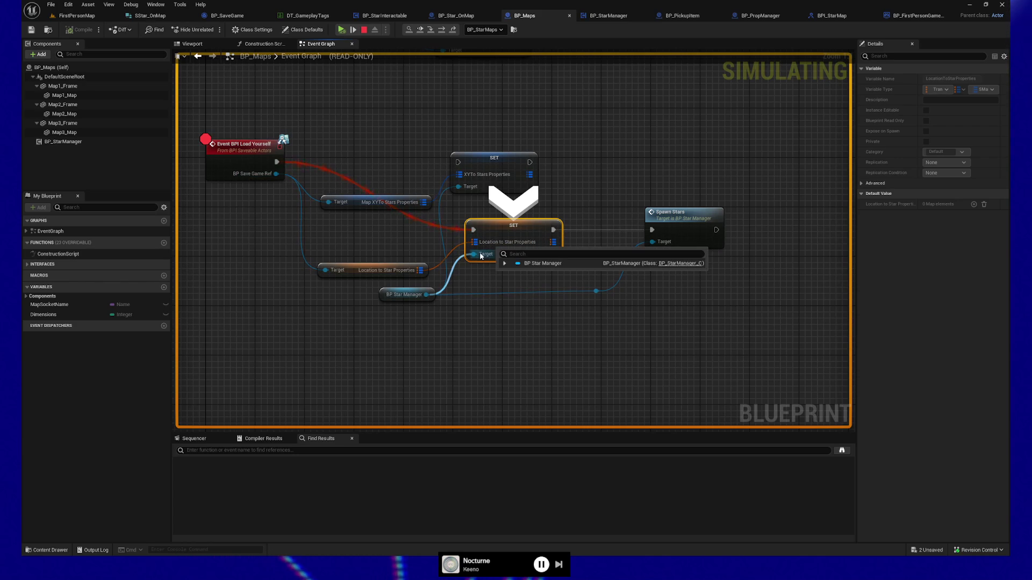
mouse_move(387, 274)
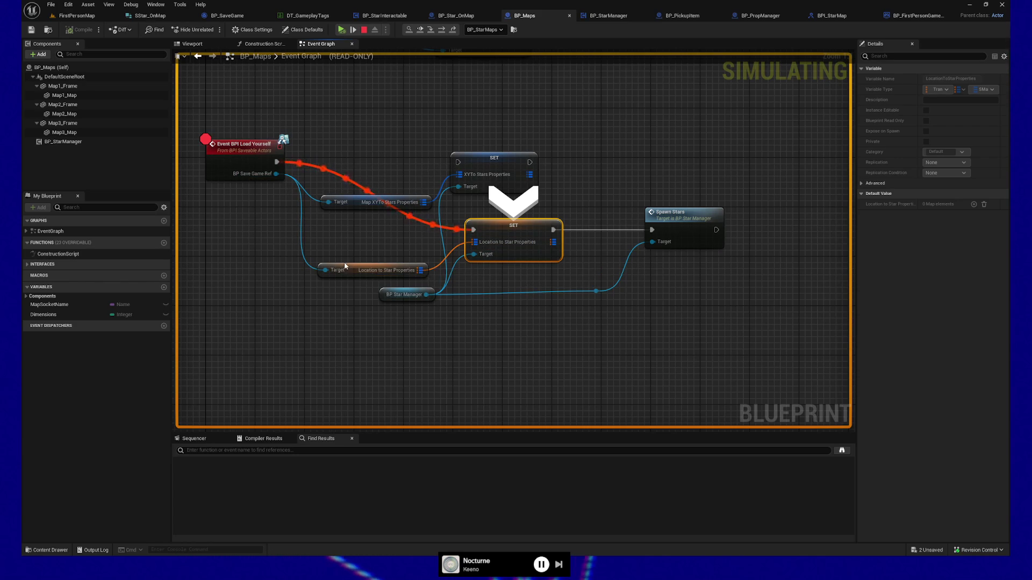
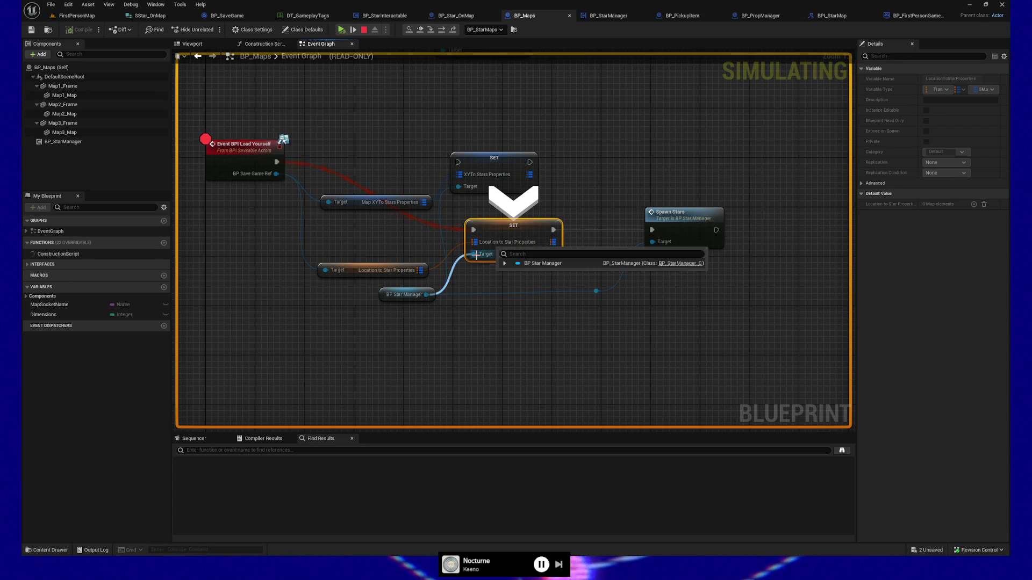
Step from BP_Maps into BP_StarManager's SpawnStars, past KEYS and the For Each Loop macro, to Spawn Star.
left_click(354, 30)
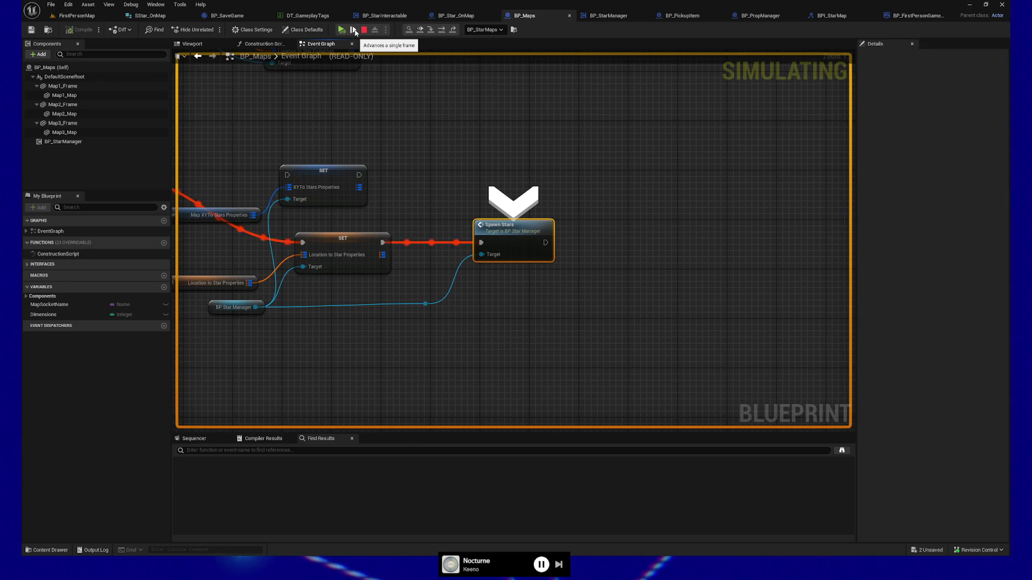
left_click(354, 30)
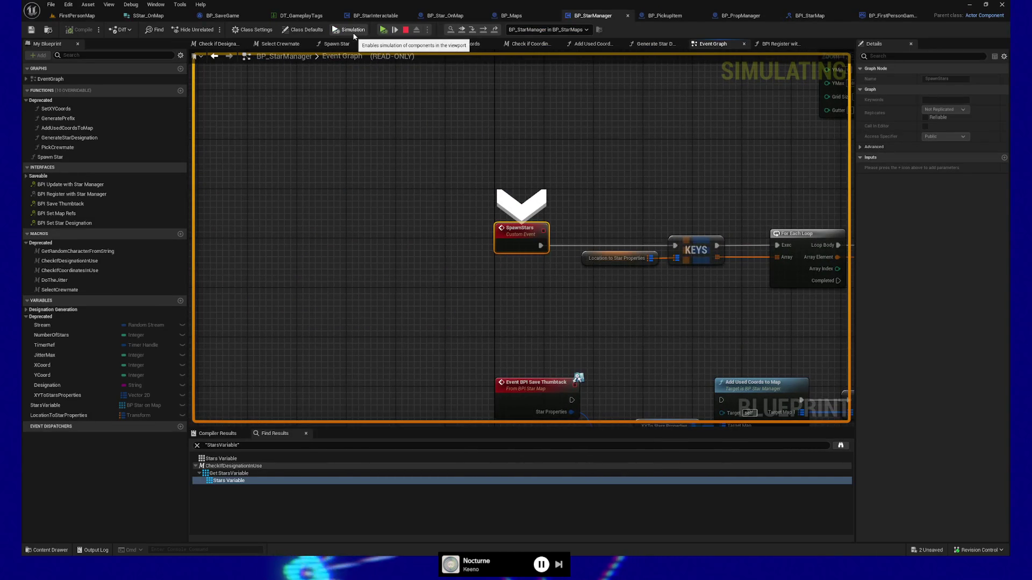
left_click(394, 30)
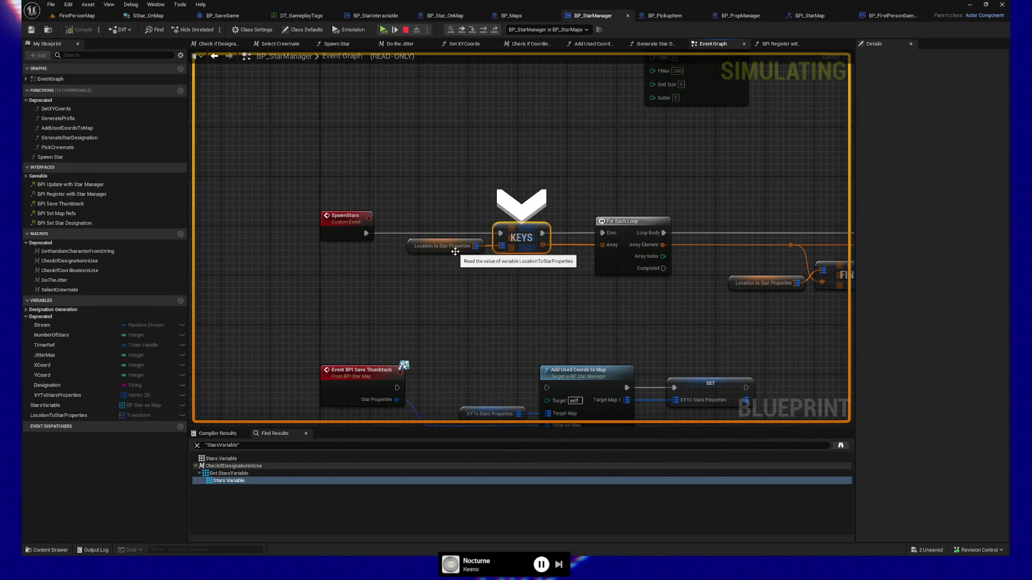
left_click(395, 30)
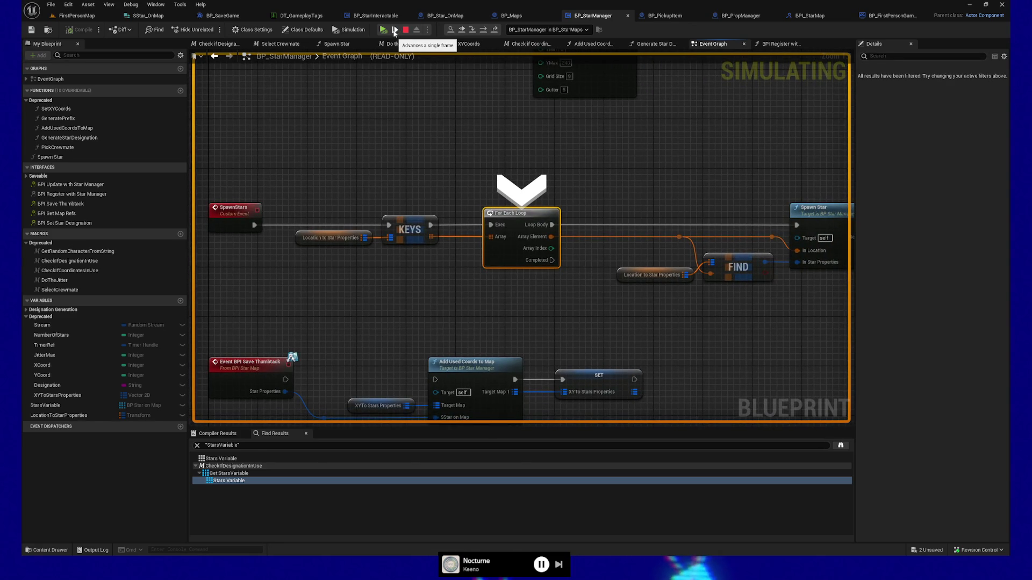
left_click(395, 30)
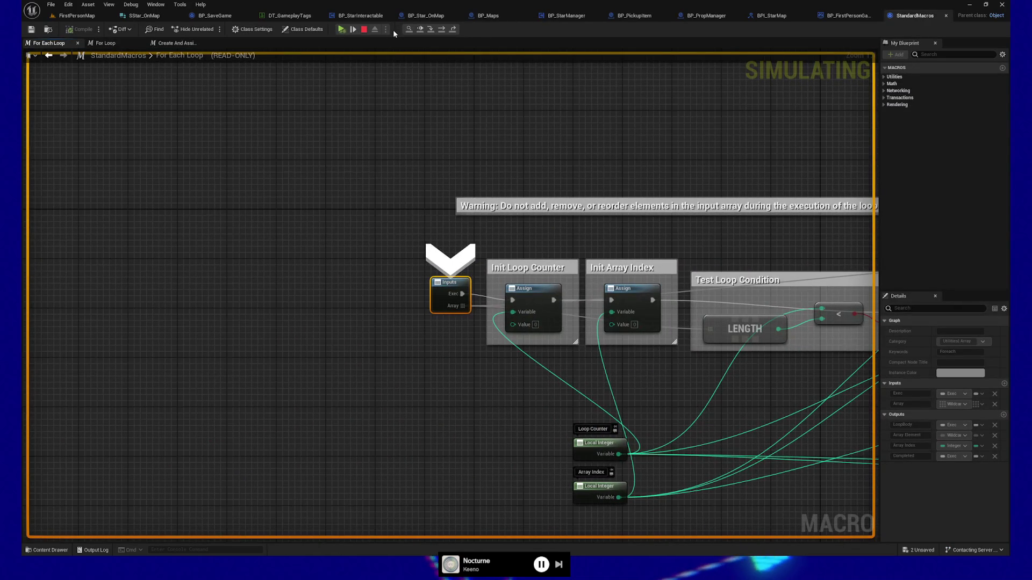
key("F11")
key("F11")
key("F11")
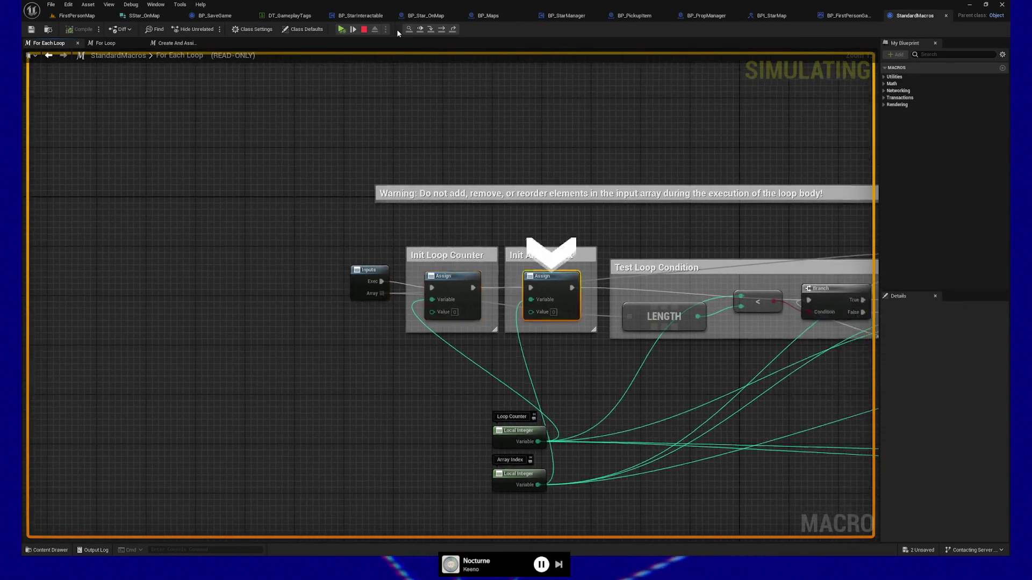
key("F11")
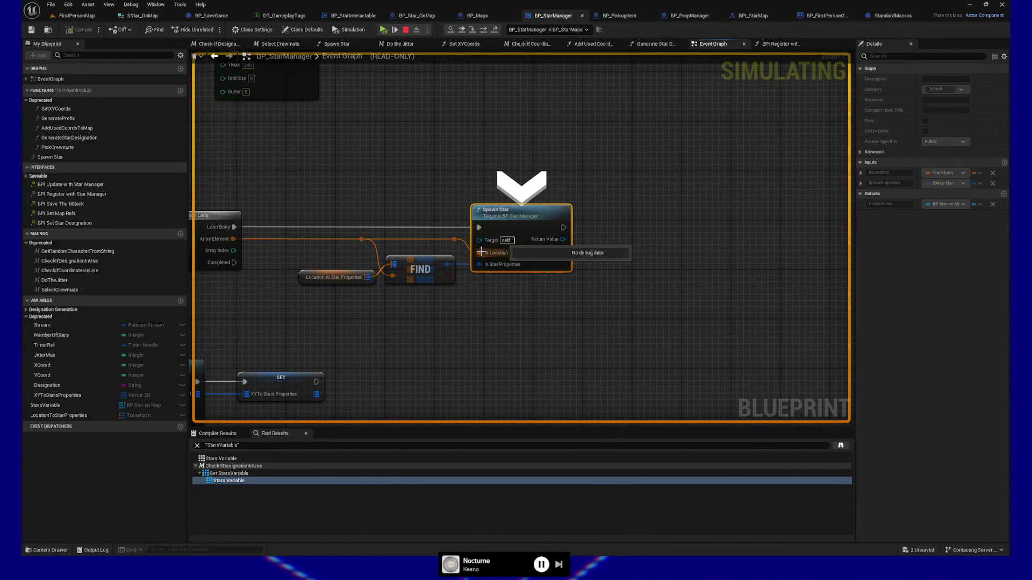
Inspect the FIND node's Map Find Value fields and StarType tag, then step into Spawn Star.
mouse_move(452, 265)
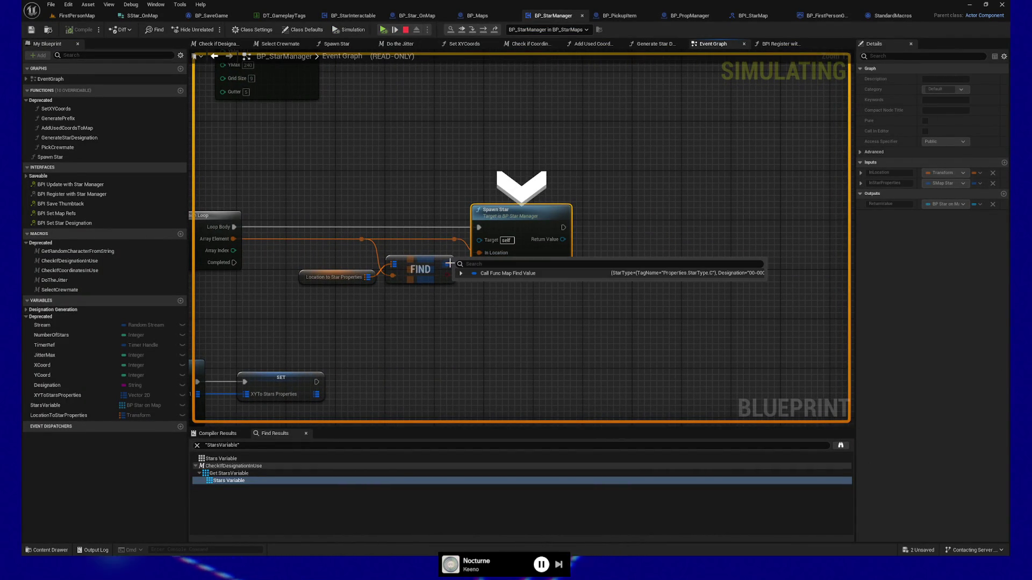
left_click(461, 273)
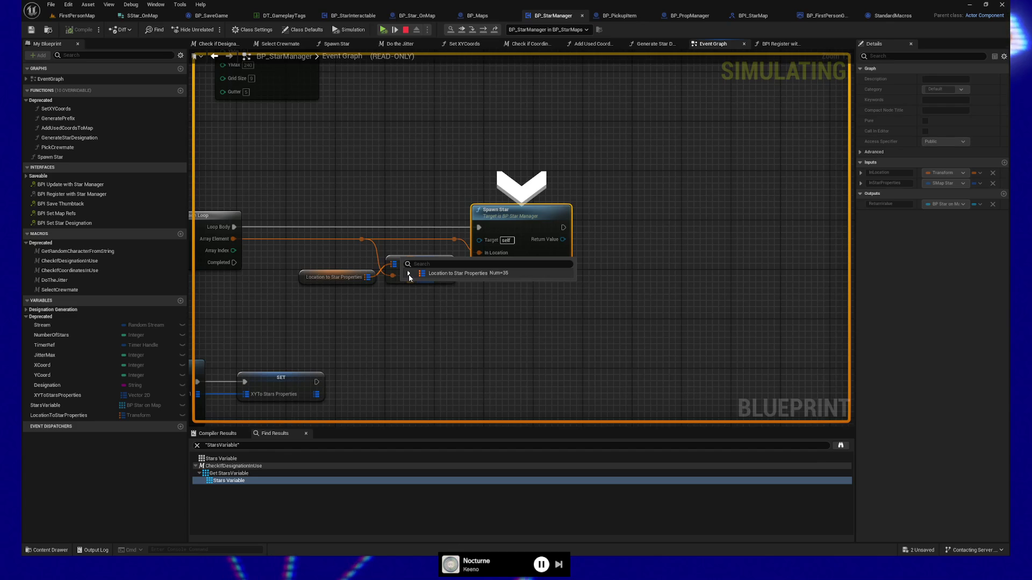
left_click(408, 274)
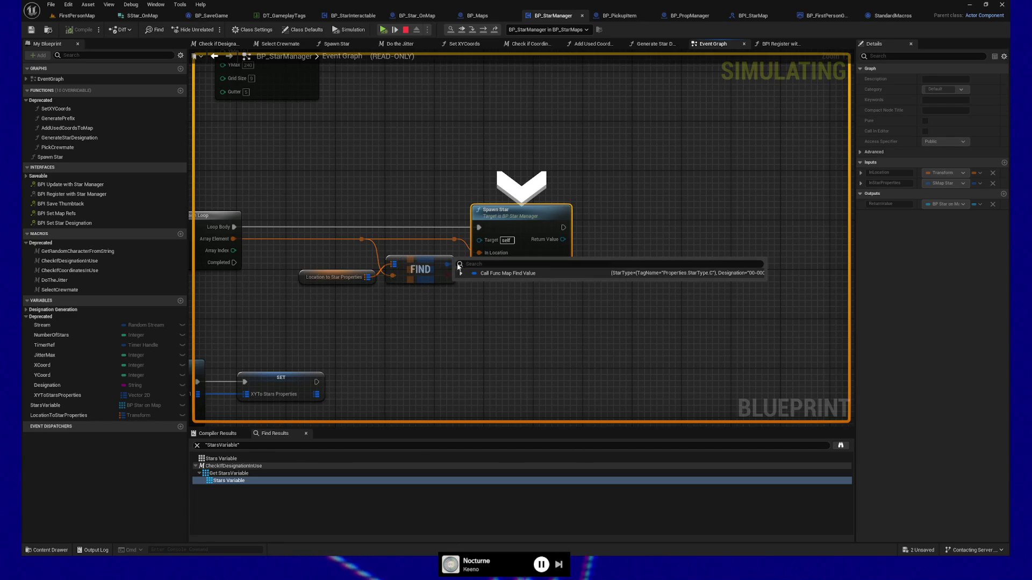
left_click(462, 273)
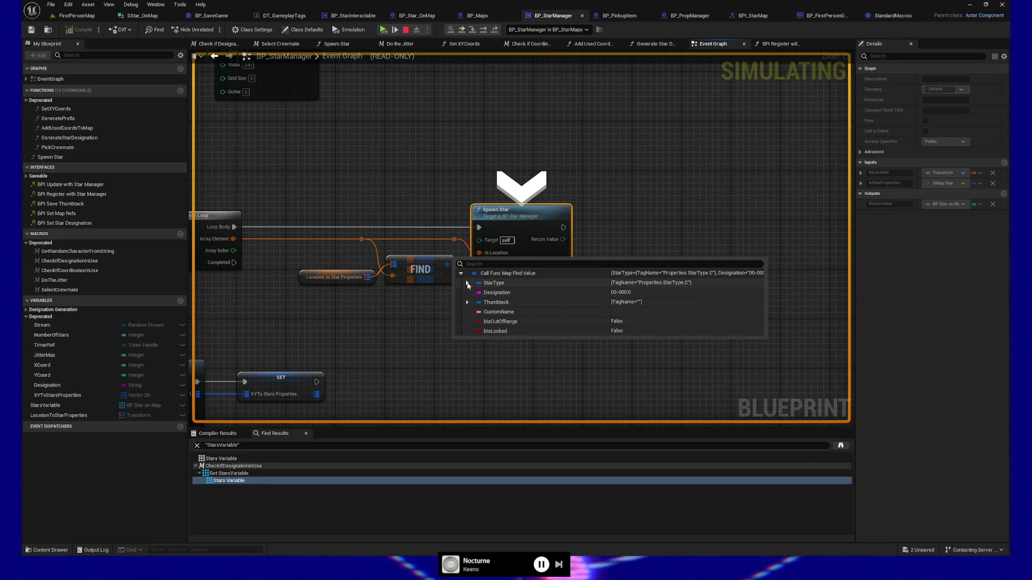
left_click(467, 283)
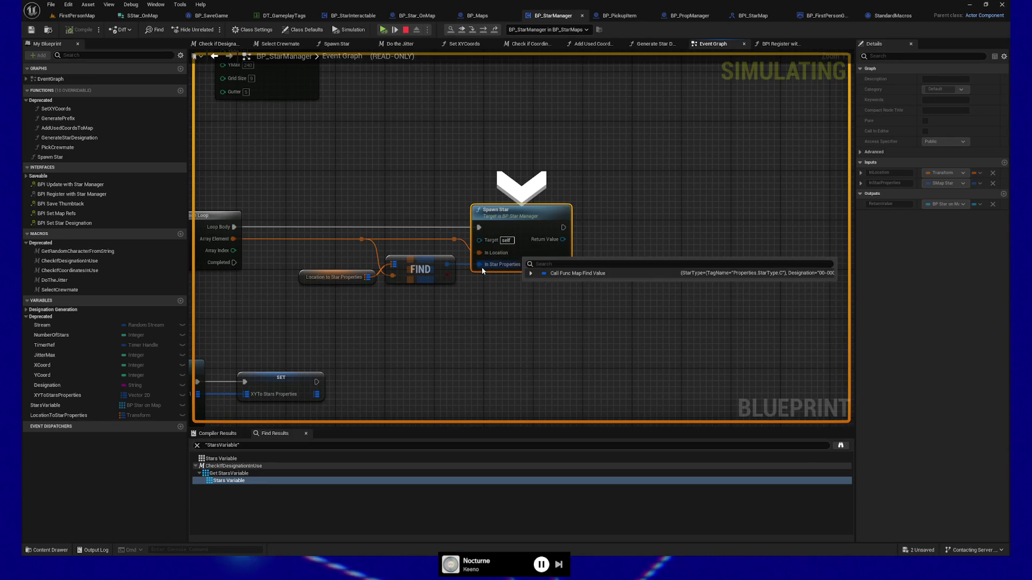
left_click(395, 30)
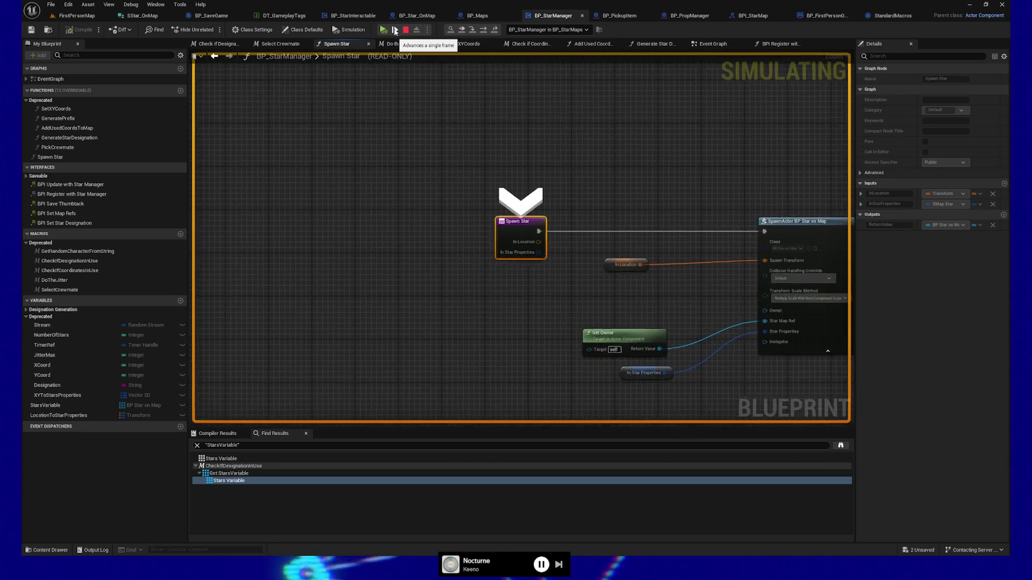
Step to SpawnActor BP Star on Map, check its Spawn Transform, and enter BP_Star_OnMap's Construction Script.
left_click(395, 32)
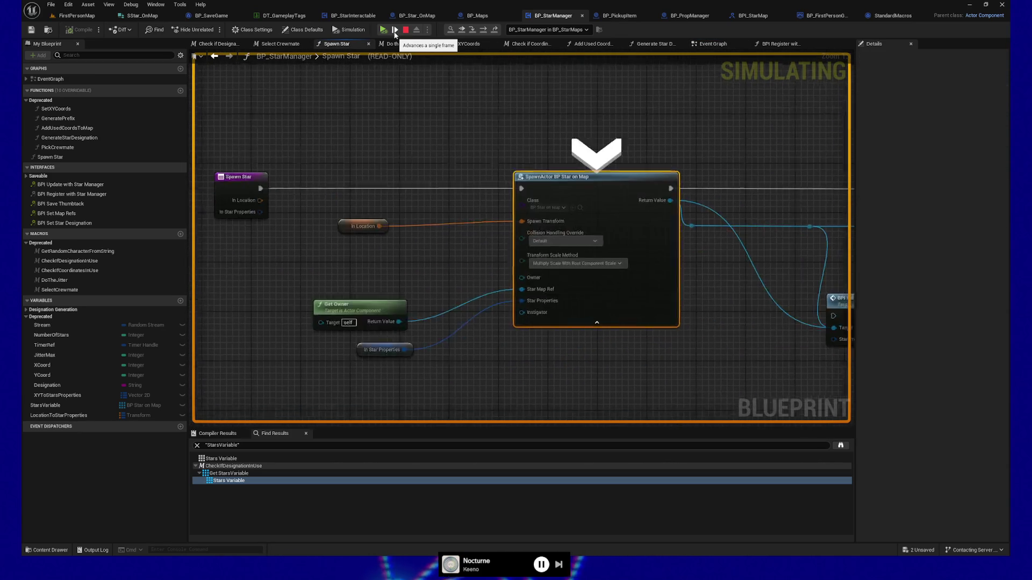
mouse_move(496, 163)
left_mouse_down()
mouse_move(473, 151)
mouse_move(466, 124)
mouse_move(595, 124)
left_mouse_up()
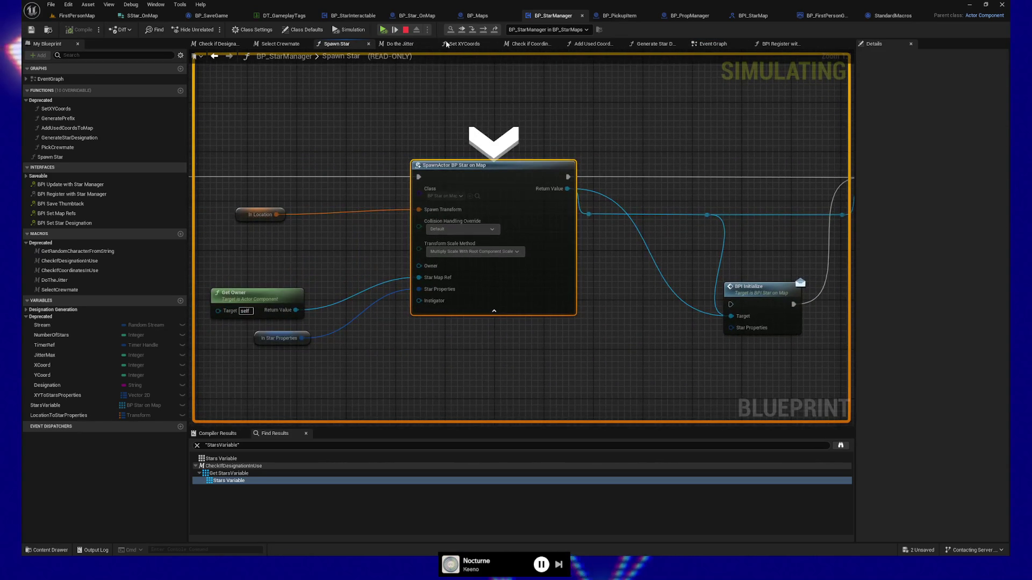
mouse_move(518, 87)
left_mouse_down()
mouse_move(403, 85)
mouse_move(564, 95)
left_mouse_up()
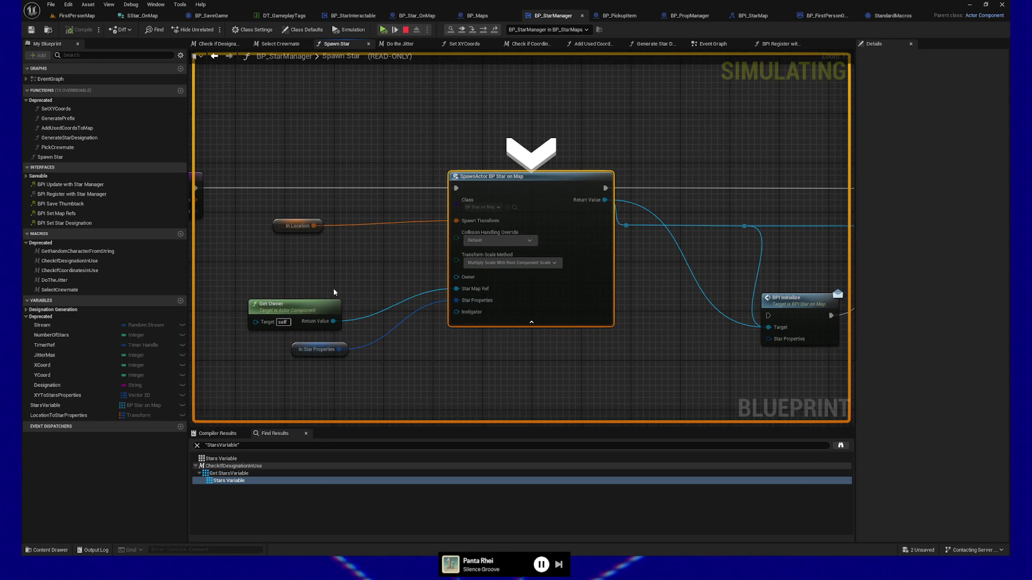
mouse_move(456, 222)
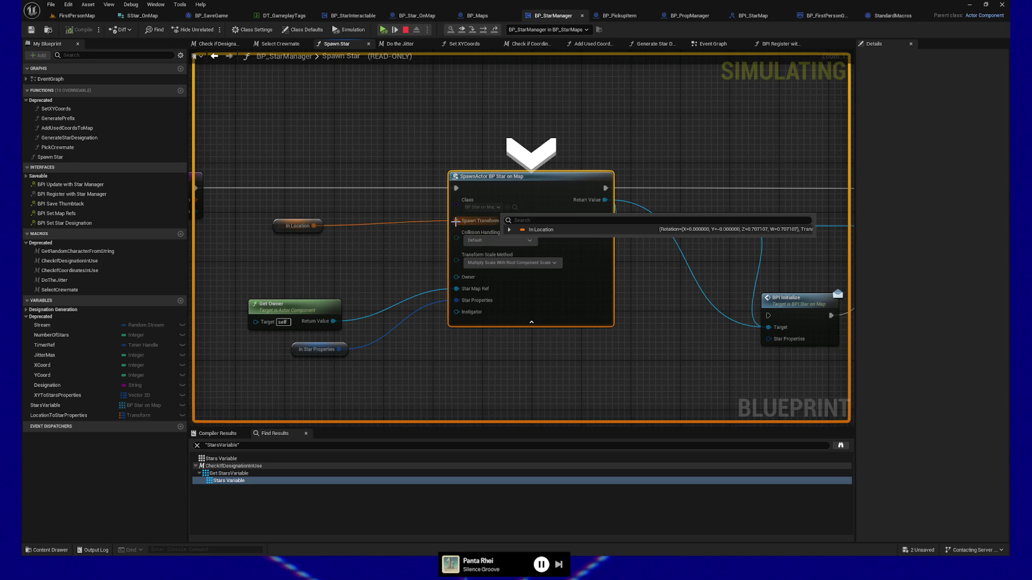
left_click(395, 29)
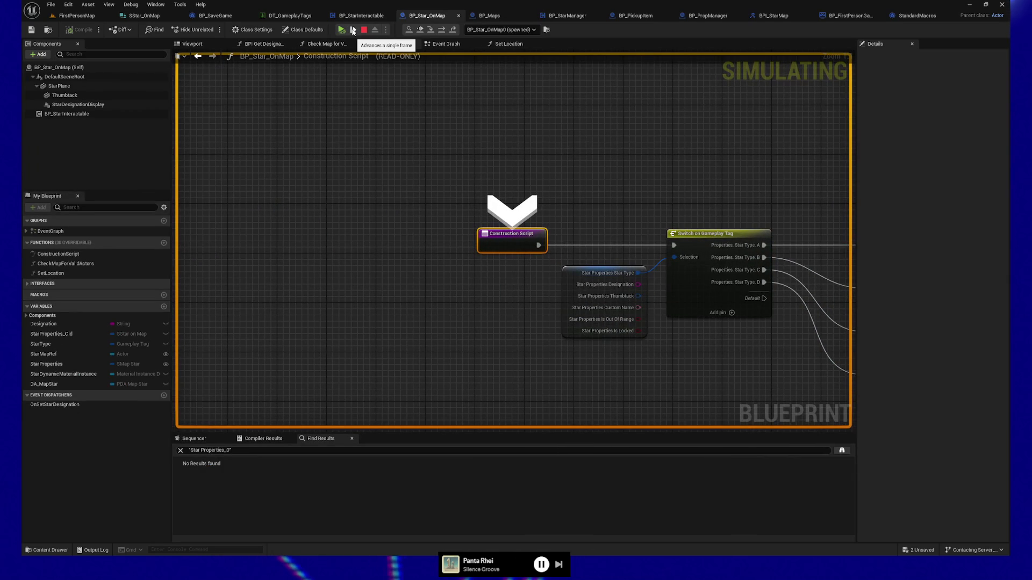
Step past Switch on Gameplay Tag to the Interactable Mesh SET node, then resume play.
key("F11")
mouse_move(432, 245)
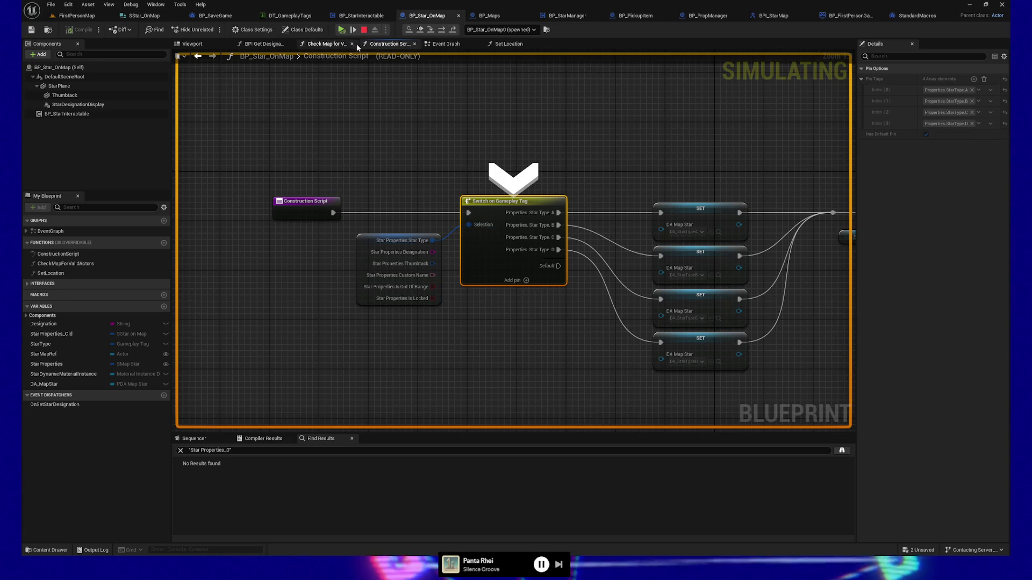
left_click(353, 30)
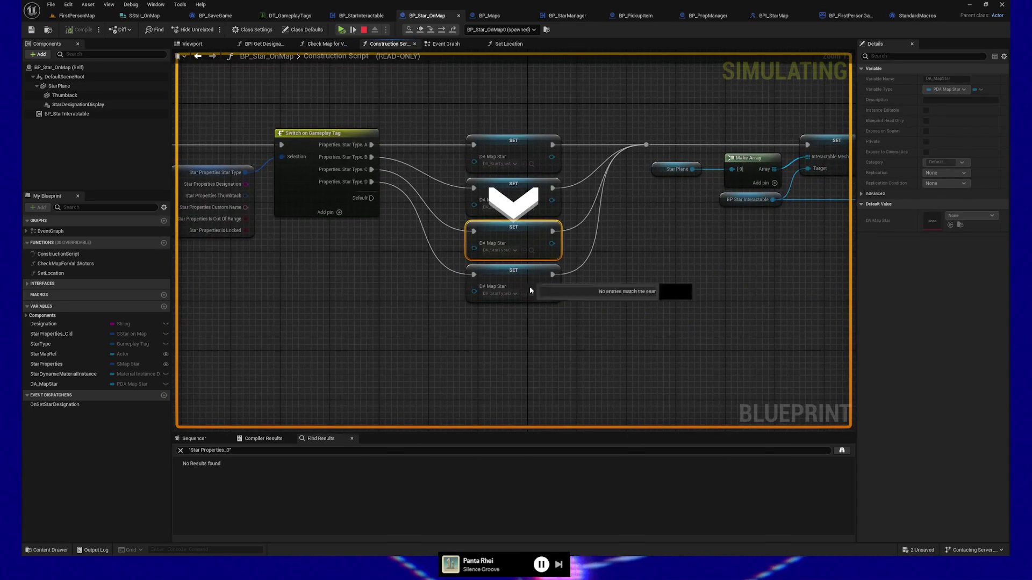
left_click(354, 30)
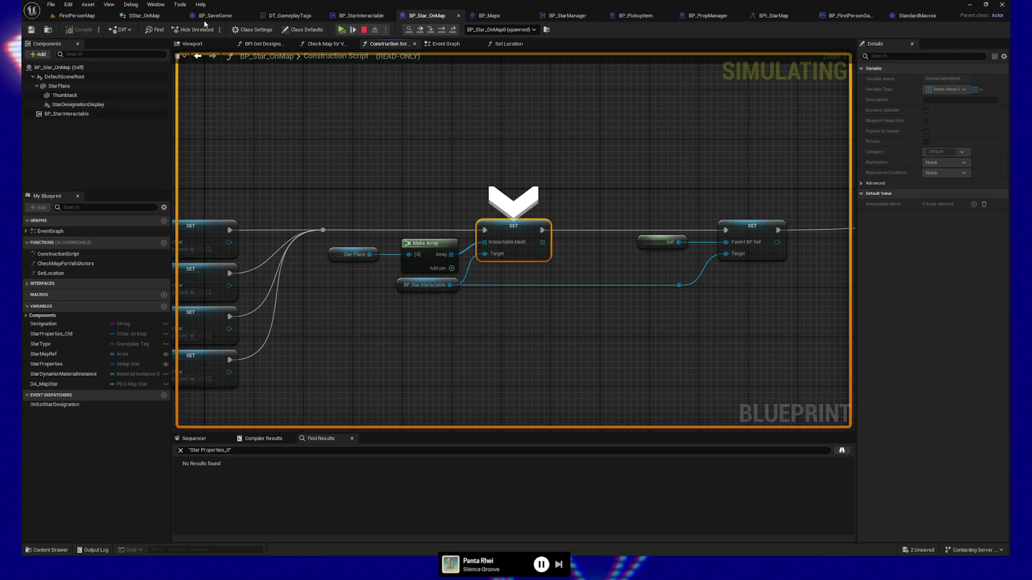
left_click(341, 30)
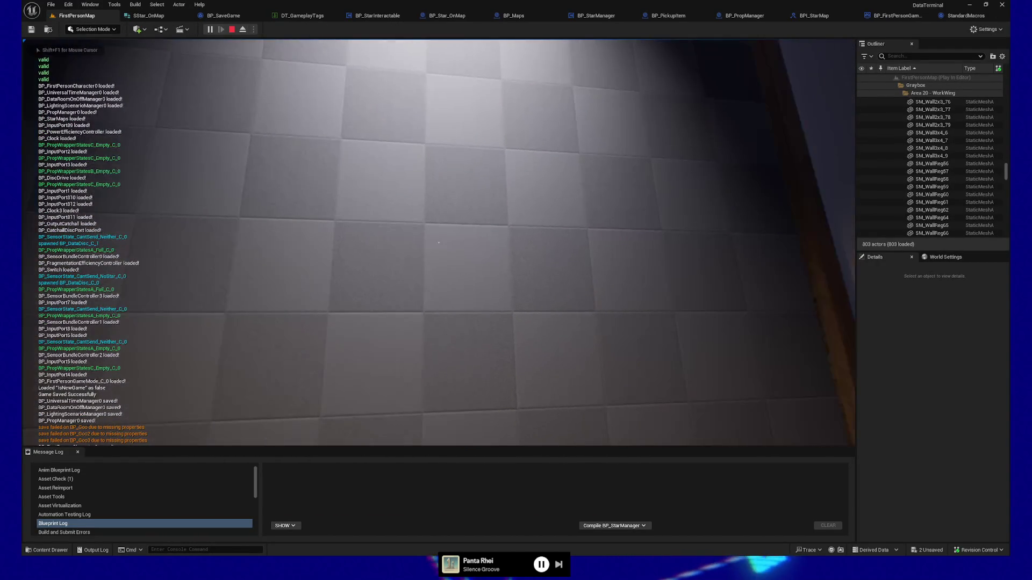
Filter the Outliner by 'star', 'onmap' and 'smstbpst', then clear the search.
key("shift+F1")
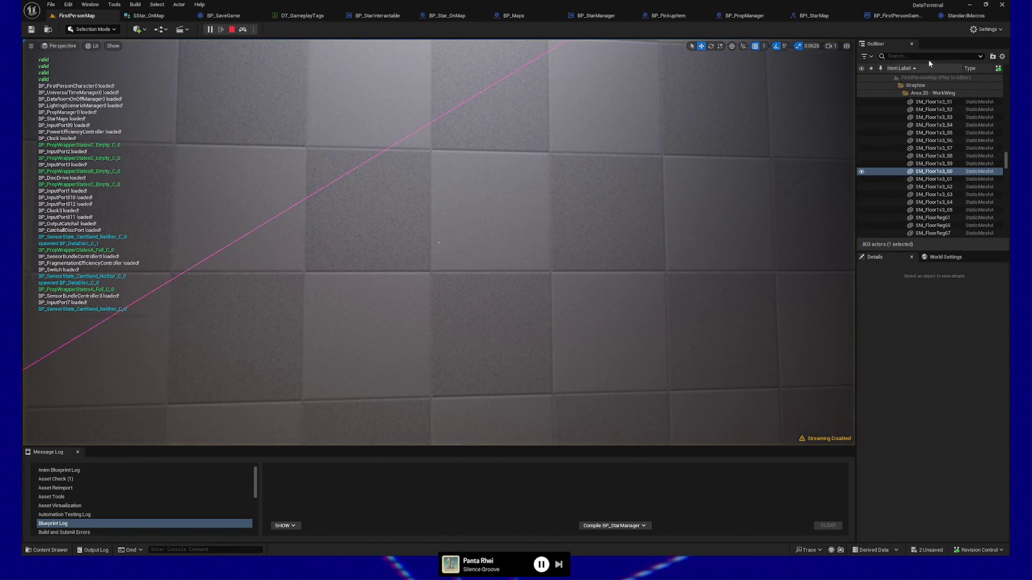
left_click(925, 55)
type("star")
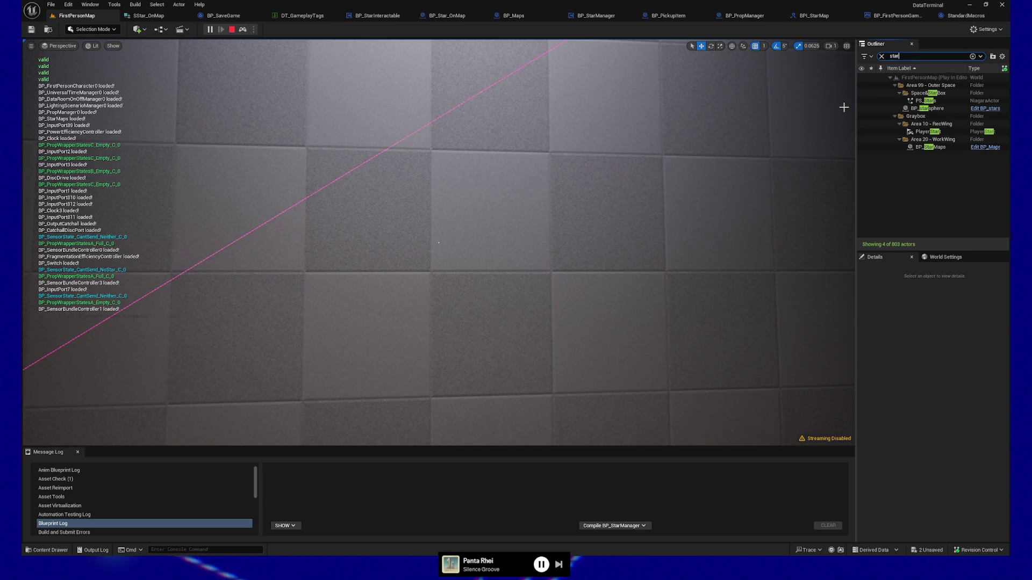
key("Escape")
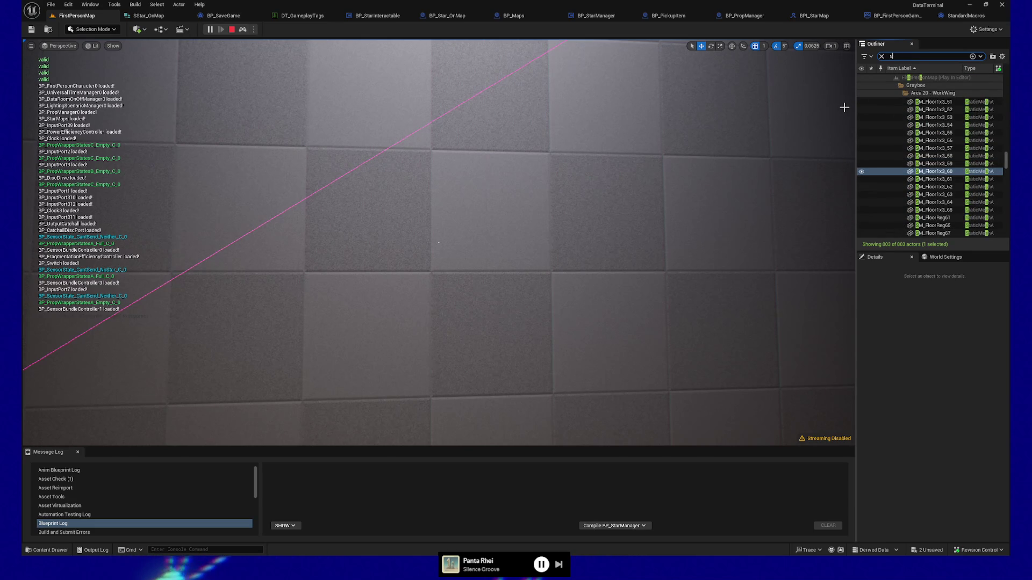
type("onmap")
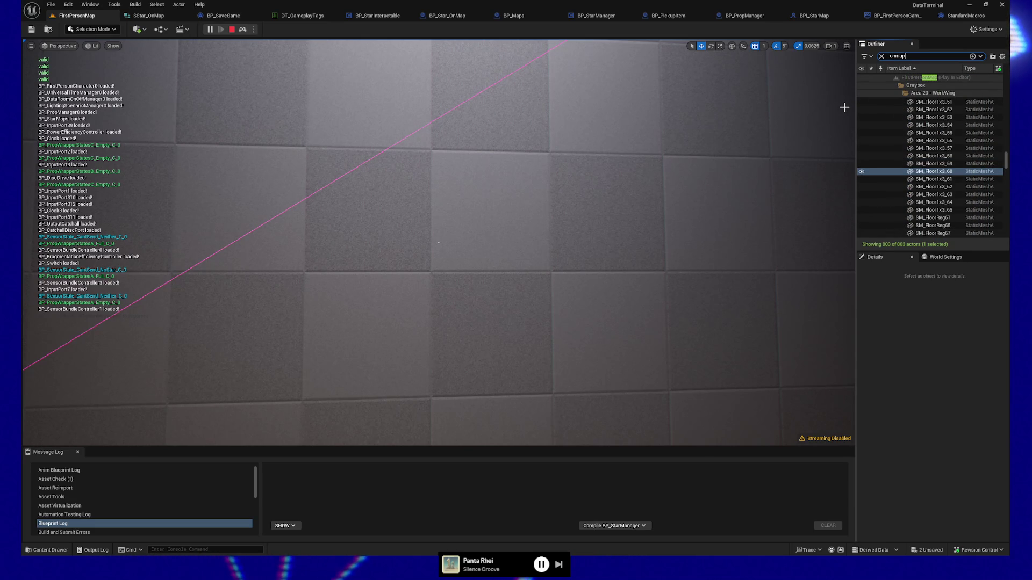
key("ctrl+a")
type("sm")
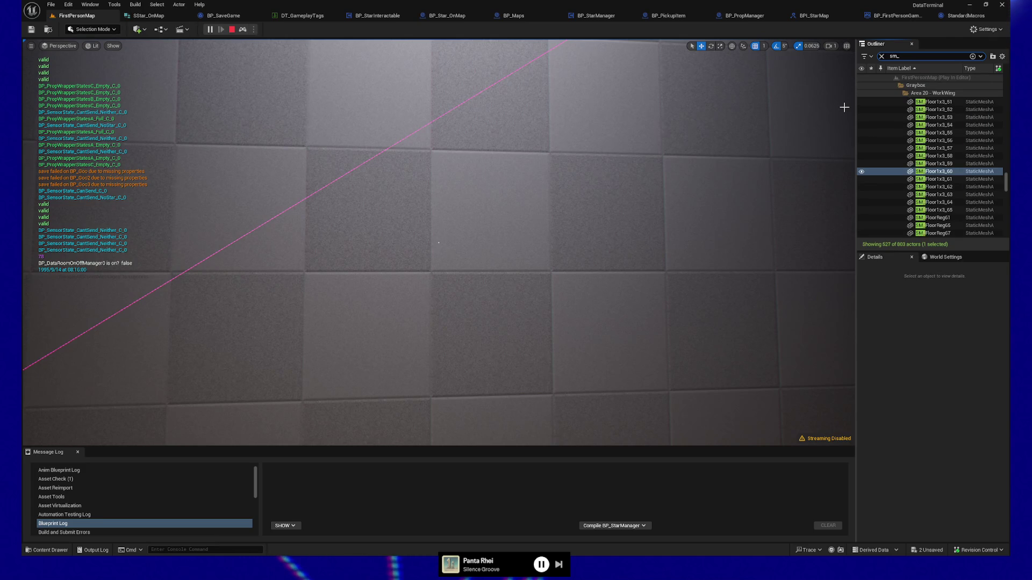
type("st")
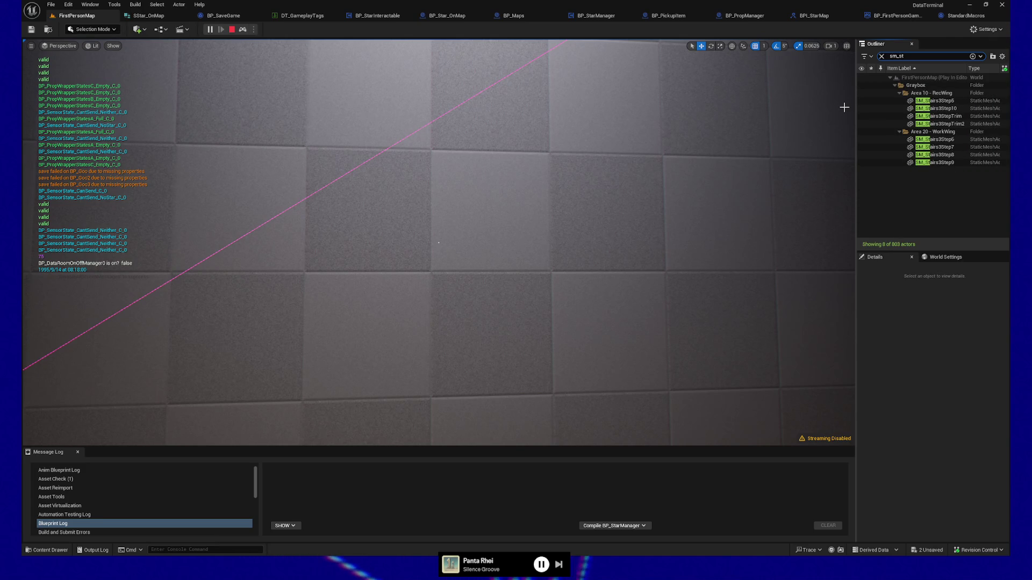
type("bp")
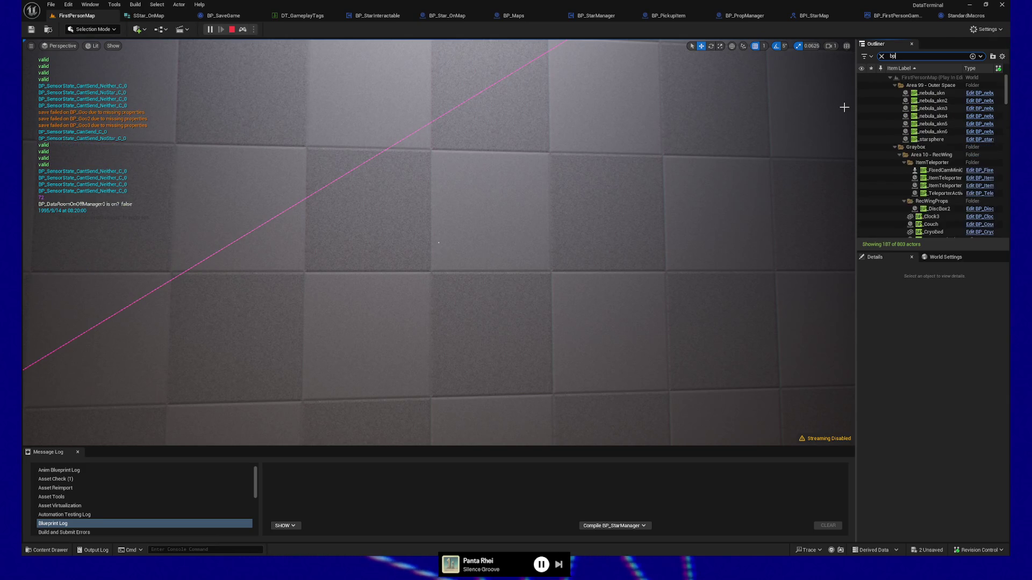
type("star")
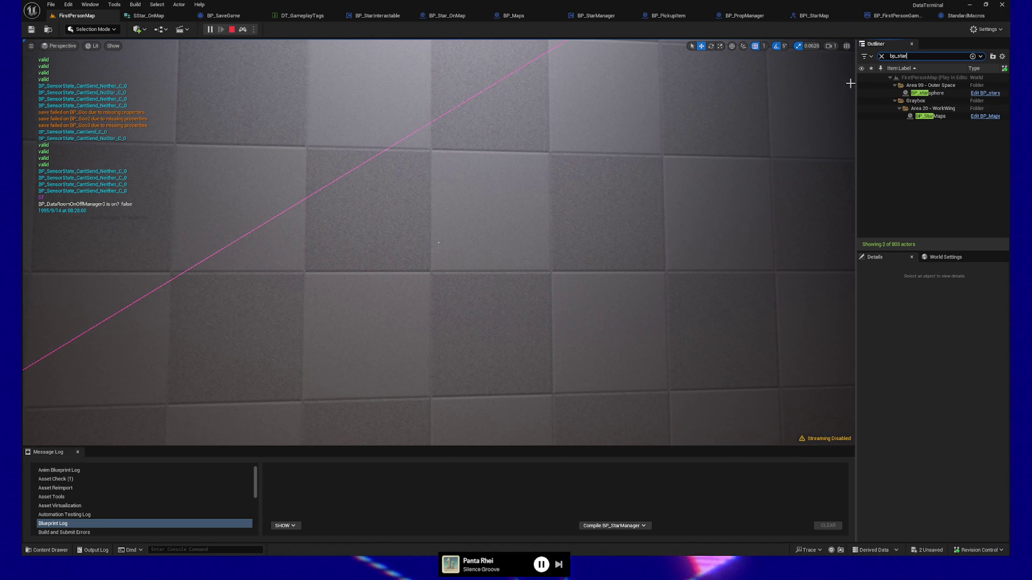
left_click(882, 56)
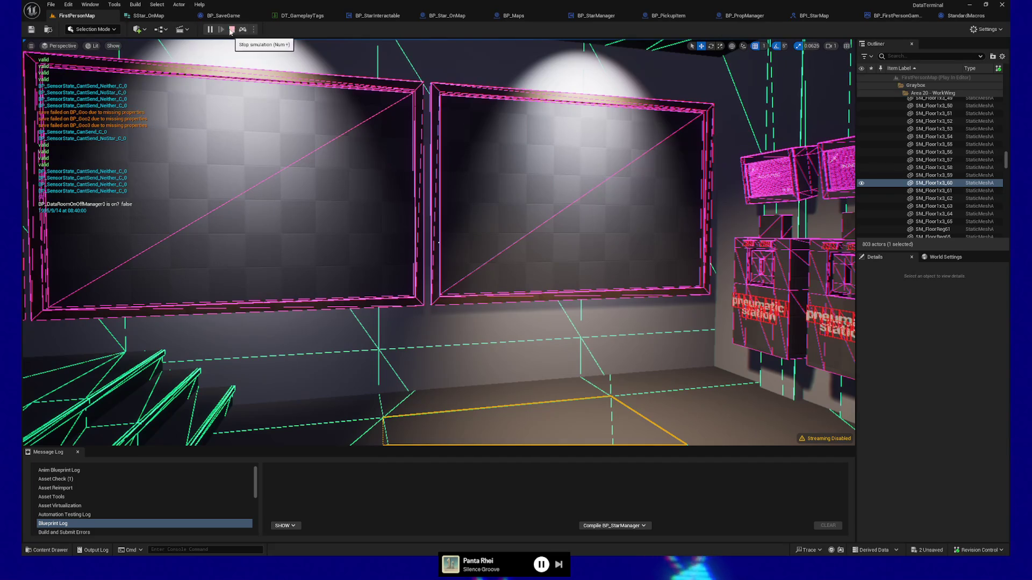
Possess the player, pause the game and load the save to hit the breakpoint.
left_click_drag(475, 223, 510, 236)
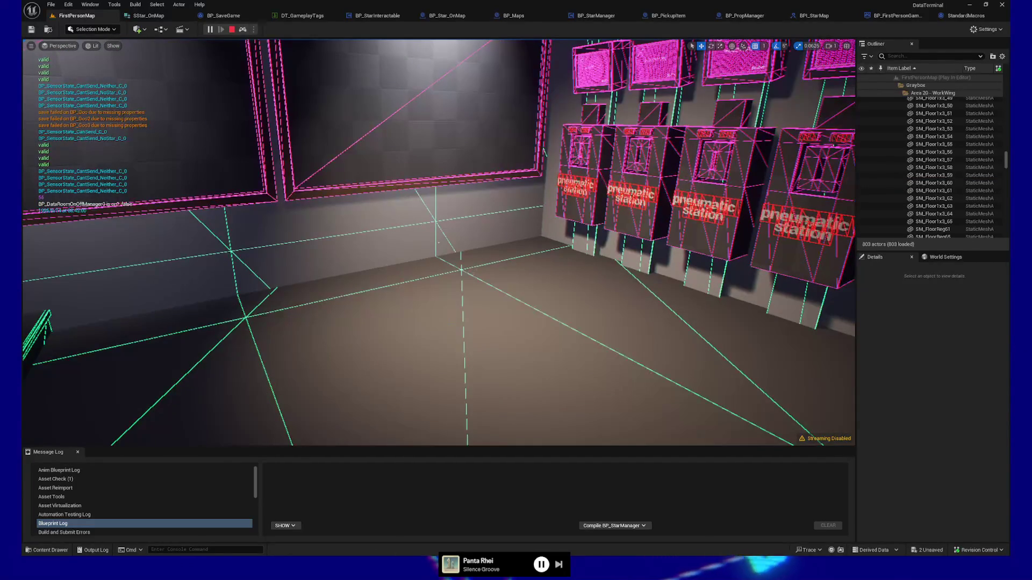
key("F8")
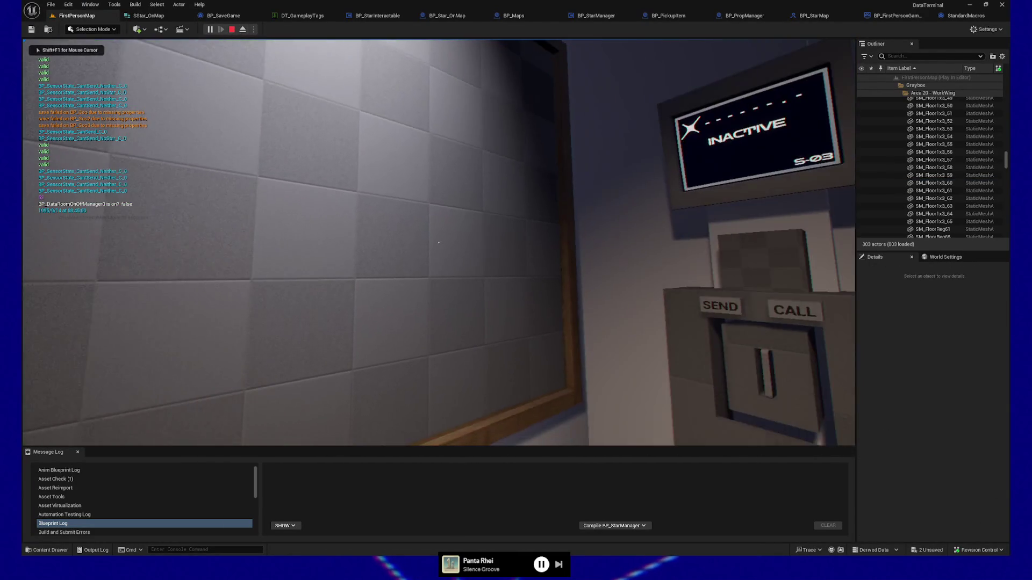
key("Escape")
left_click(436, 328)
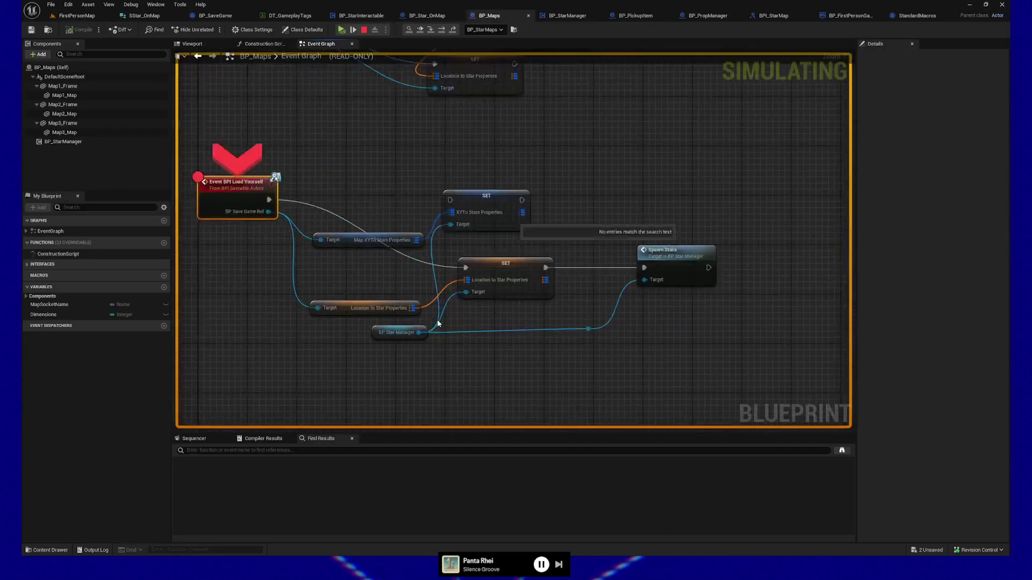
Step from BP_Maps into Spawn Stars, past KEYS and into the For Each Loop macro.
left_click(353, 29)
left_click(353, 29)
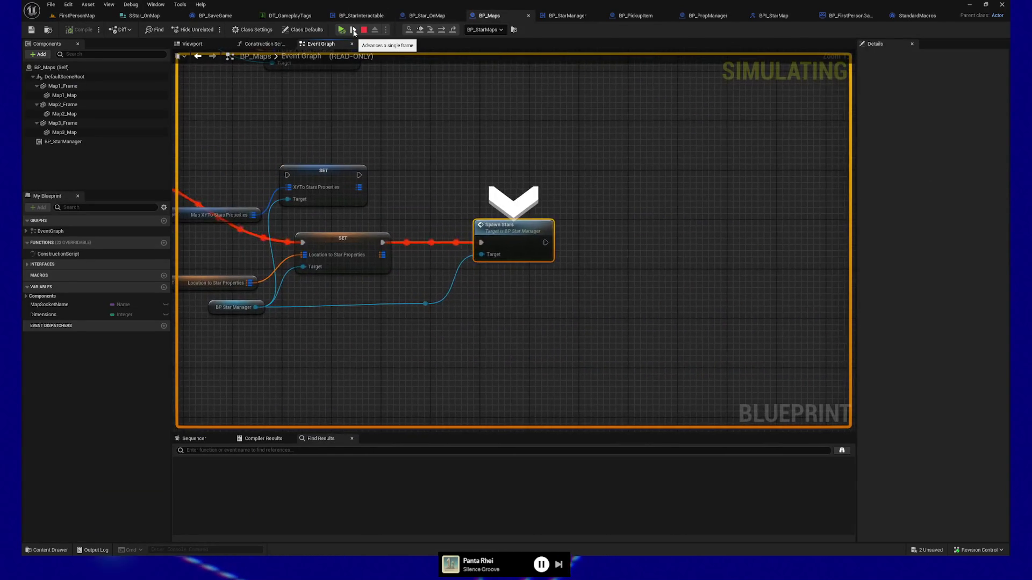
left_click(353, 29)
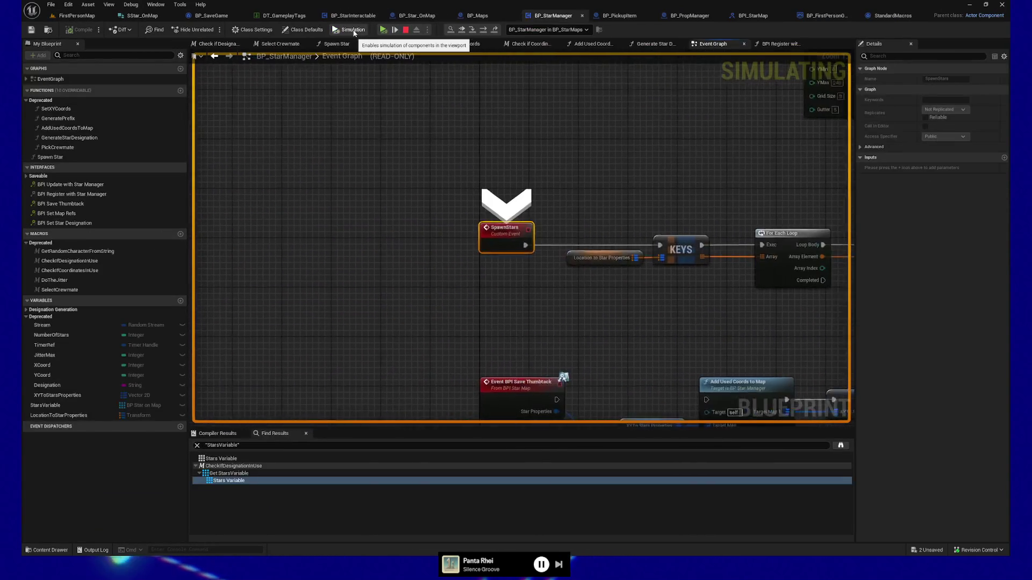
left_click(395, 30)
left_click(396, 30)
left_click(395, 29)
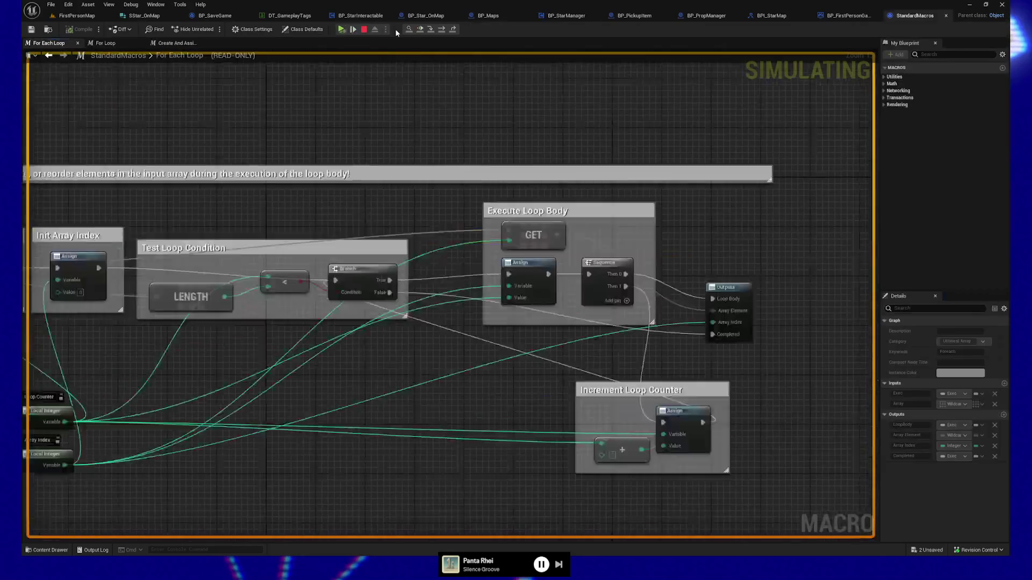
Run the loop passes back to Spawn Star and step into BP_Star_OnMap's Construction Script.
key("F11")
key("F11")
key("F11")
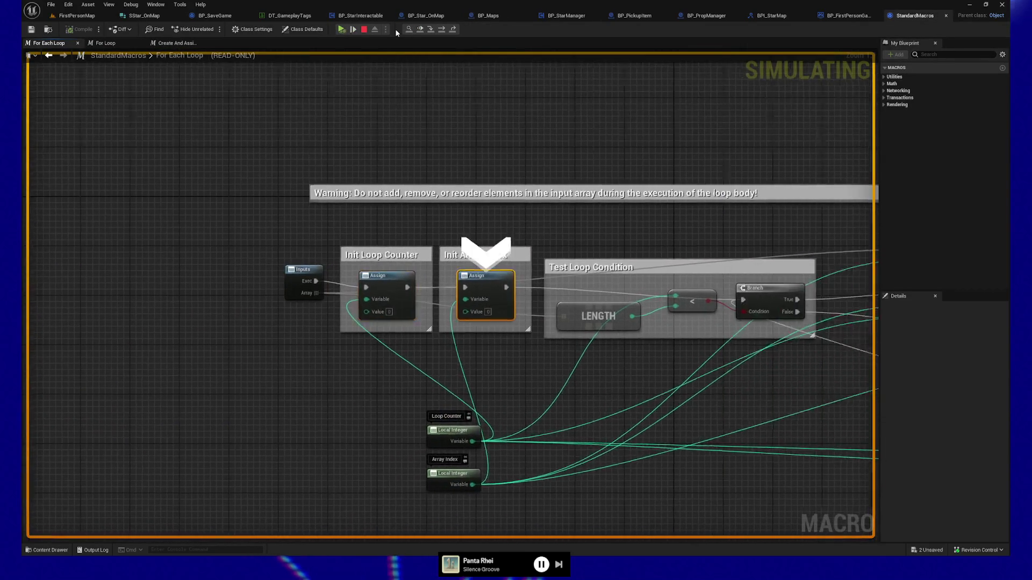
key("F11")
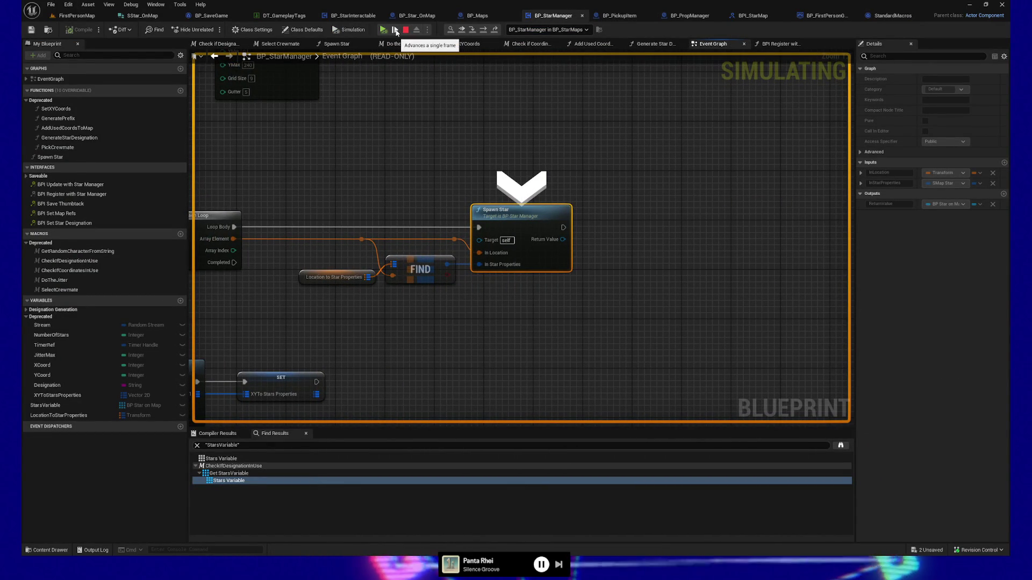
key("F11")
key("F11")
key("F11")
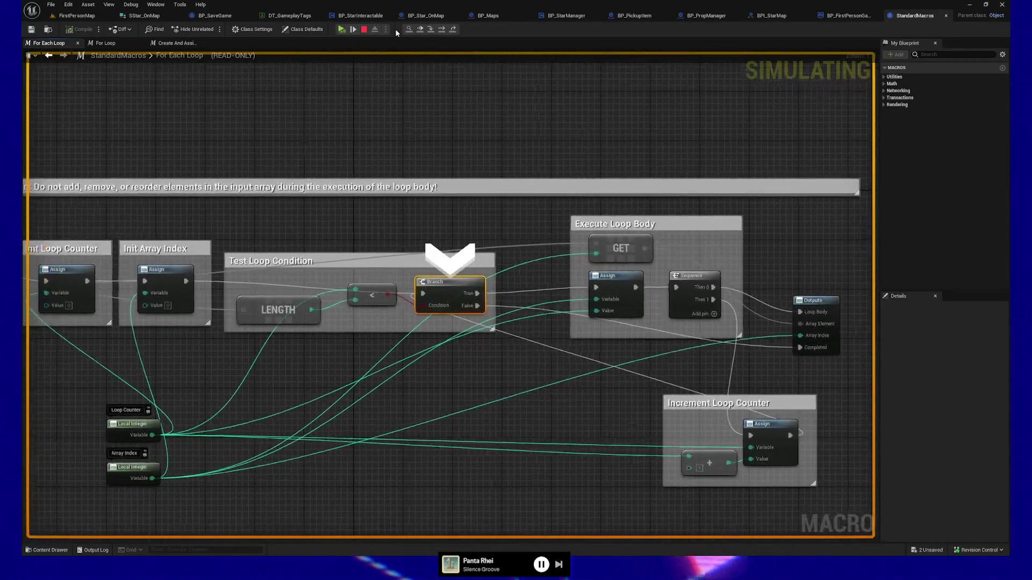
key("F11")
key("F11")
key("F11")
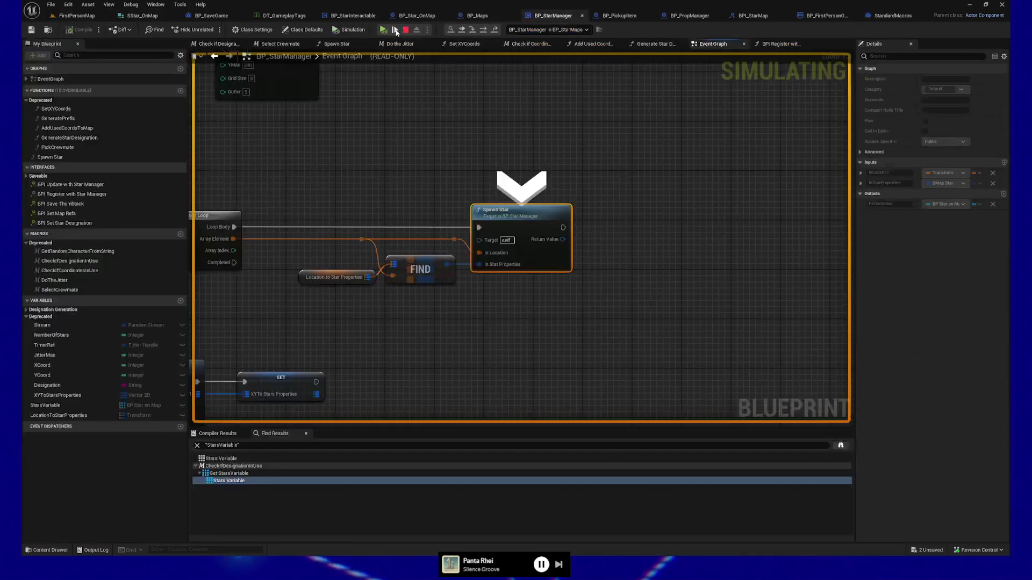
key("F11")
key("F11")
key("F11")
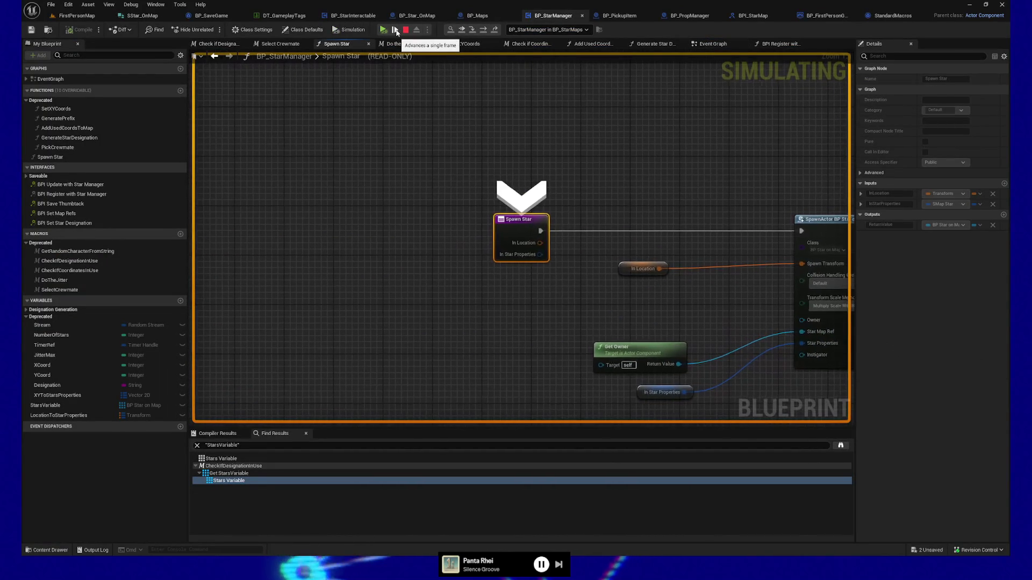
key("F11")
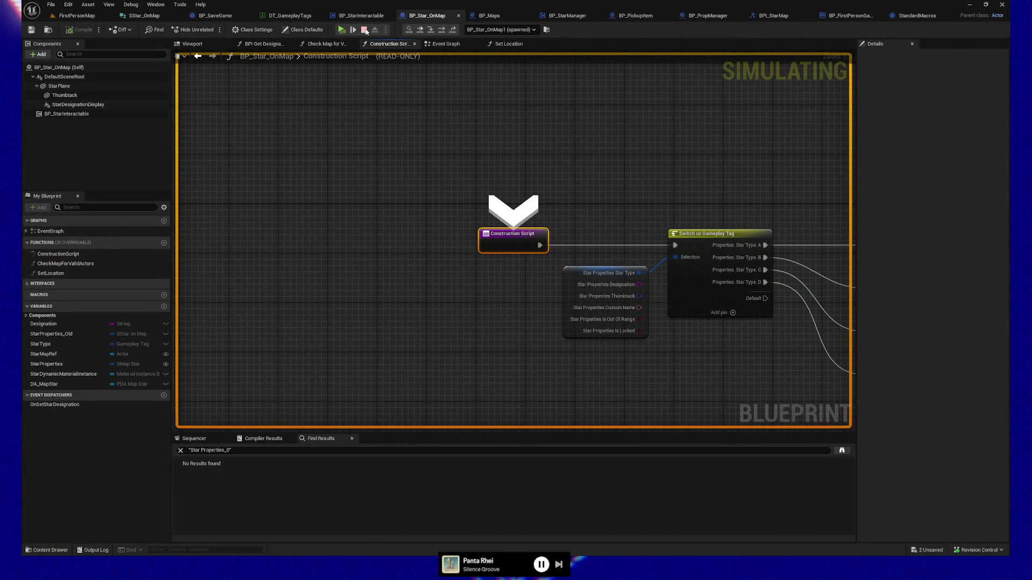
Step through the construction script into BP_StarInteractable's Begin Play and Get Manager by Class.
key("F11")
key("F11")
key("F11")
key("F11")
key("F11")
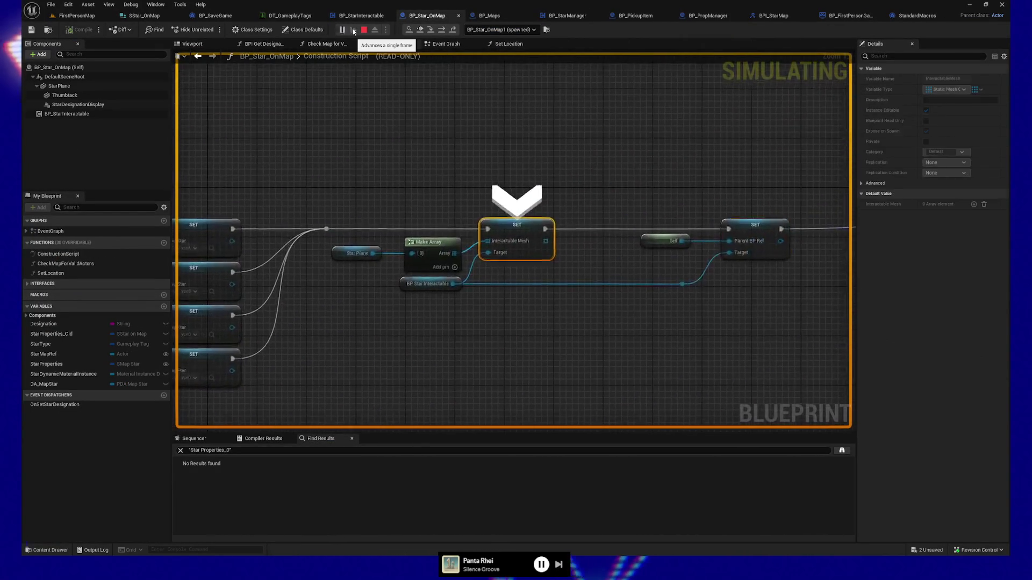
key("F11")
key("F11")
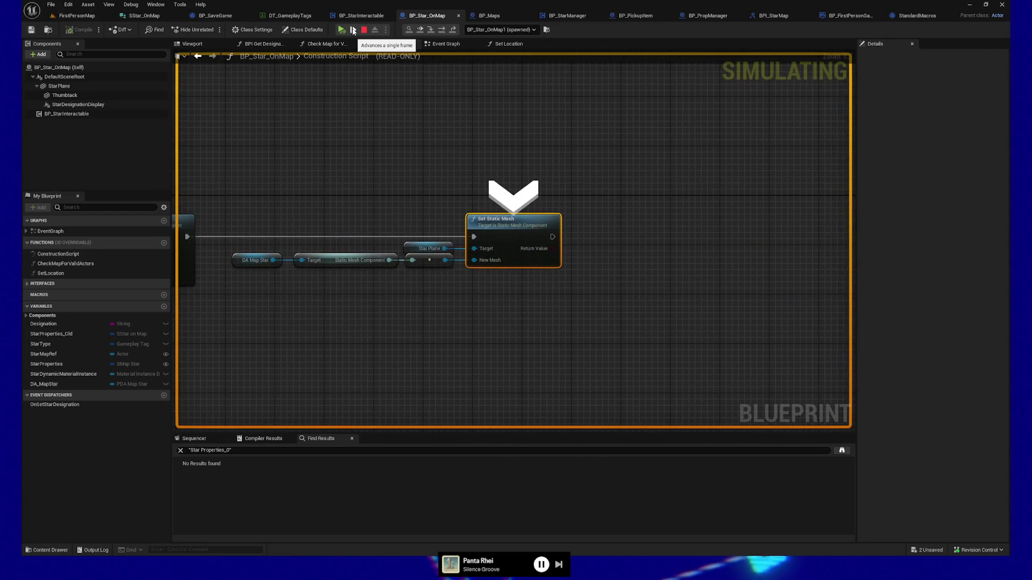
key("F11")
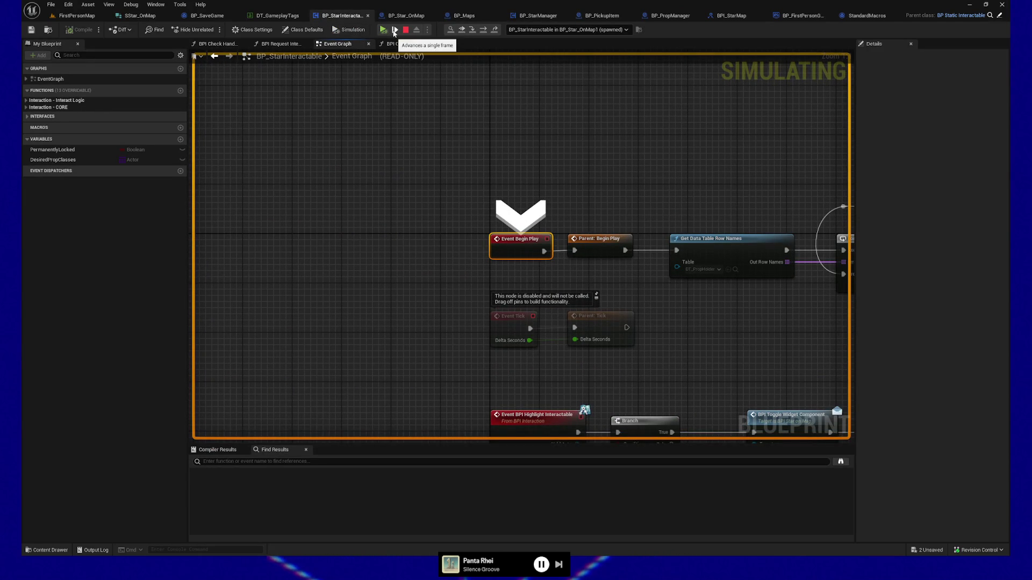
key("F11")
key("F11")
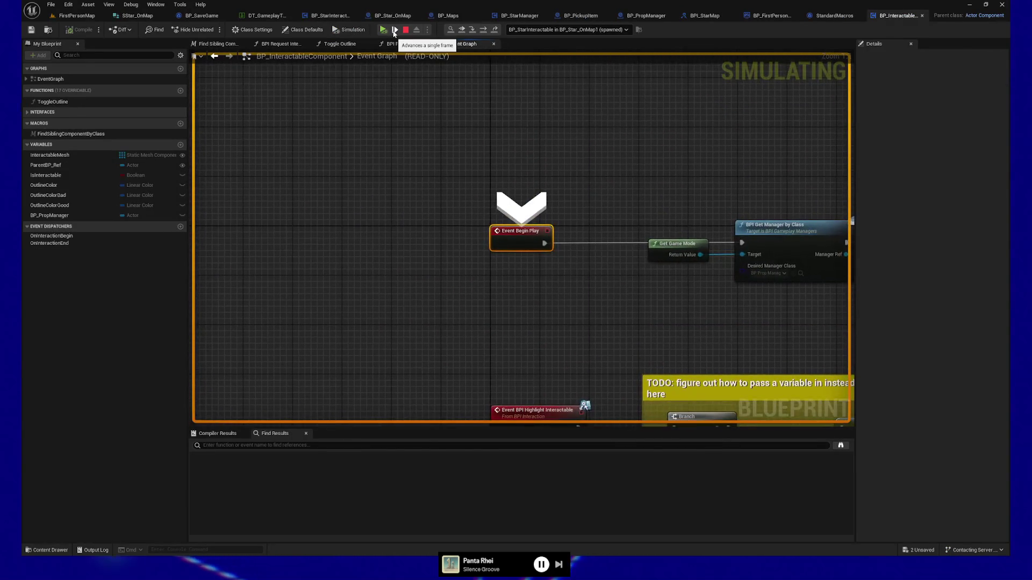
key("F11")
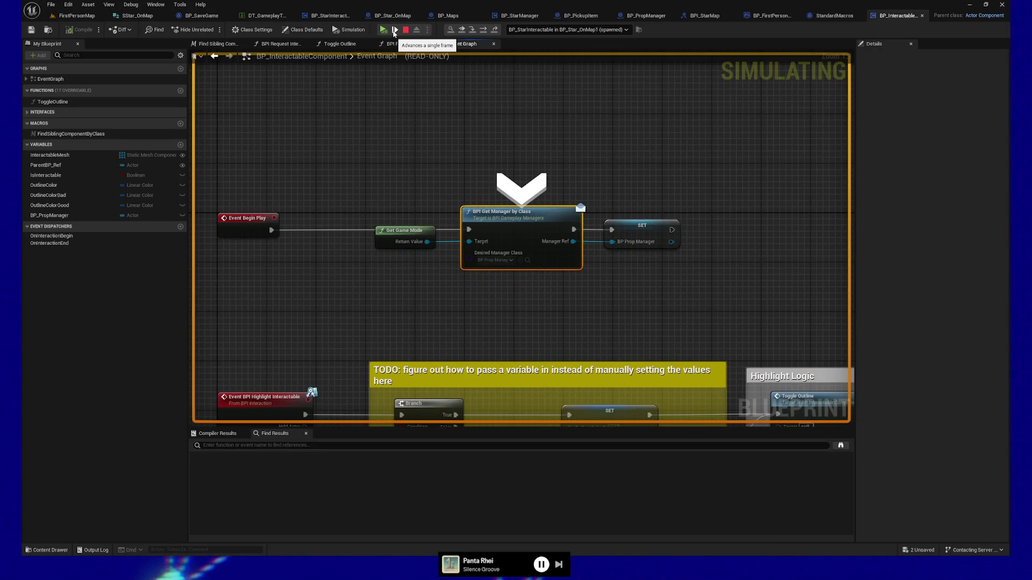
key("F11")
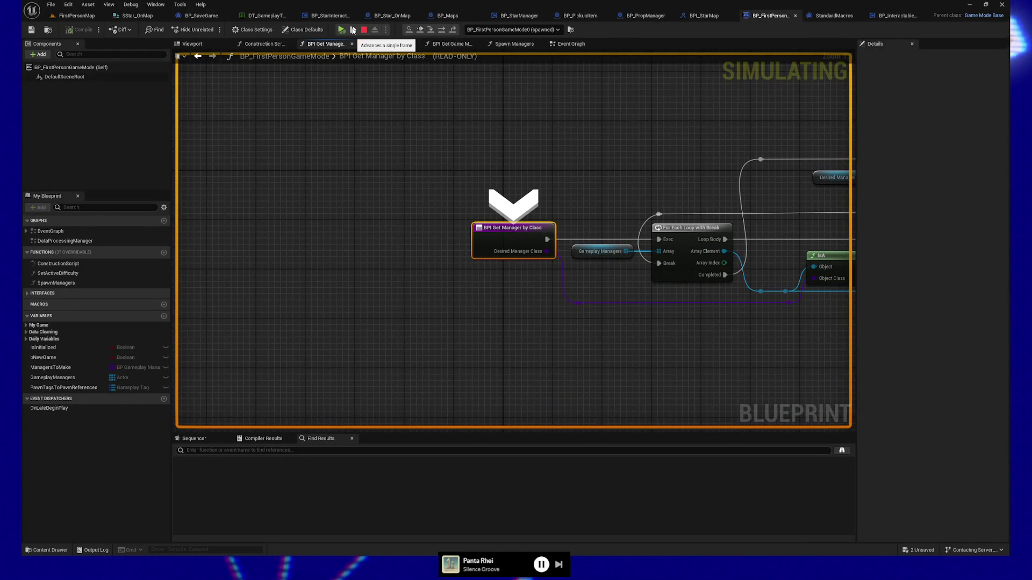
Step through Get Manager by Class's For Each Loop with Break, Branch and SET node.
key("F11")
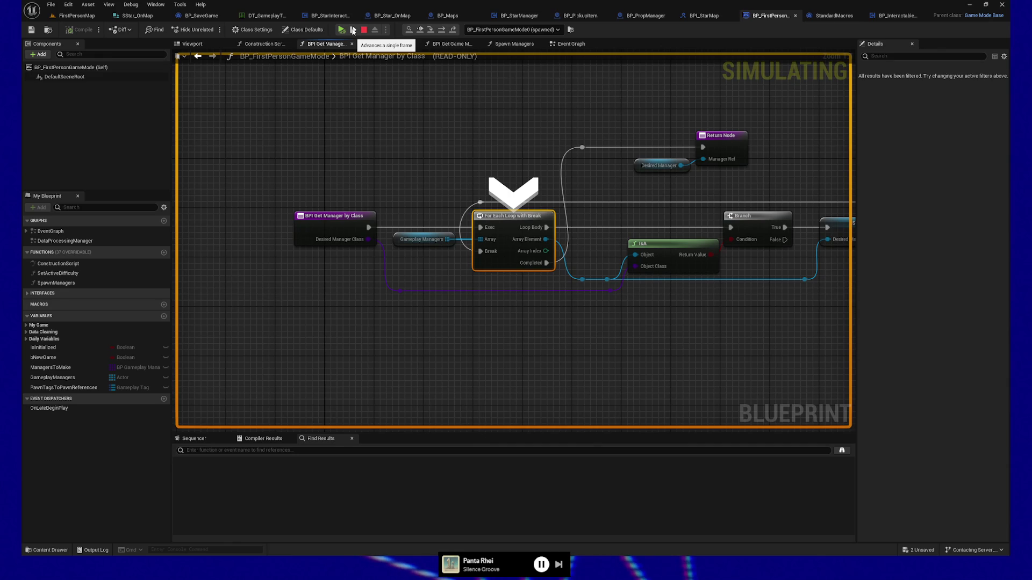
key("F11")
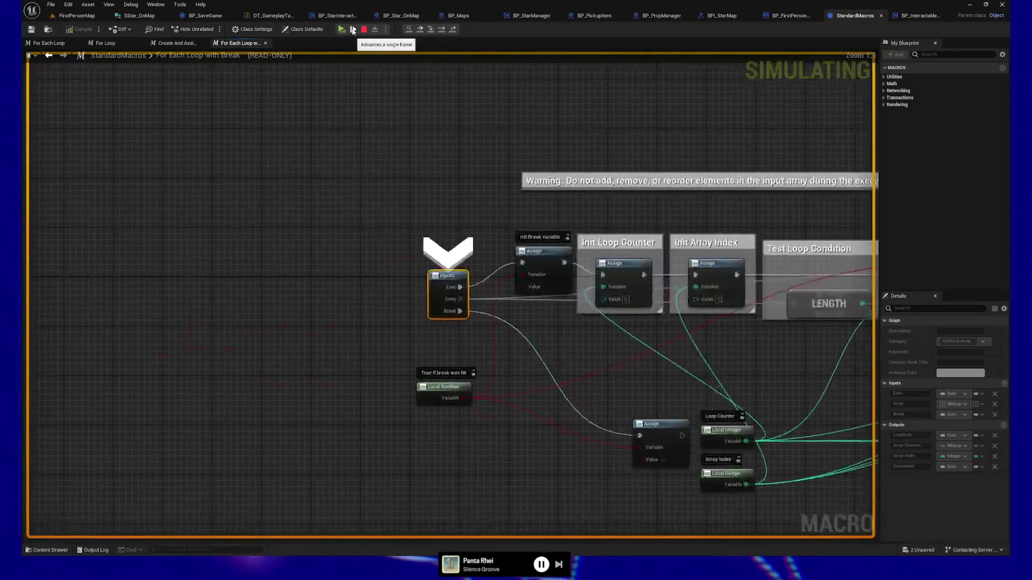
key("F11")
key("F11")
key("F11")
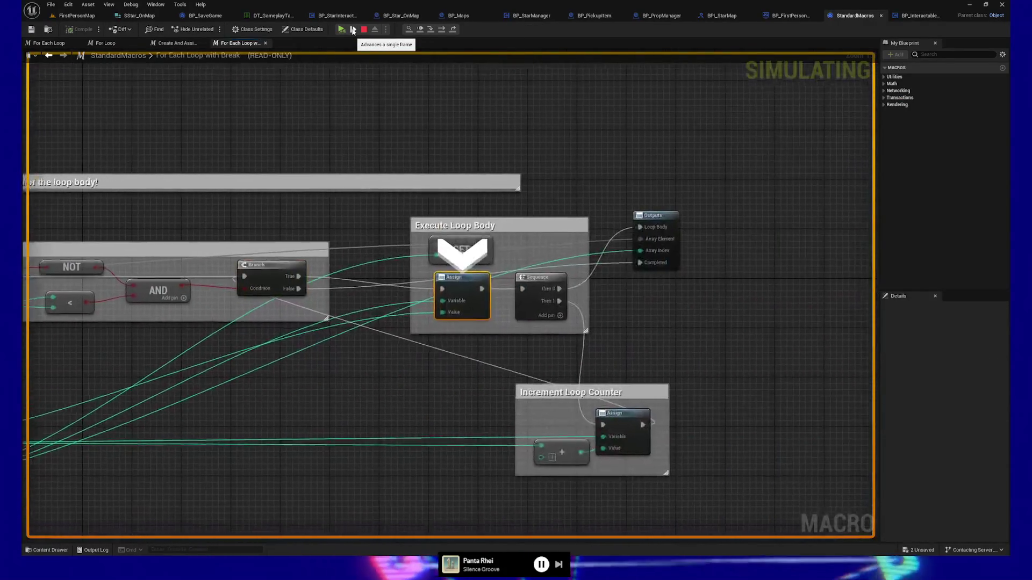
key("F11")
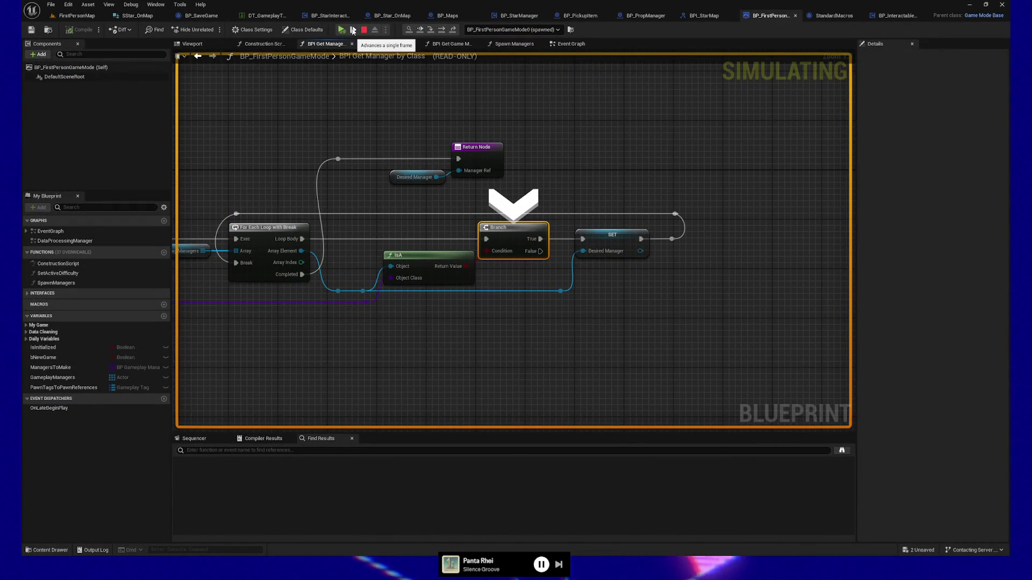
key("F11")
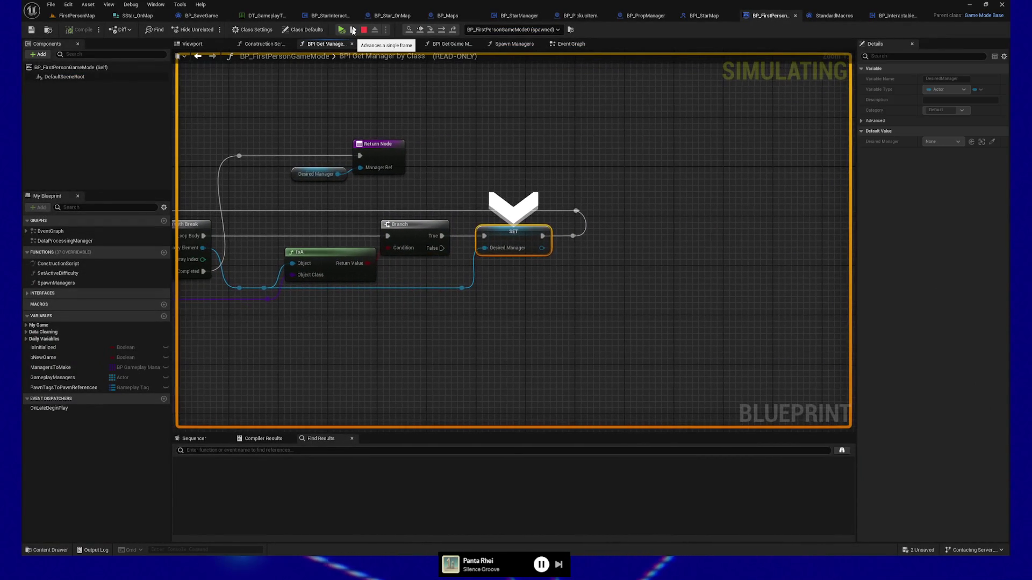
key("F11")
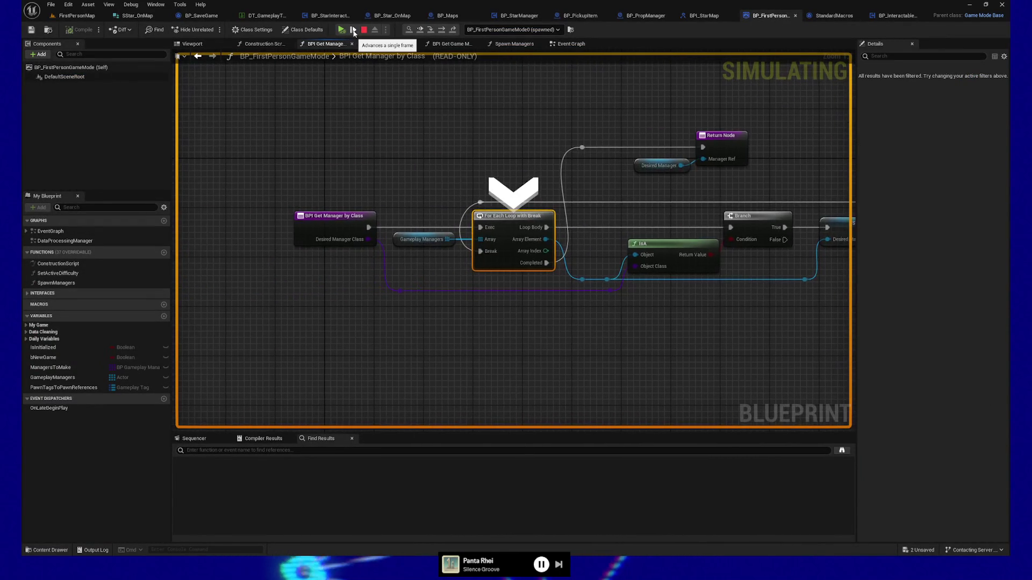
key("F11")
Exit via the Return Node and step into BP_StarInteractable's Get Data Table Row Names.
left_click(353, 34)
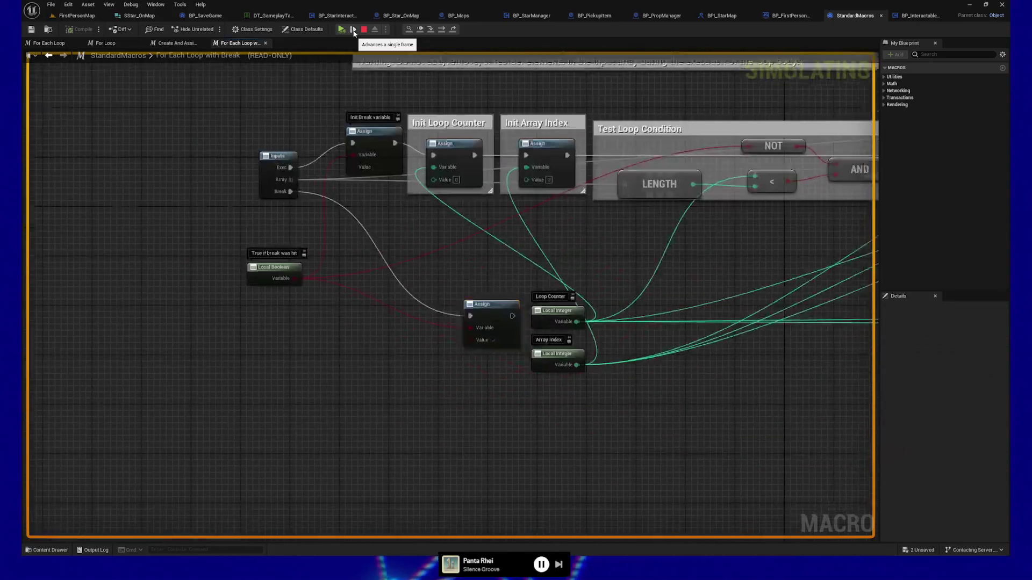
left_click(354, 33)
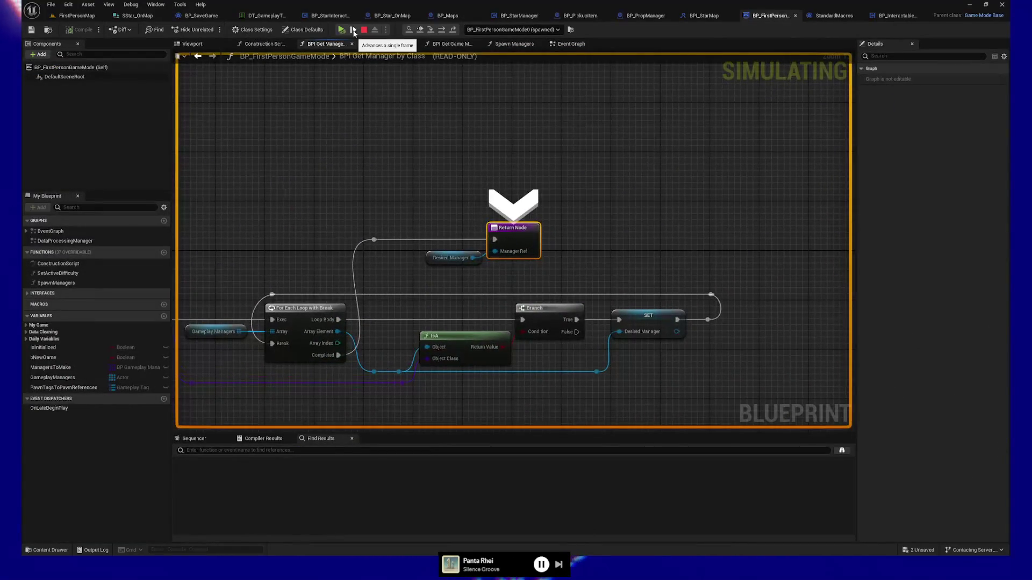
left_click(353, 34)
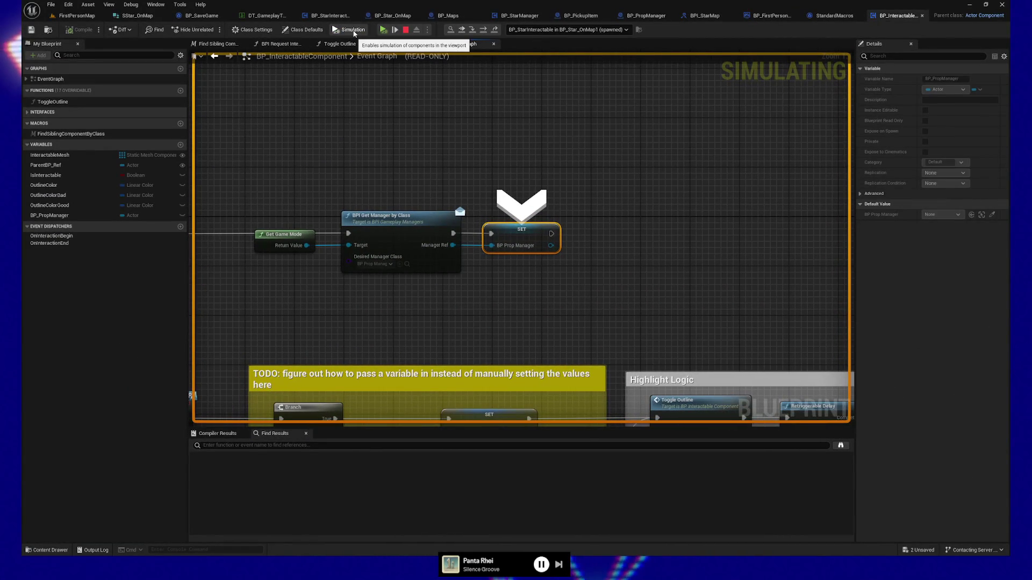
left_click(394, 32)
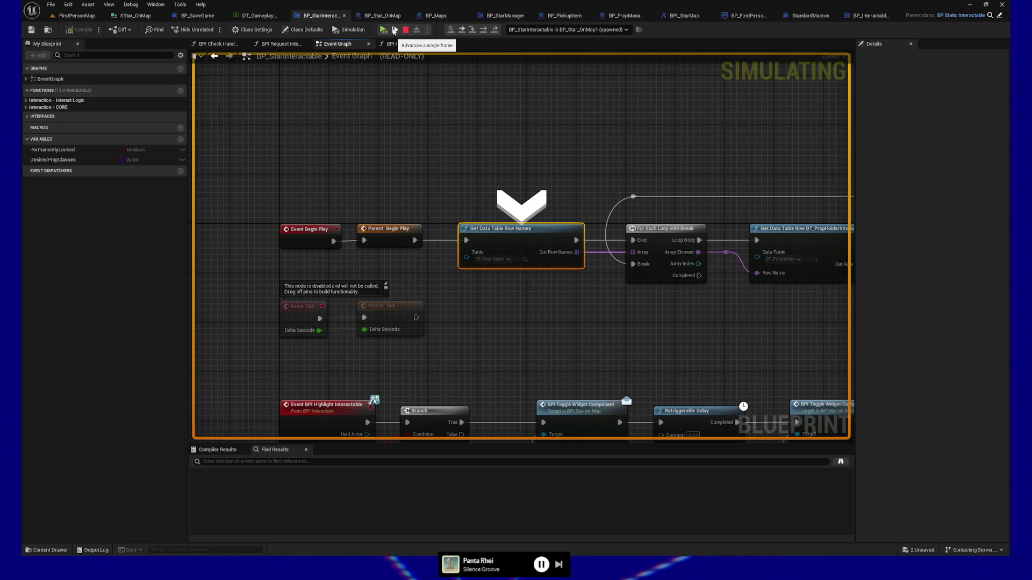
Advance to For Each Loop with Break, check the lookup's data table, and reach Get Data Table Row.
left_click(394, 31)
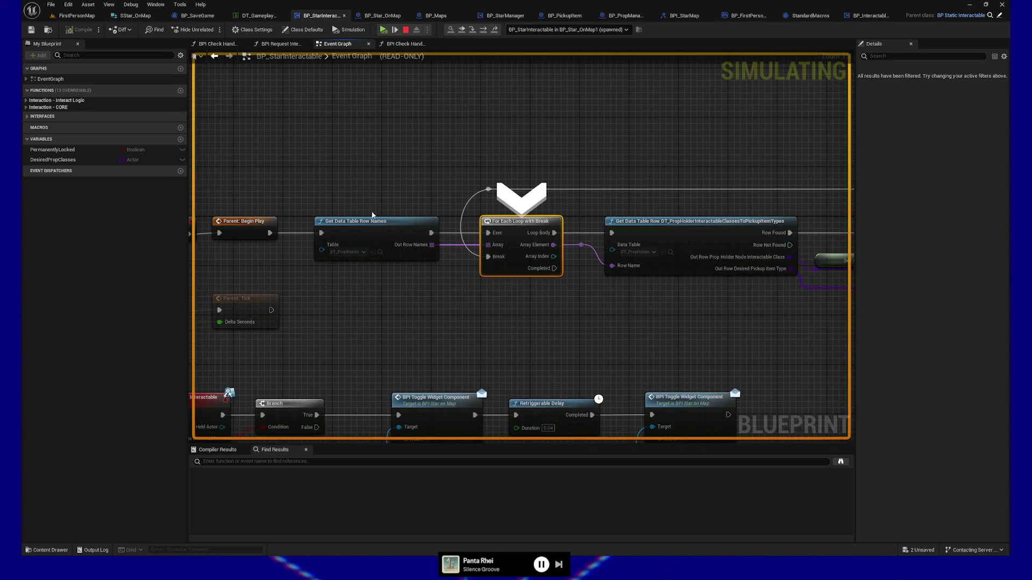
left_click(345, 253)
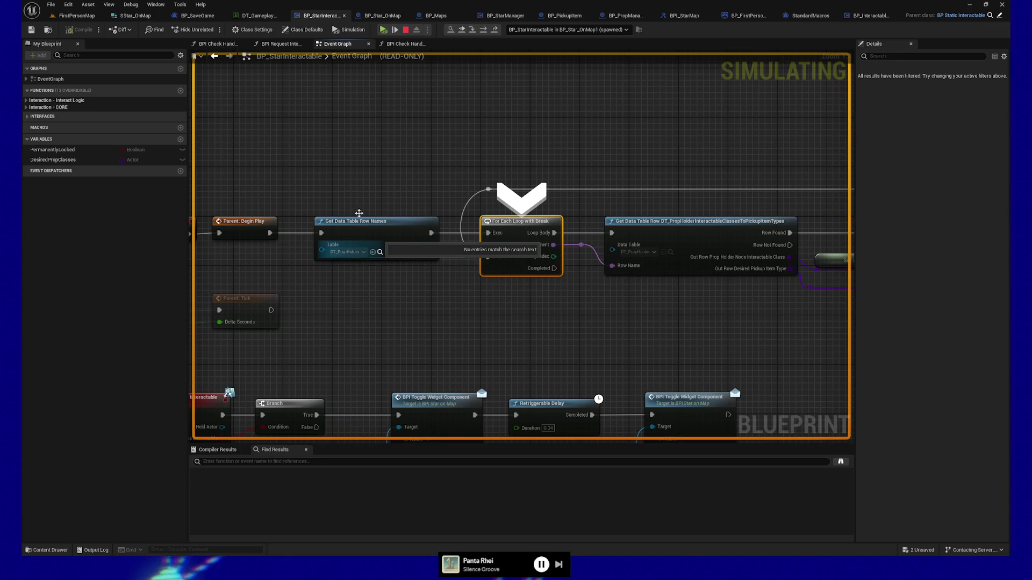
left_click(430, 94)
key("F10")
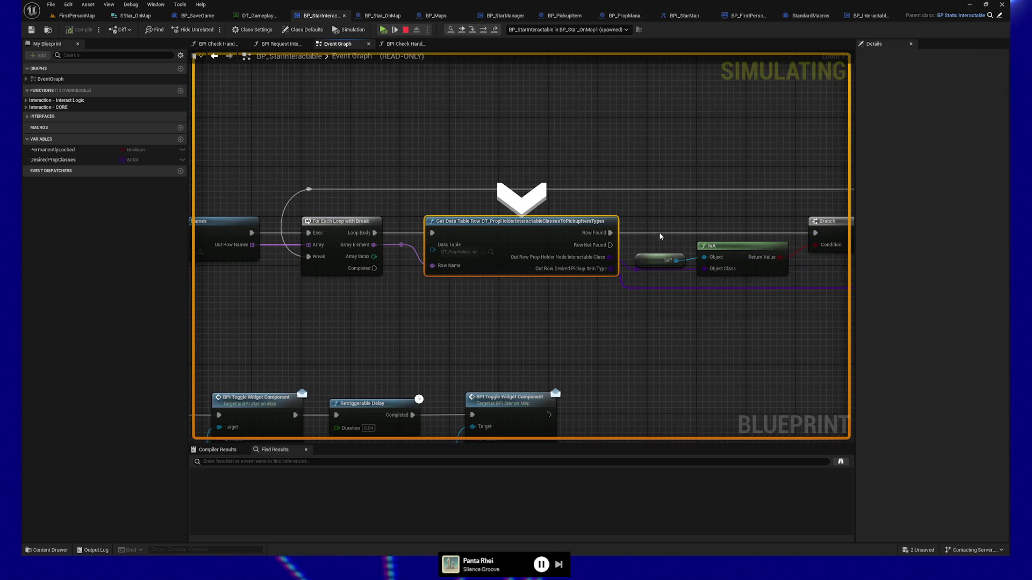
Step through the Branch and loop macro to set DesiredPropClasses and return for the next row.
mouse_move(727, 267)
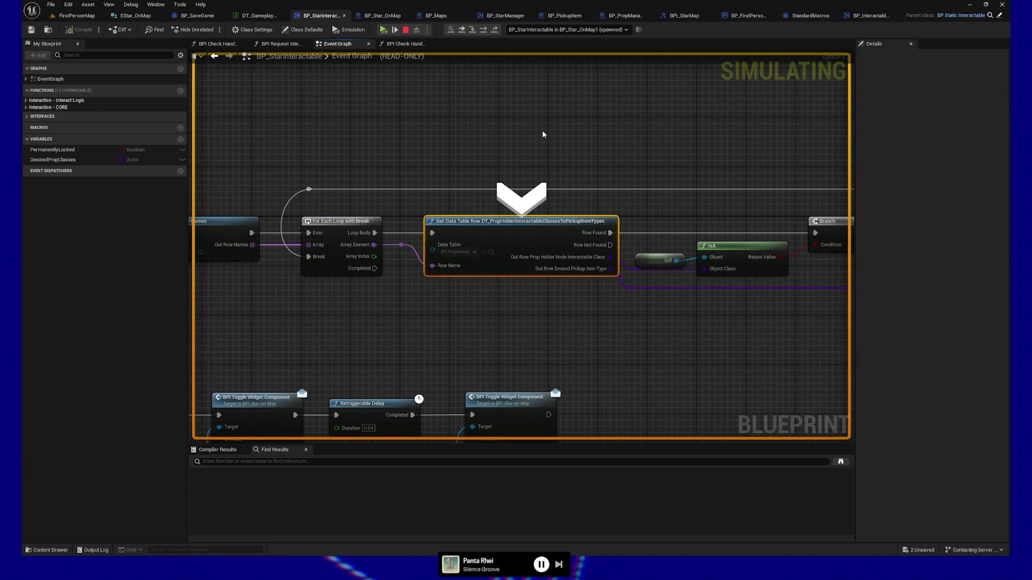
key("F10")
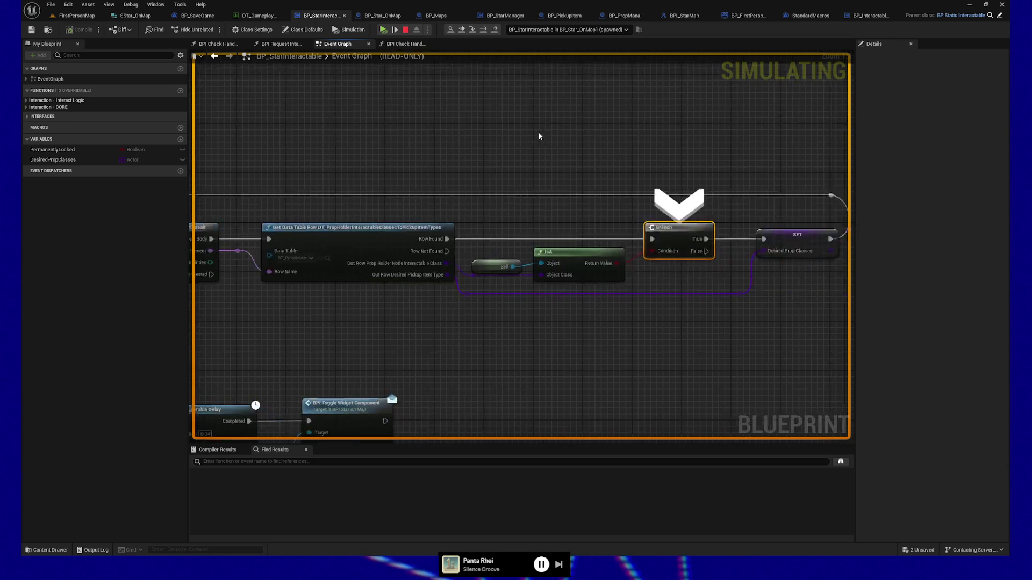
key("F10")
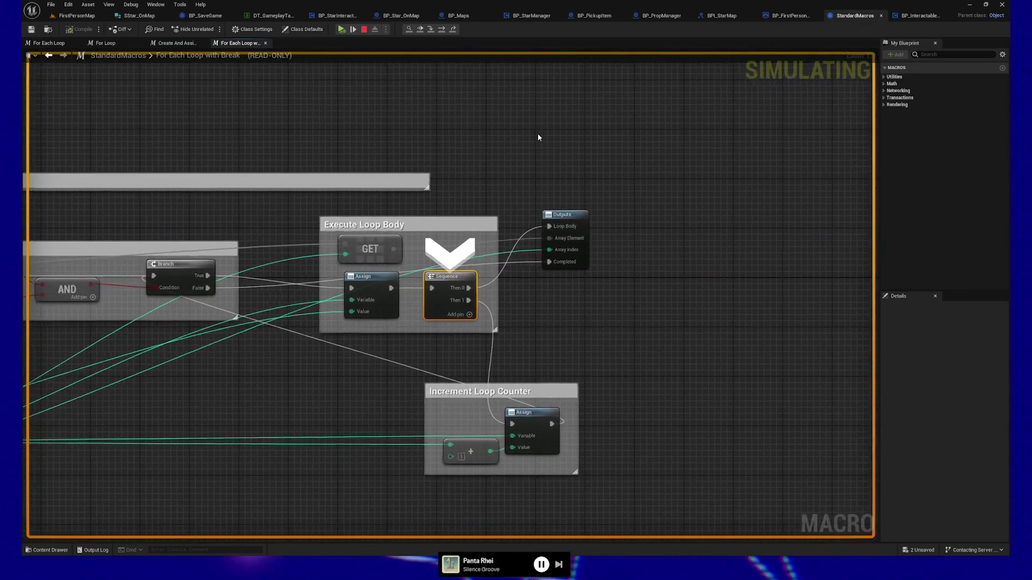
key("F10")
key("F10")
key("F10")
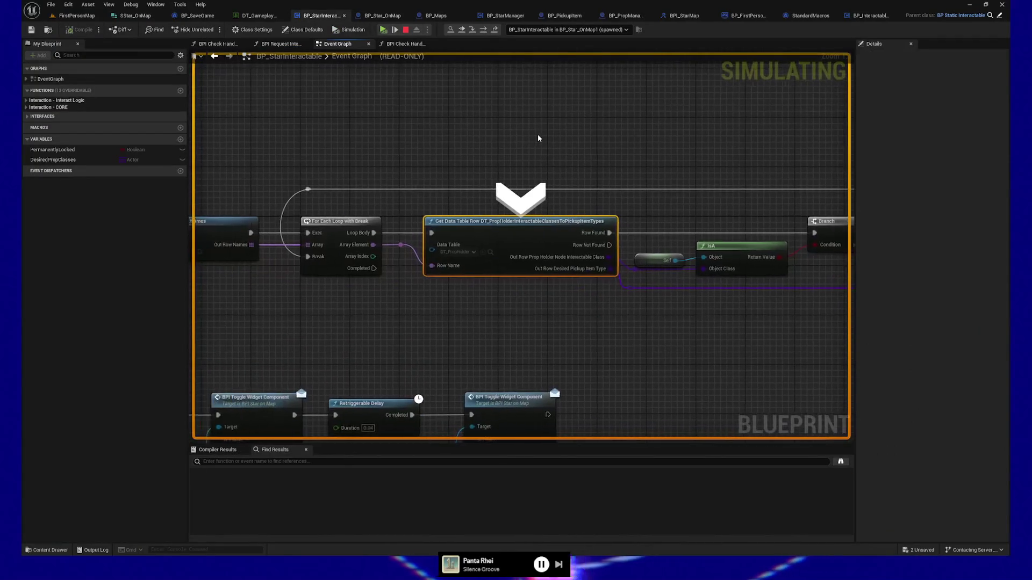
key("F10")
key("F10")
key("F10")
key("F10")
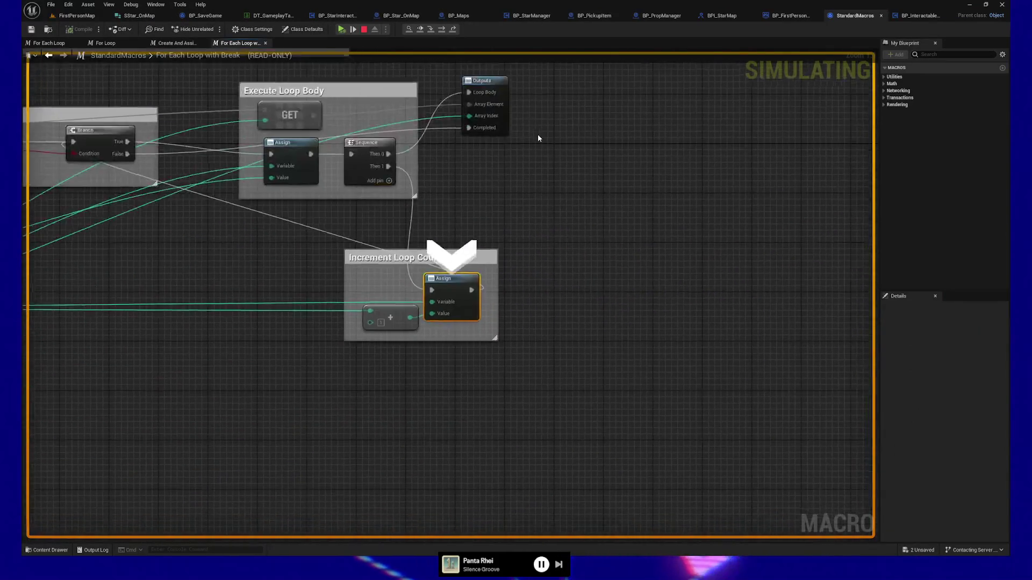
key("F10")
key("F10")
key("F10")
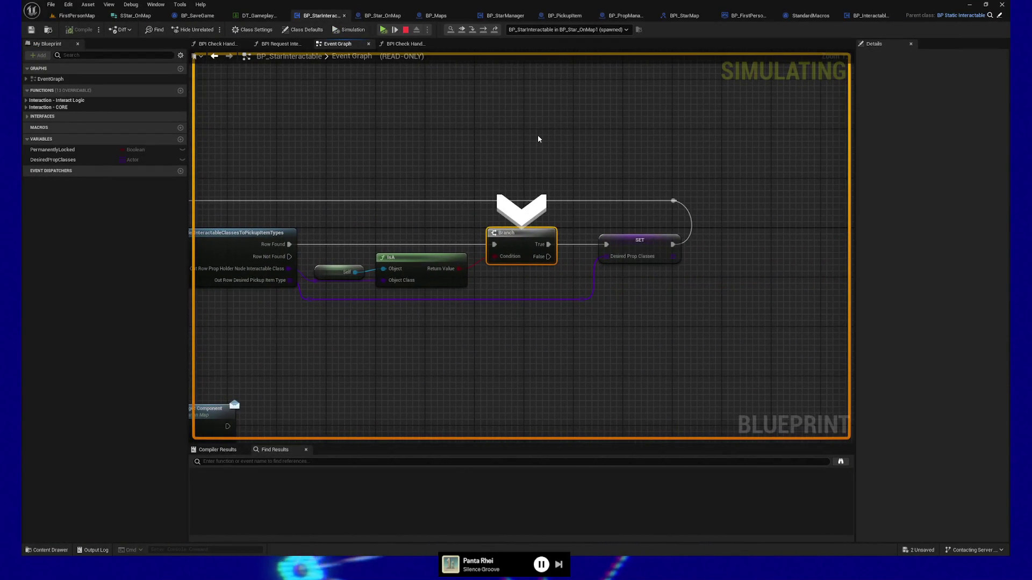
key("F10")
key("F10")
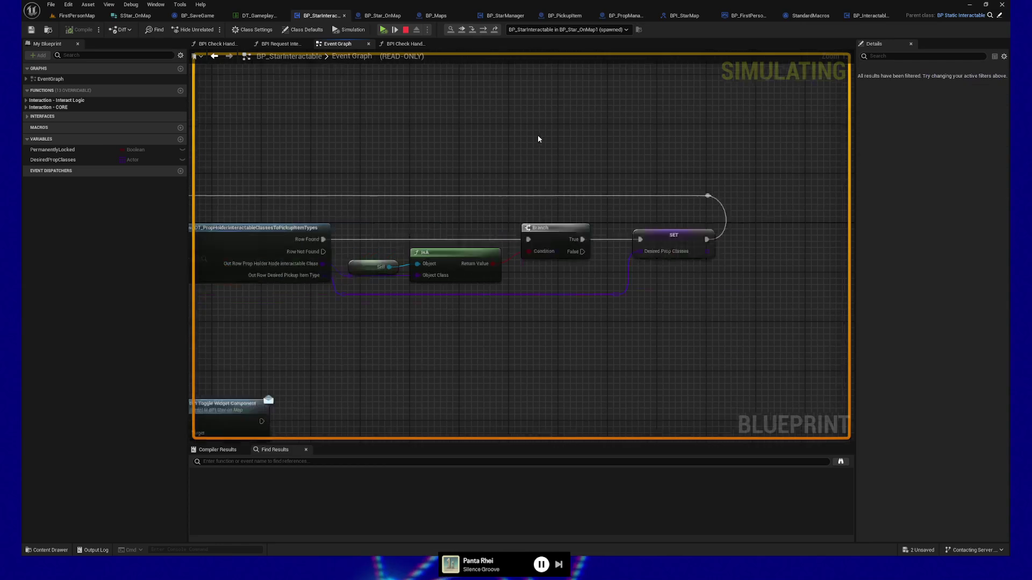
key("F10")
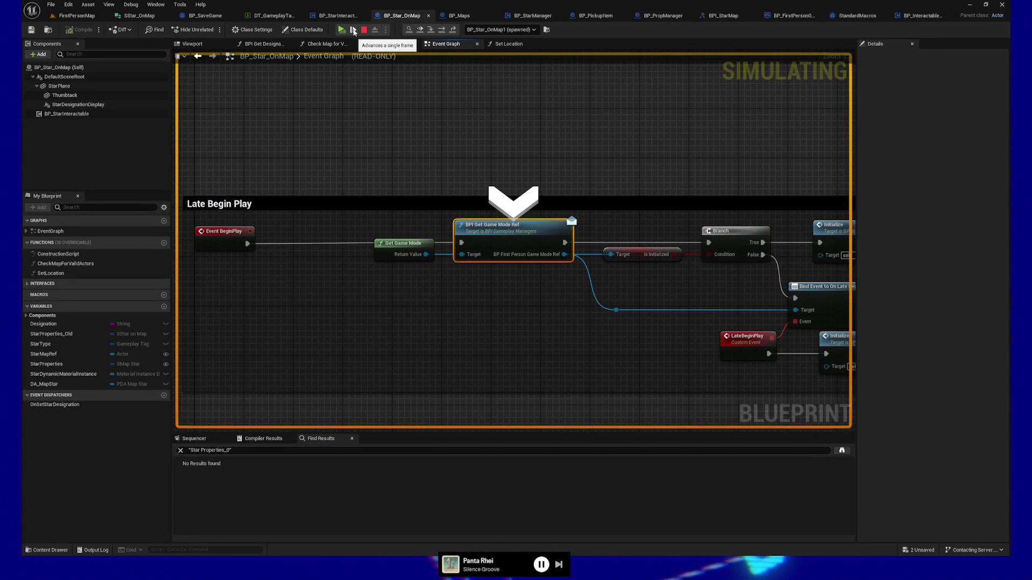
Return from Get Game Mode Ref, confirm Is Initialized is True, and step to BPI Set Star Designation.
key("F11")
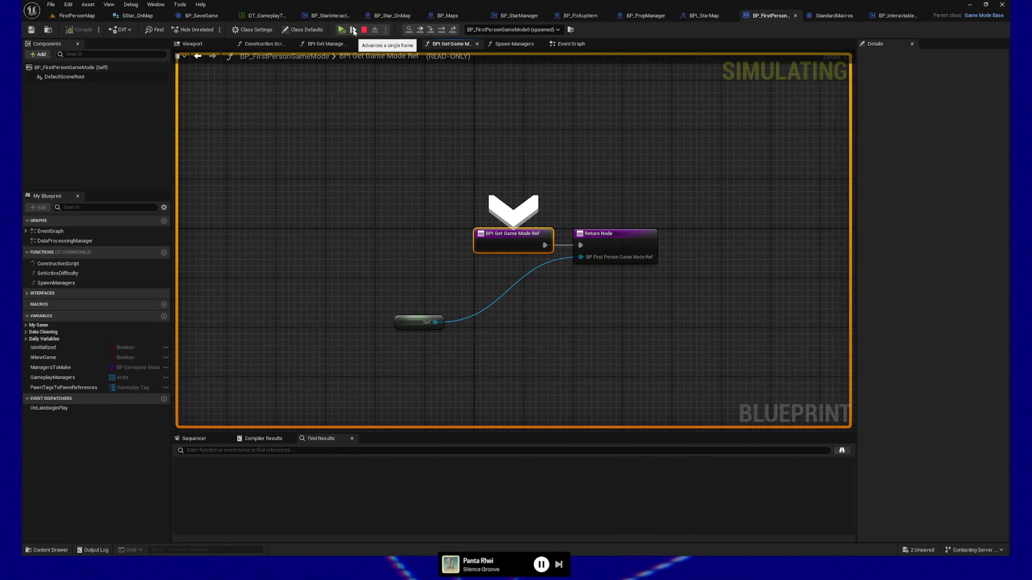
key("F11")
key("F11")
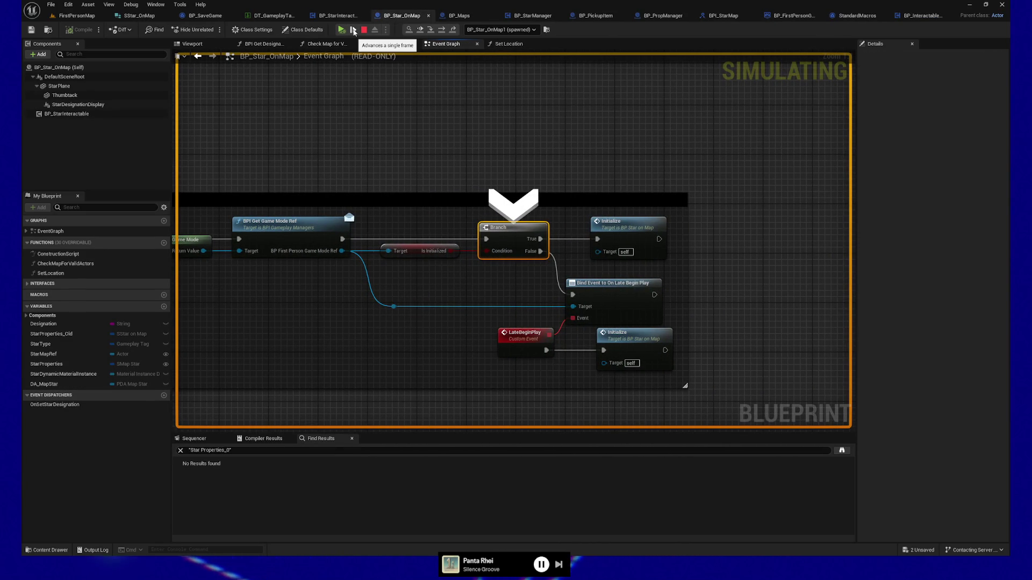
mouse_move(298, 254)
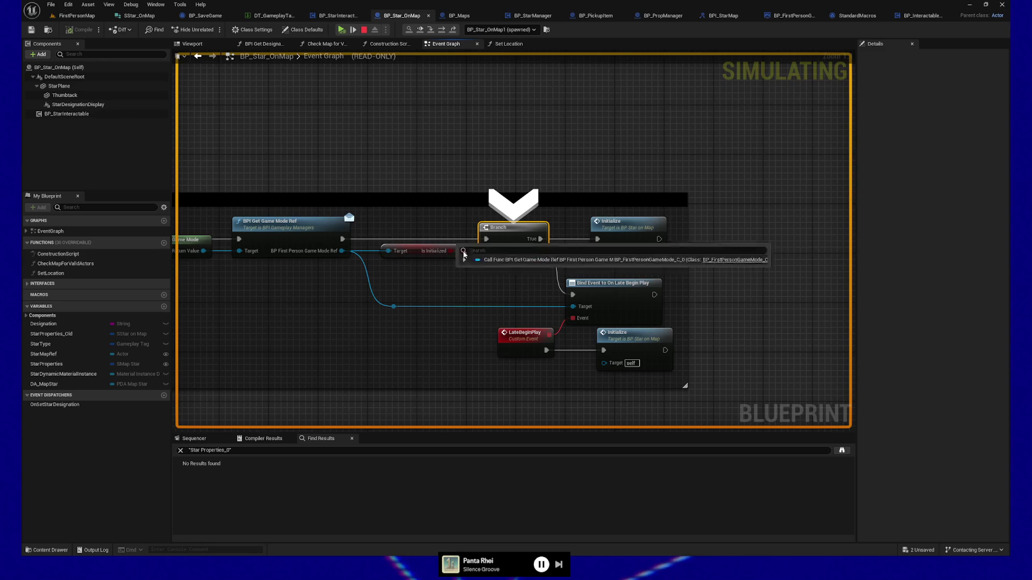
mouse_move(487, 252)
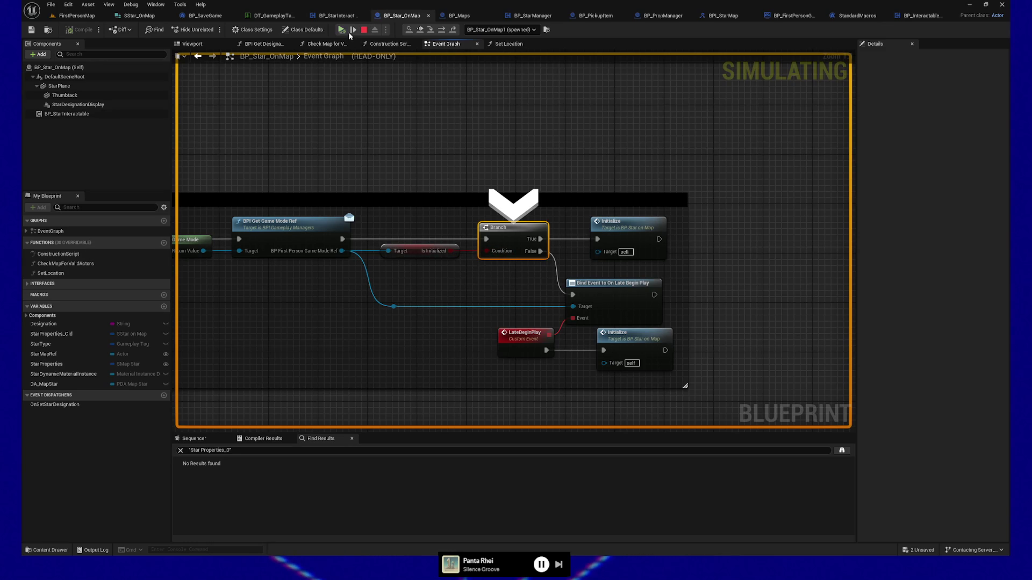
left_click(353, 31)
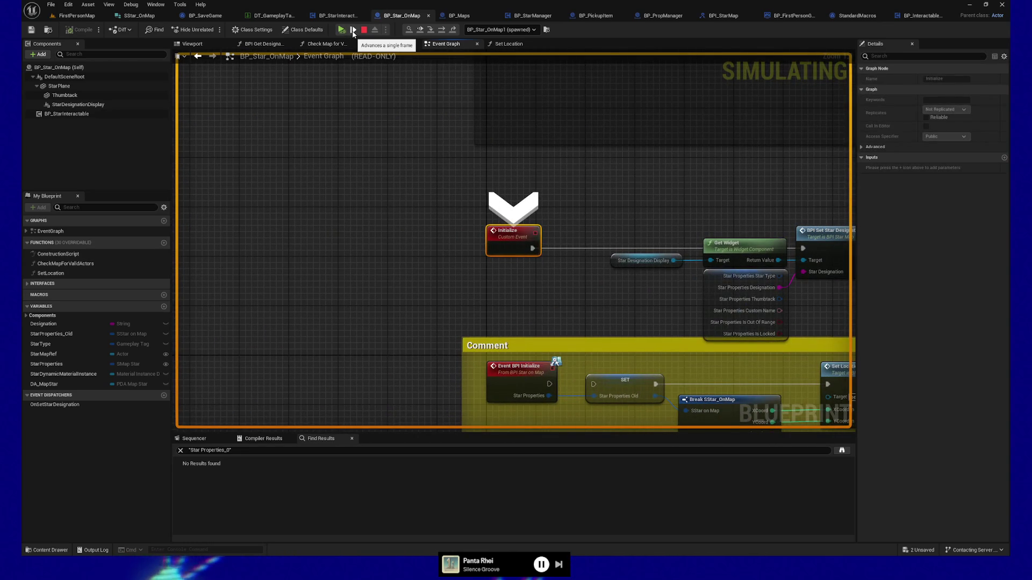
left_click(353, 31)
mouse_move(458, 277)
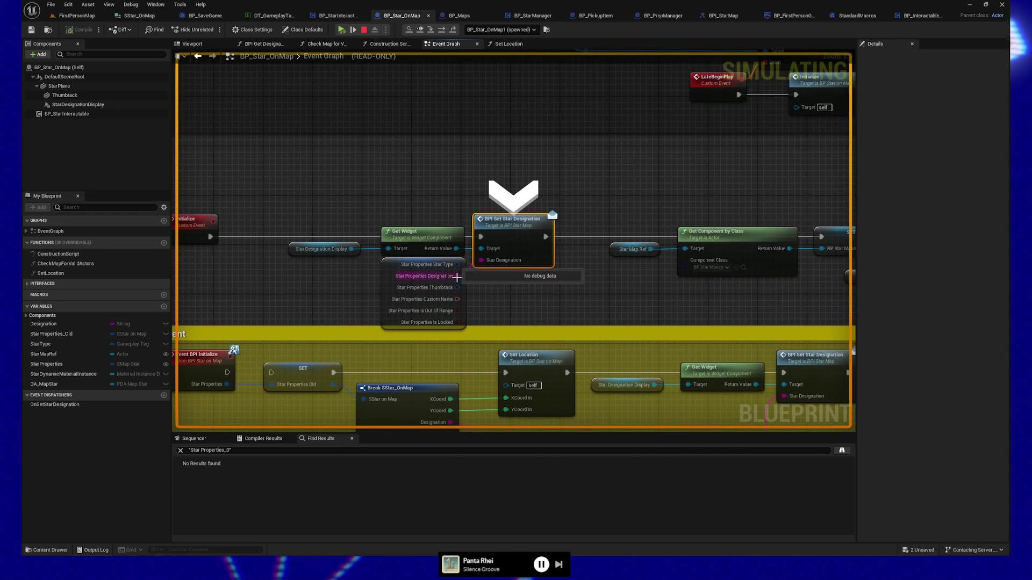
mouse_move(480, 262)
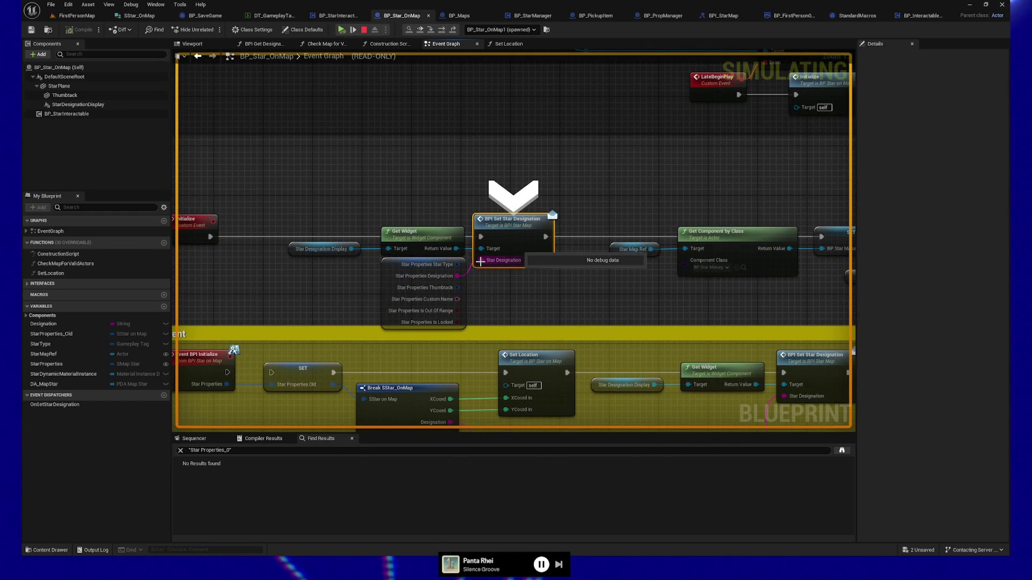
Step through WBP_StarDesignationDisplay's SetText, minimise its window, then enter BPI Register with Star Manager.
left_click(353, 31)
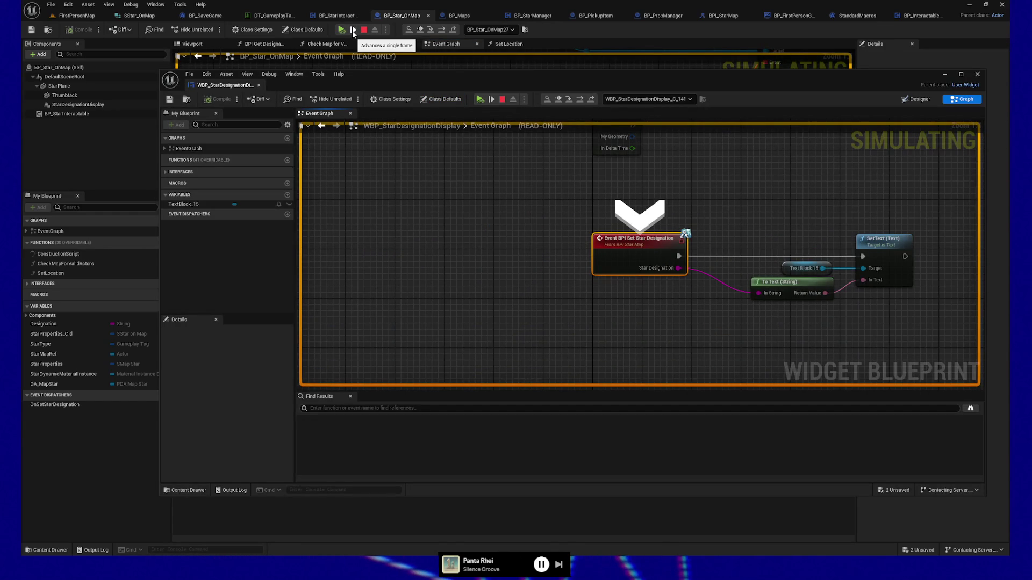
left_click(355, 32)
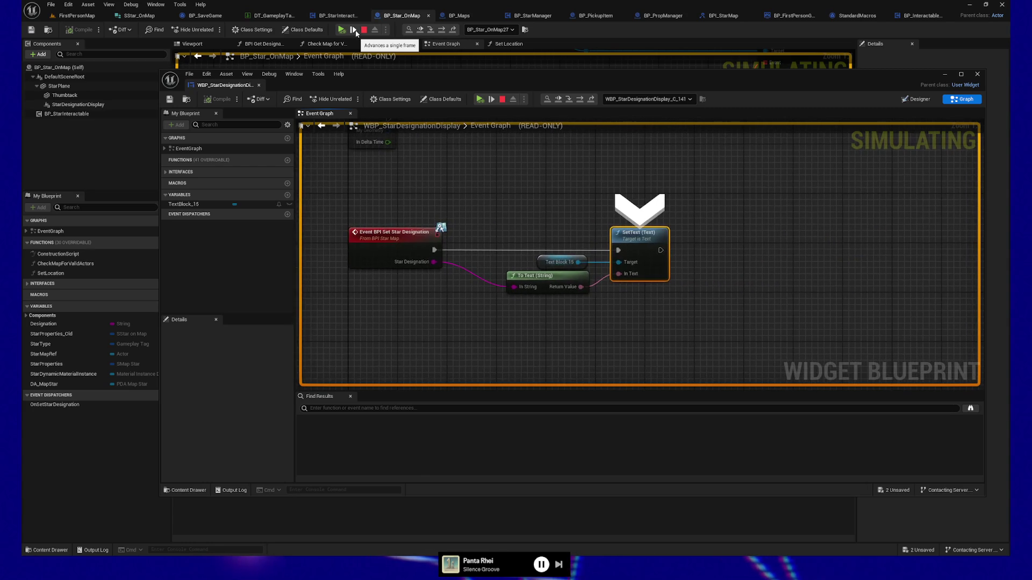
left_click(503, 101)
mouse_move(892, 80)
left_mouse_down()
mouse_move(306, 124)
mouse_move(161, 105)
left_mouse_up()
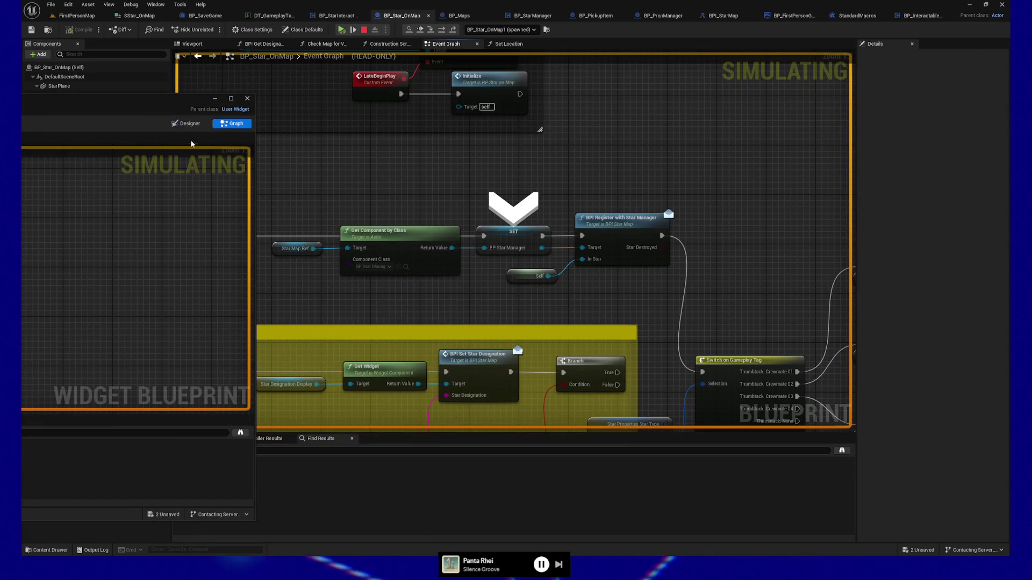
double_click(169, 102)
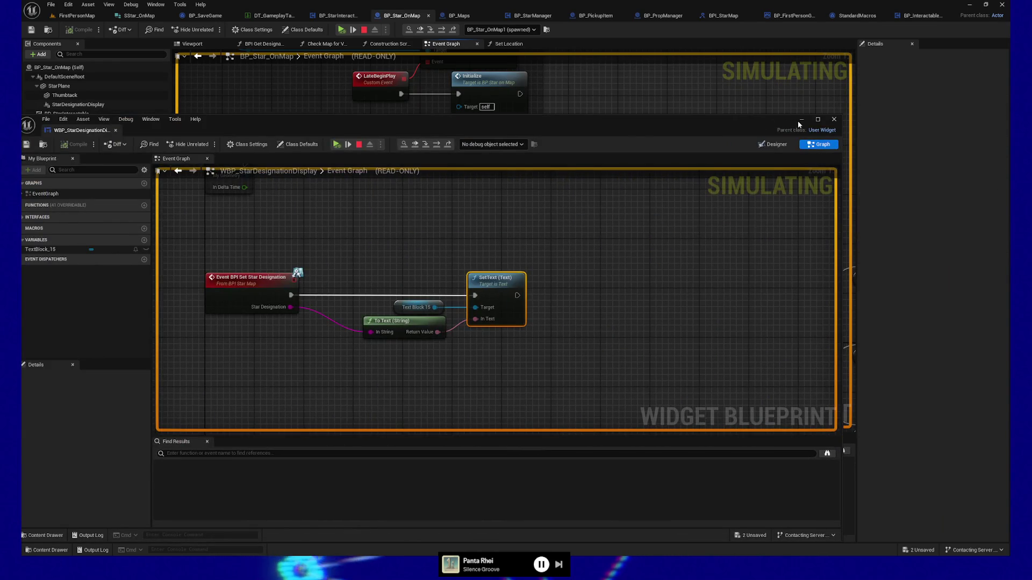
left_click(800, 119)
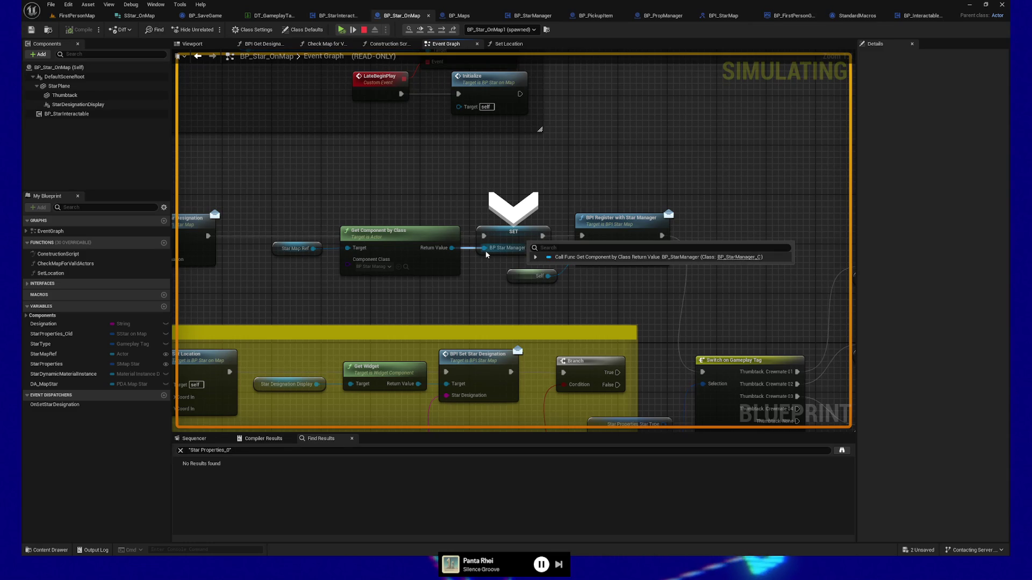
left_click(352, 30)
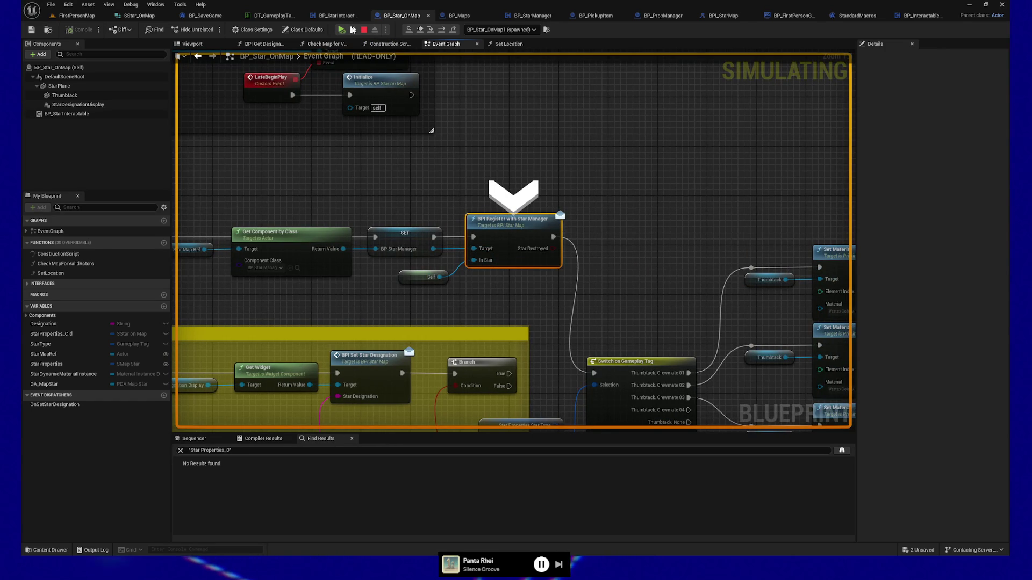
left_click(354, 30)
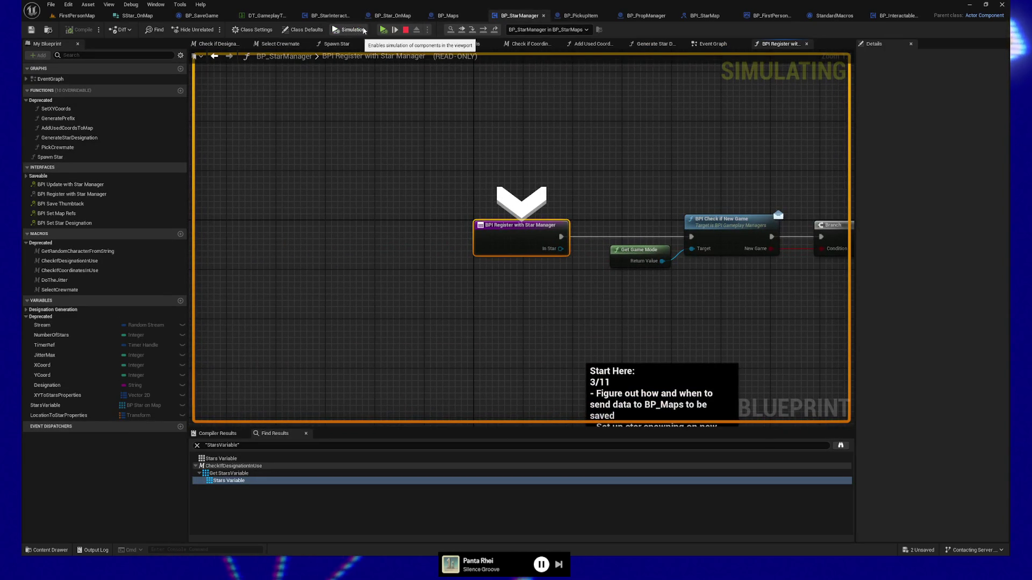
Step execution past the new-game check and Branch, through Destroy Actor, to the Star Destroyed return.
left_click(395, 30)
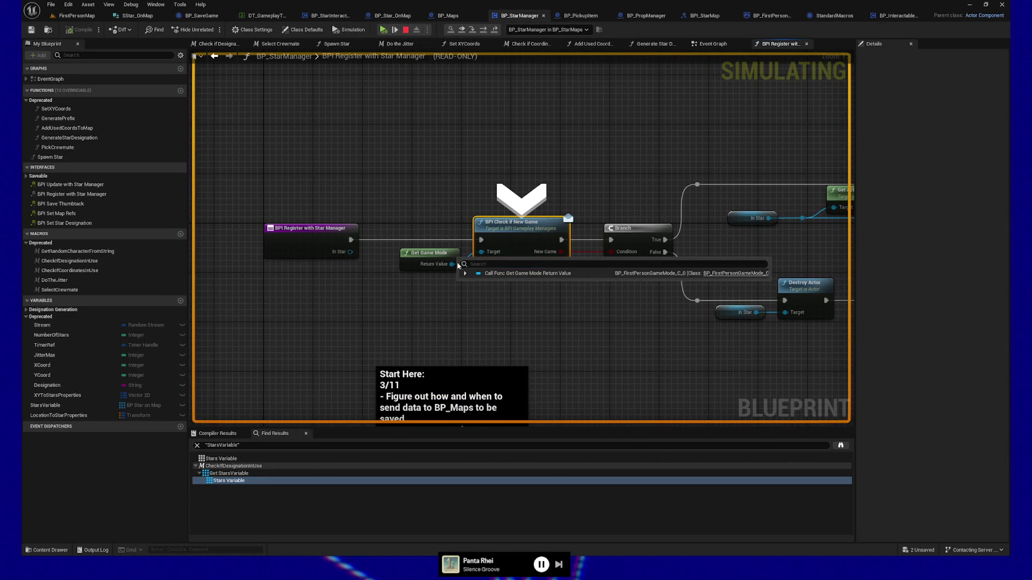
left_click(399, 31)
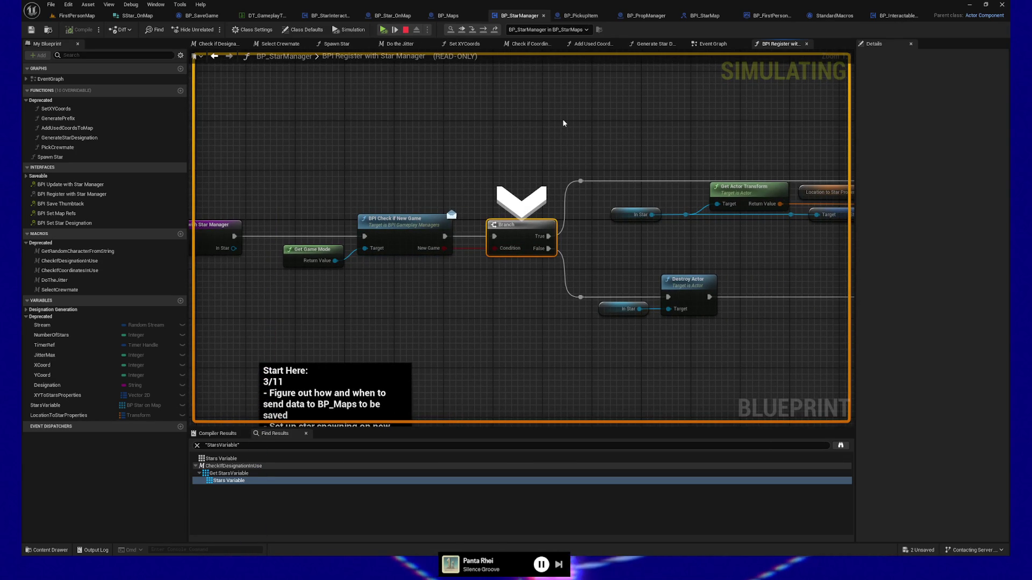
mouse_move(651, 135)
left_mouse_down()
mouse_move(525, 118)
mouse_move(296, 117)
mouse_move(456, 104)
left_mouse_up()
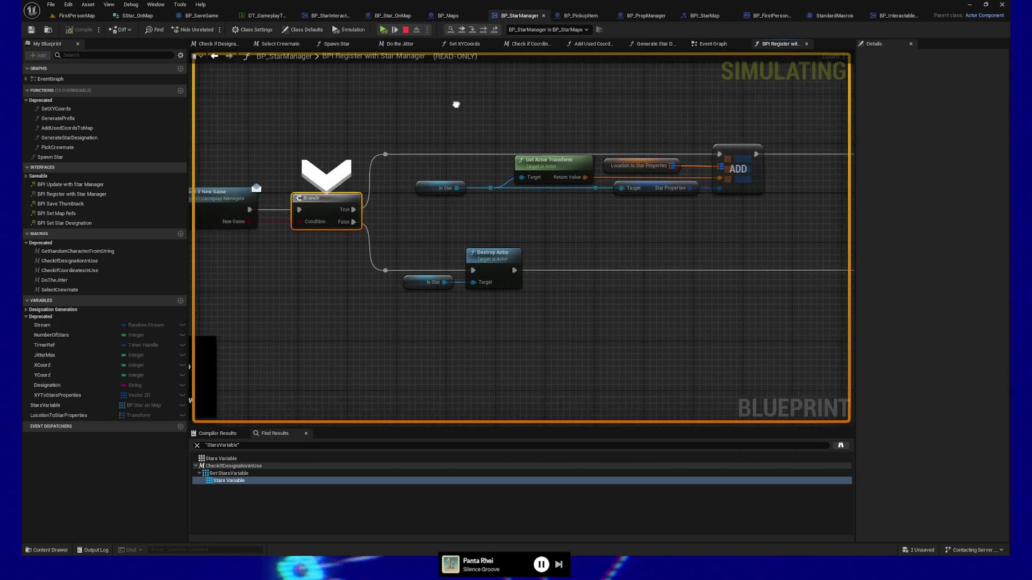
left_click(398, 31)
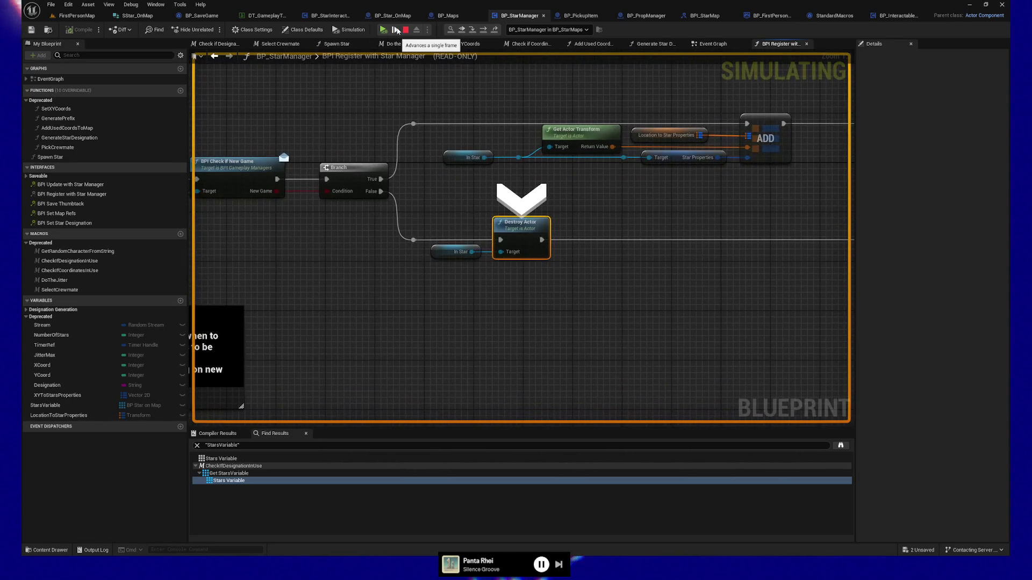
left_click(397, 31)
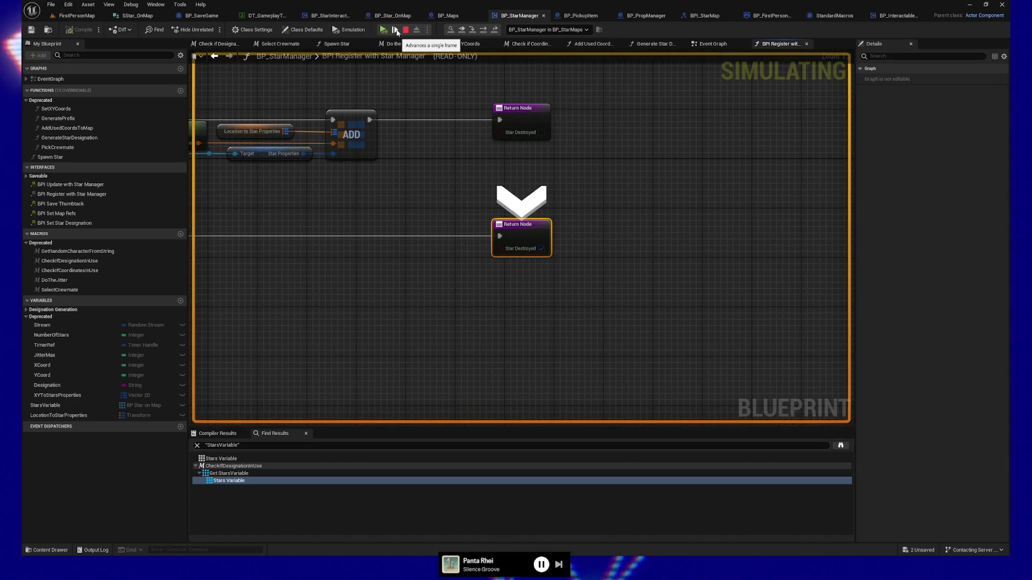
left_click(398, 32)
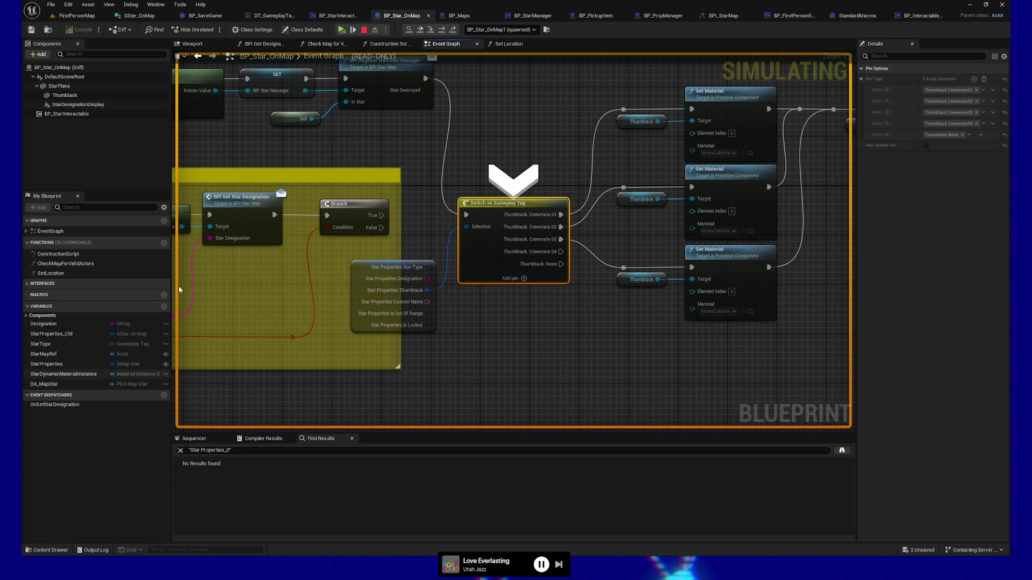
mouse_move(249, 231)
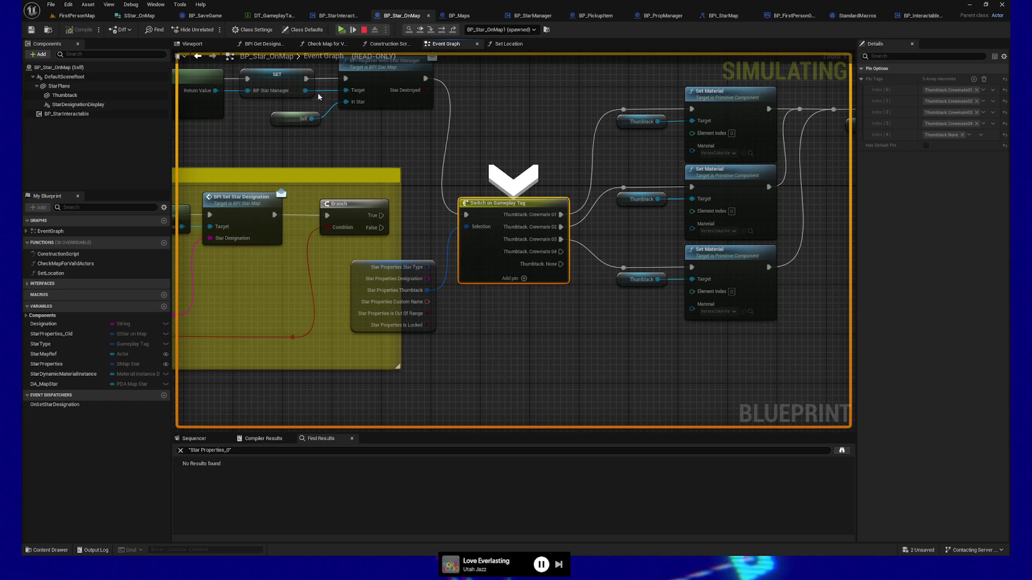
Stop the simulation, select the data disc on the shelf, and add a new variable to BP_Star_OnMap.
left_click(382, 34)
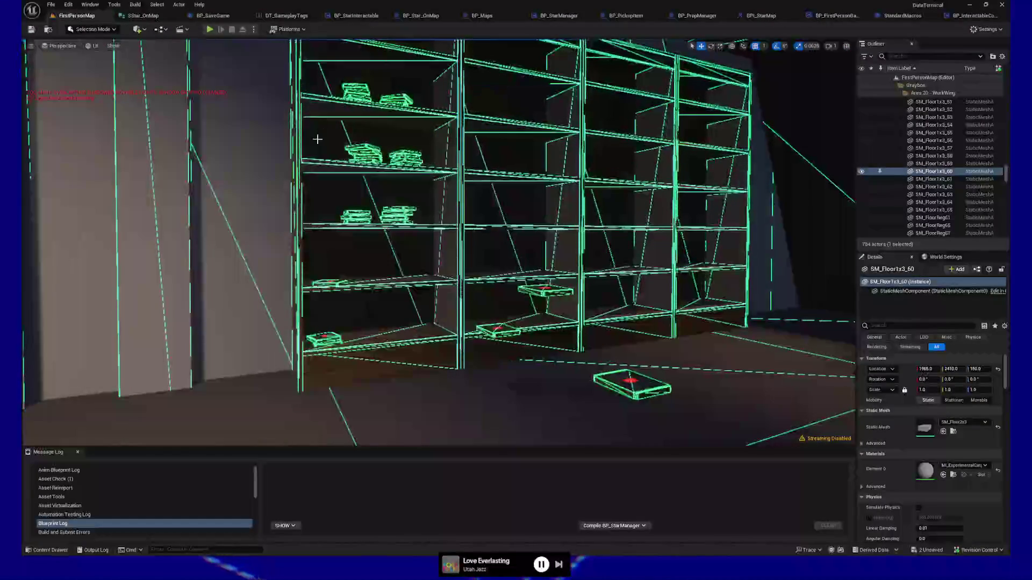
left_click(395, 211)
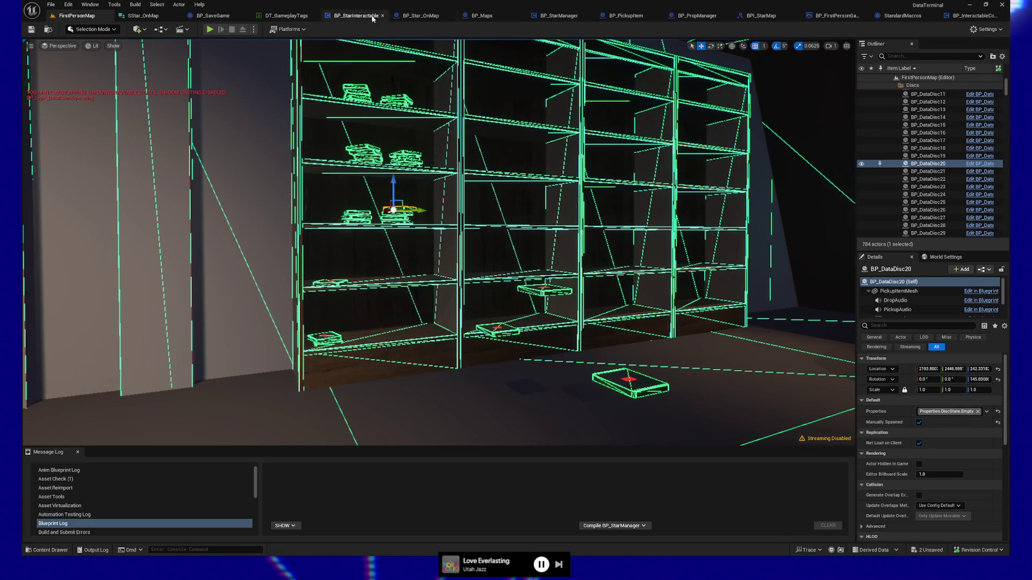
left_click(422, 15)
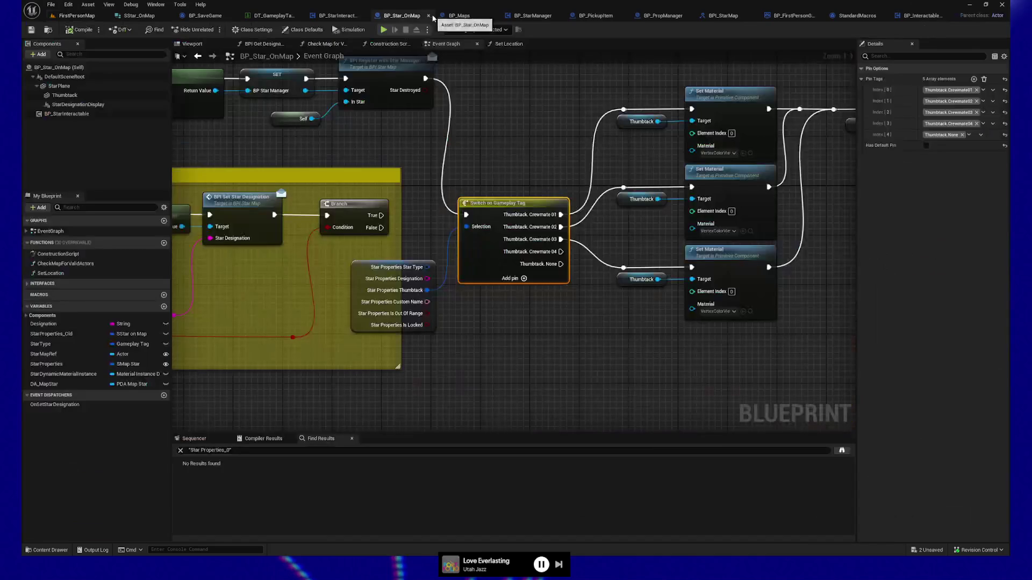
left_click(164, 308)
type("ManuallySpa")
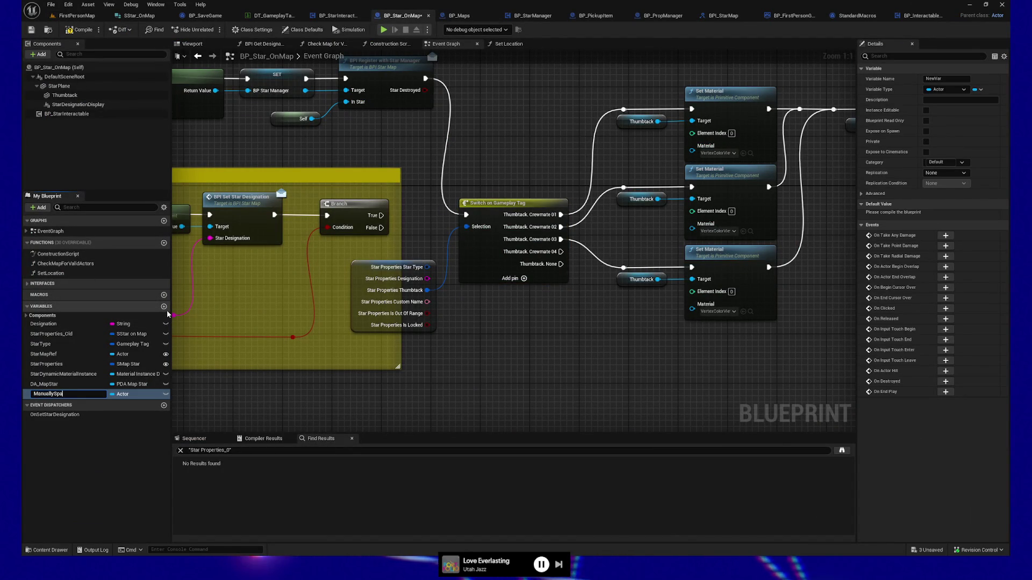
Name the new variable bManuallySpawned and make it a Boolean.
type("wned")
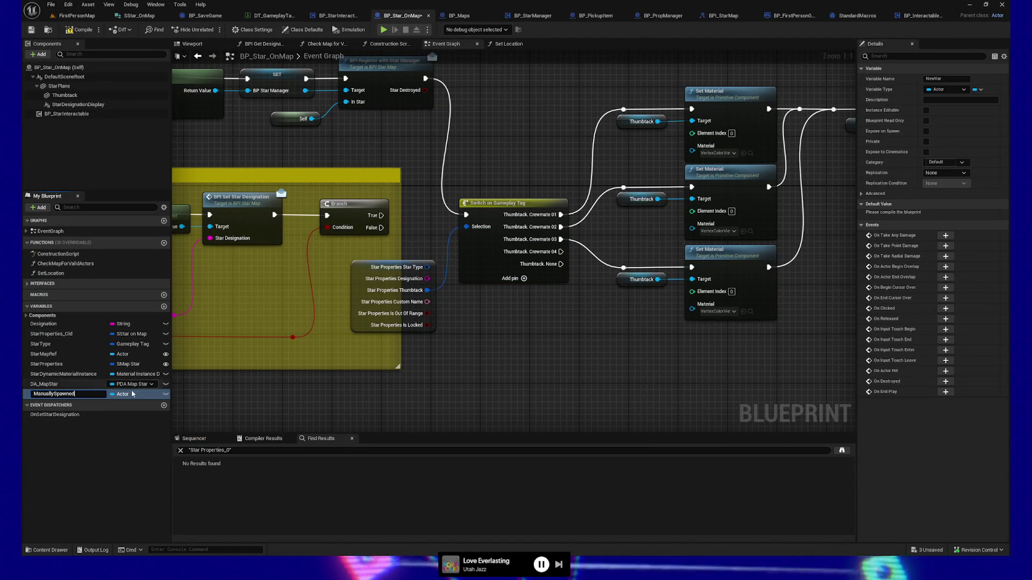
left_click(132, 395)
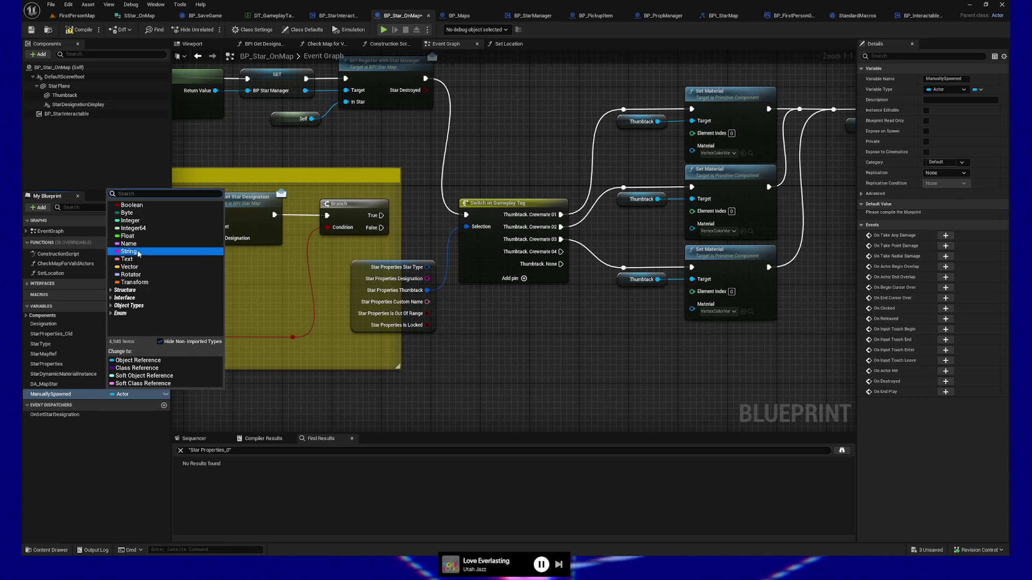
left_click(132, 205)
left_click(47, 395)
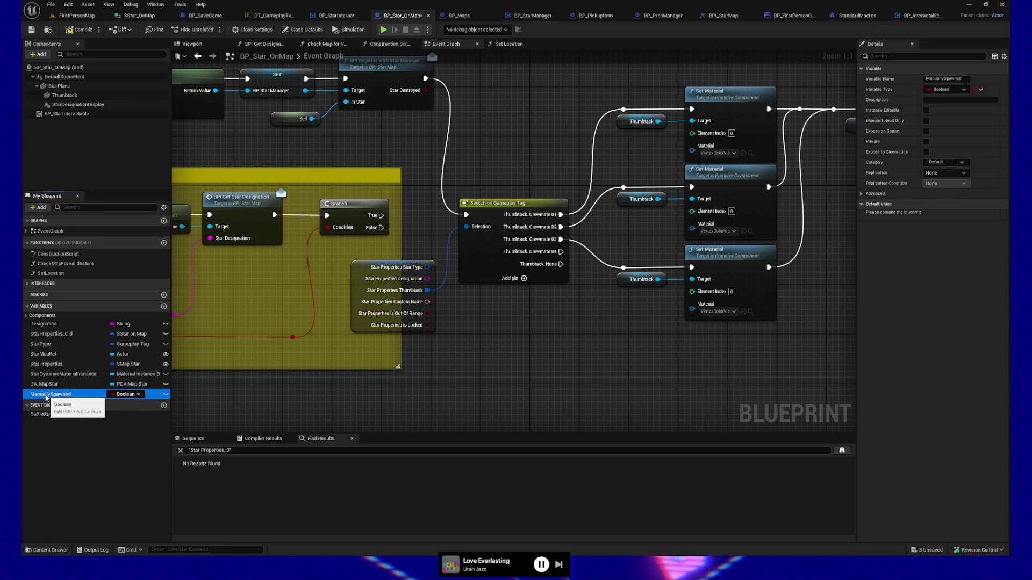
key("Home")
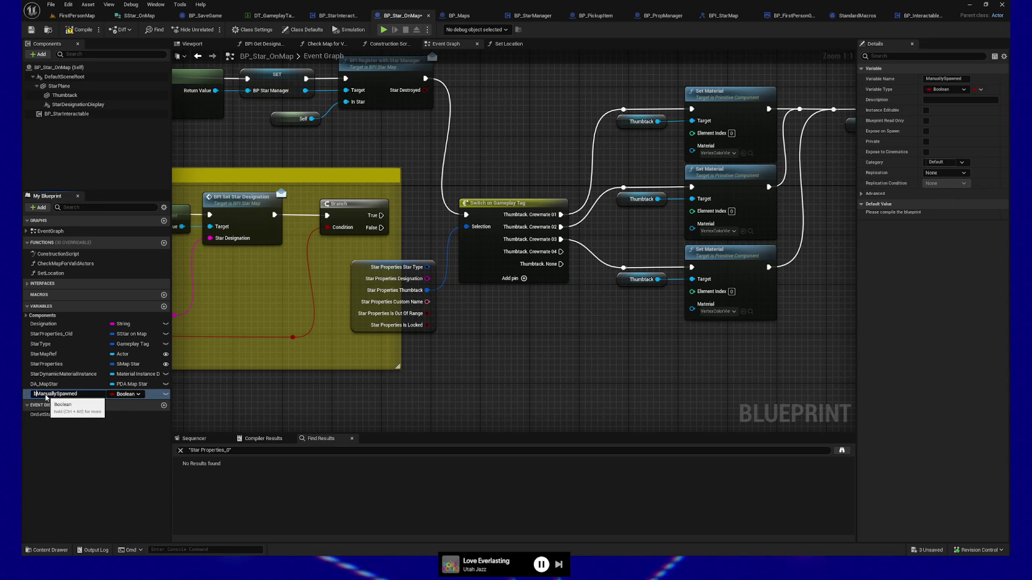
key("Return")
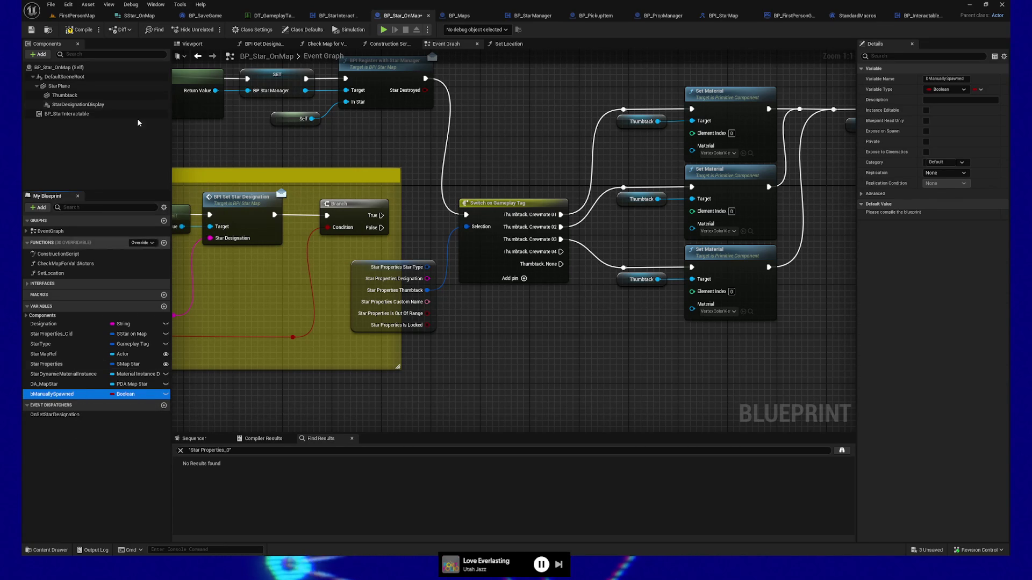
Default bManuallySpawned to true, make it instance-editable and exposed on spawn, and compile.
left_click(84, 30)
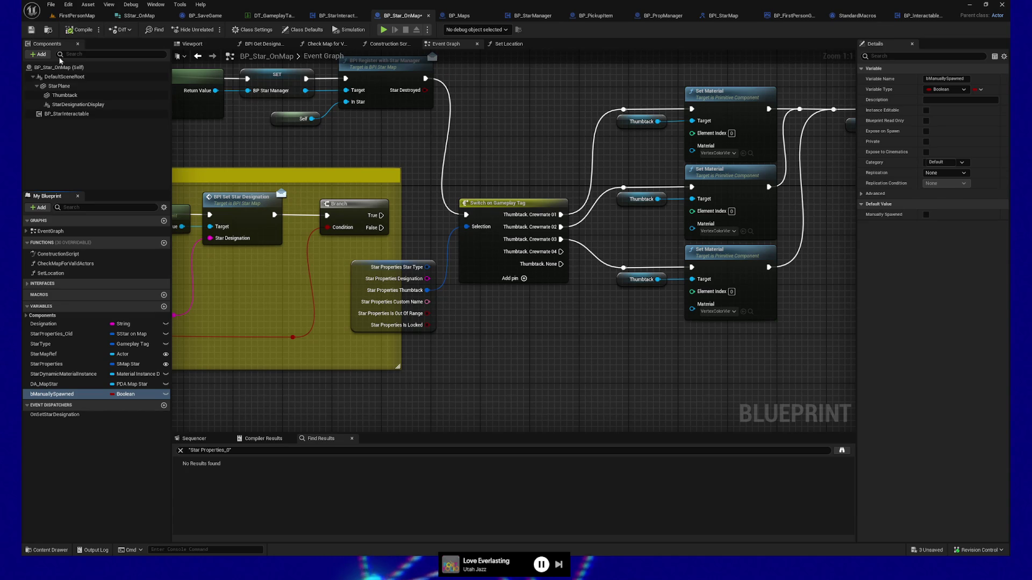
left_click(927, 215)
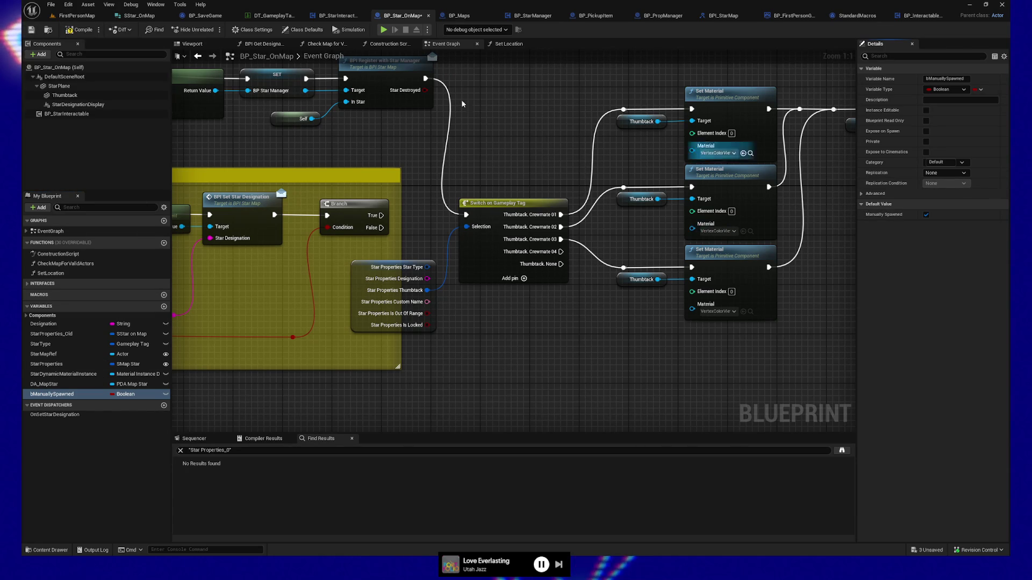
left_click(70, 30)
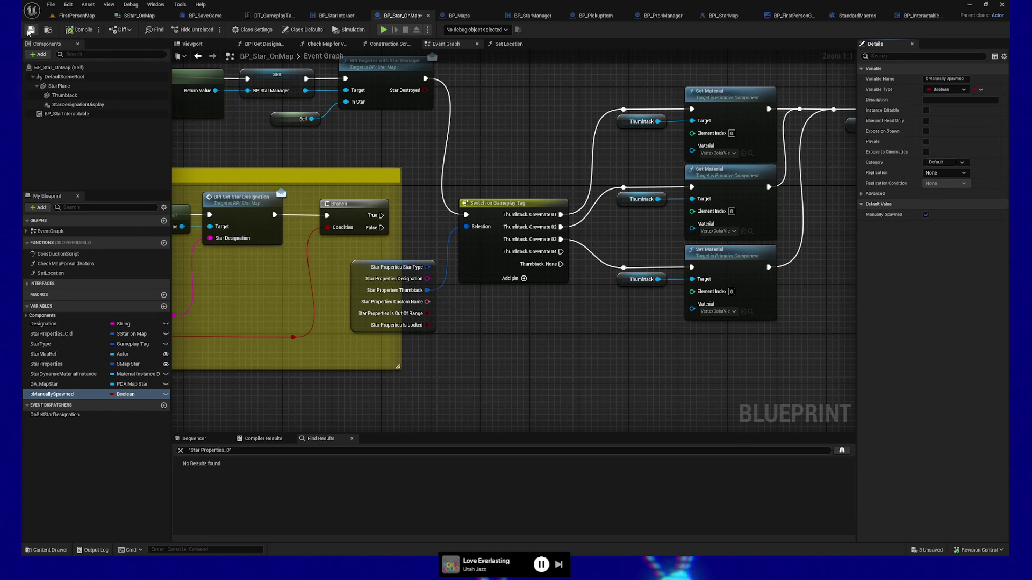
left_click_drag(315, 143, 444, 186)
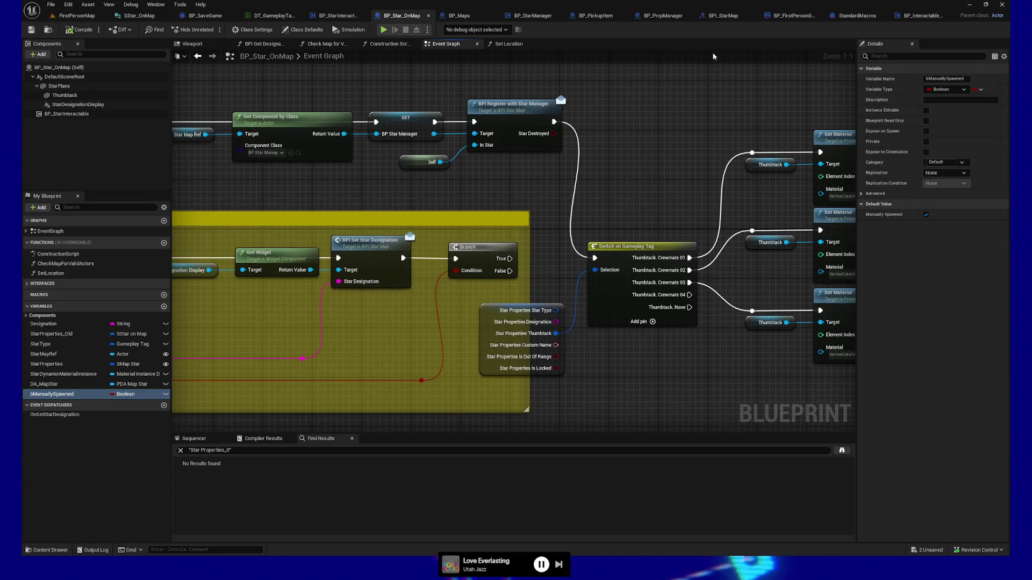
left_click(926, 132)
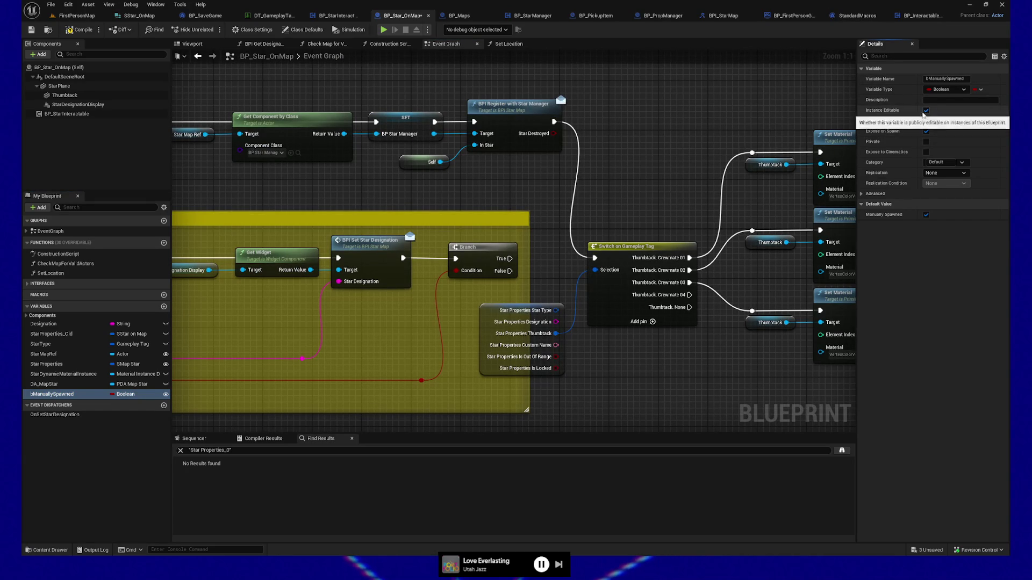
left_click(79, 30)
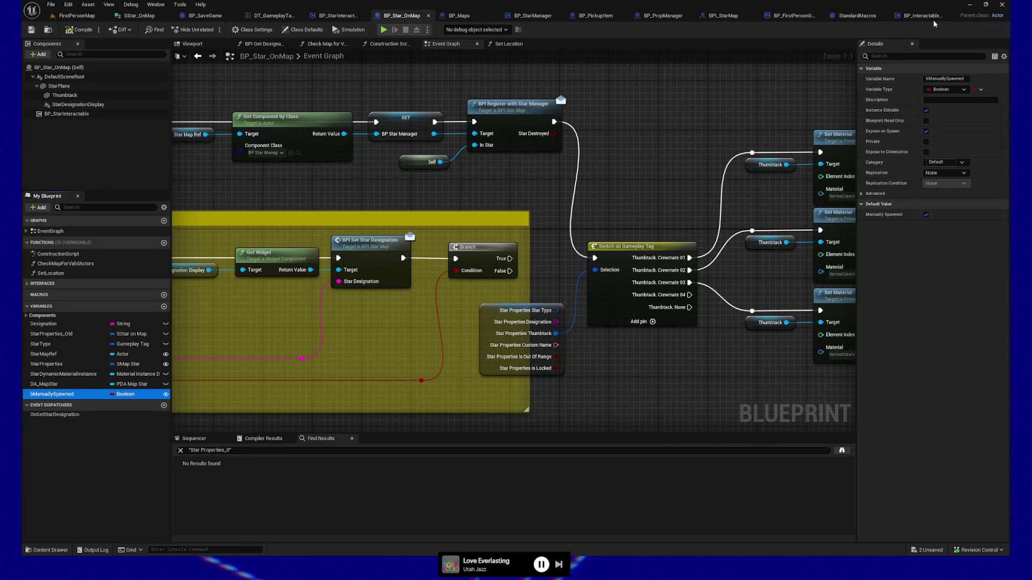
left_click(884, 16)
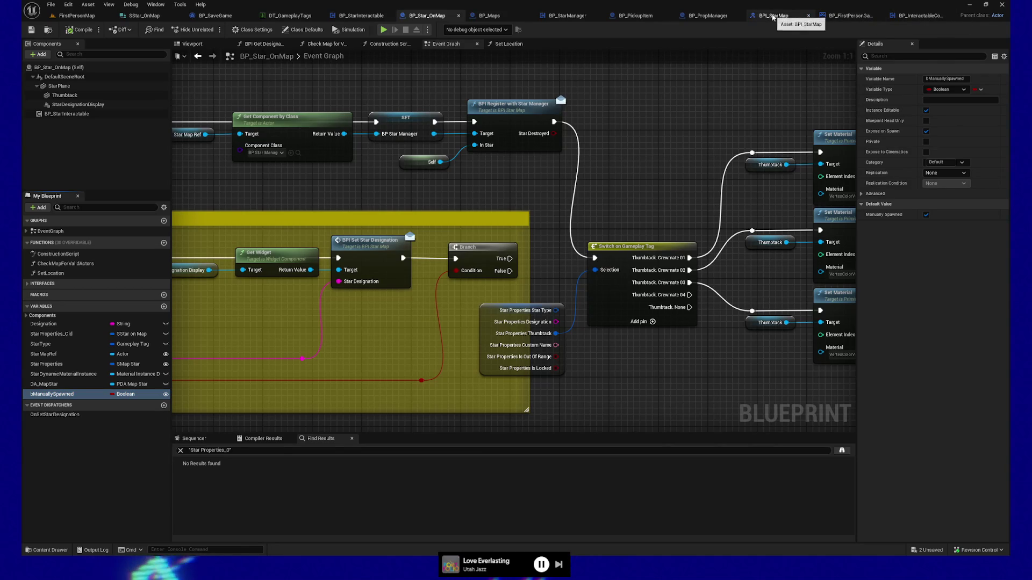
Refresh SpawnActor in BP_StarManager's Spawn Star function to expose an unchecked Manually Spawned pin, then compile.
left_click(707, 15)
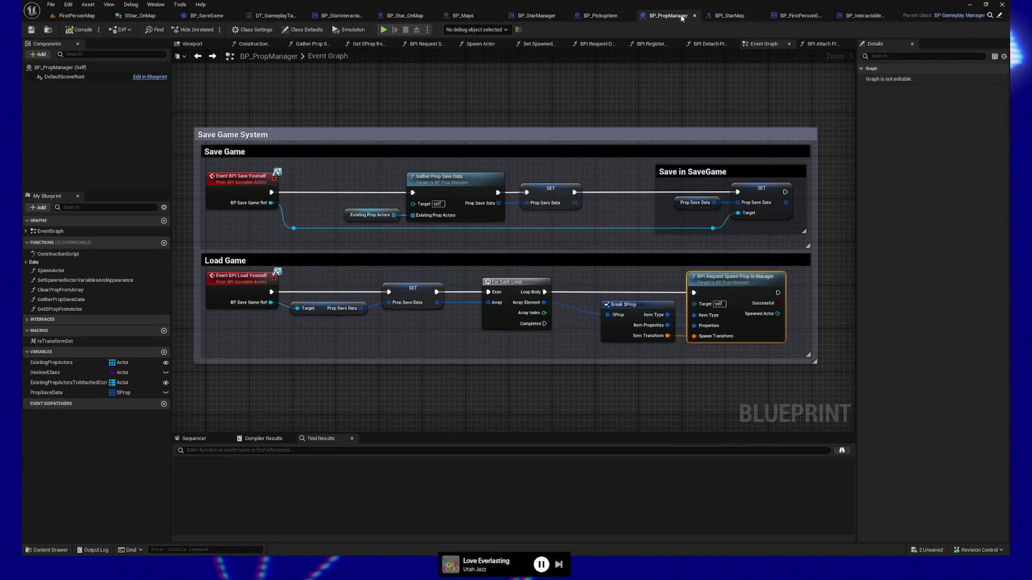
left_click(537, 16)
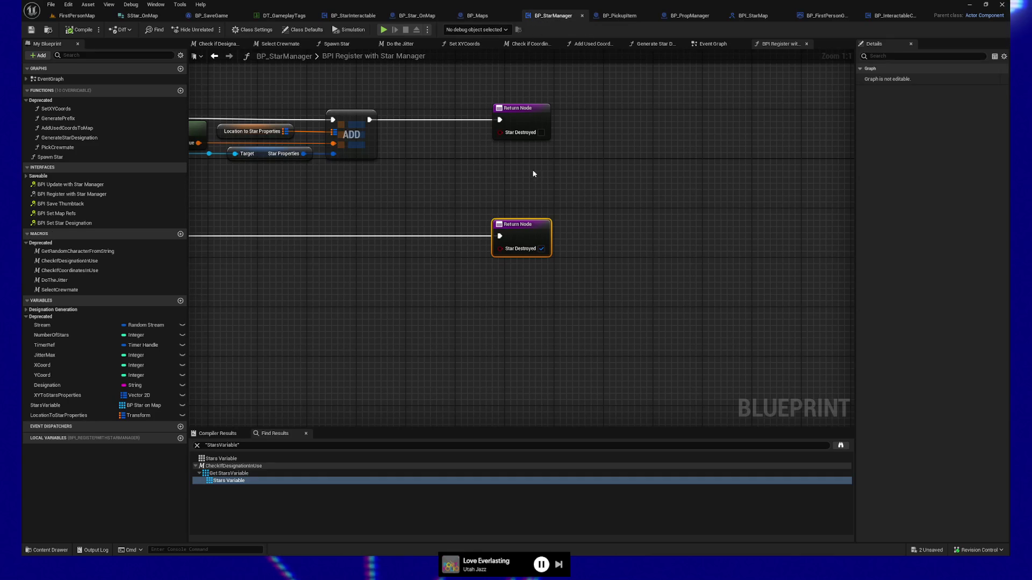
left_click(714, 47)
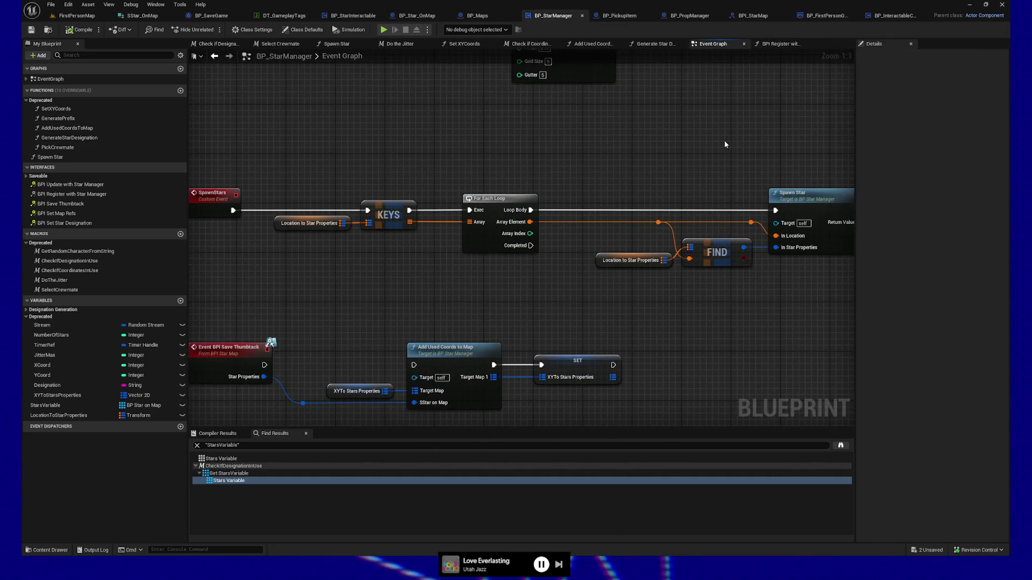
double_click(745, 203)
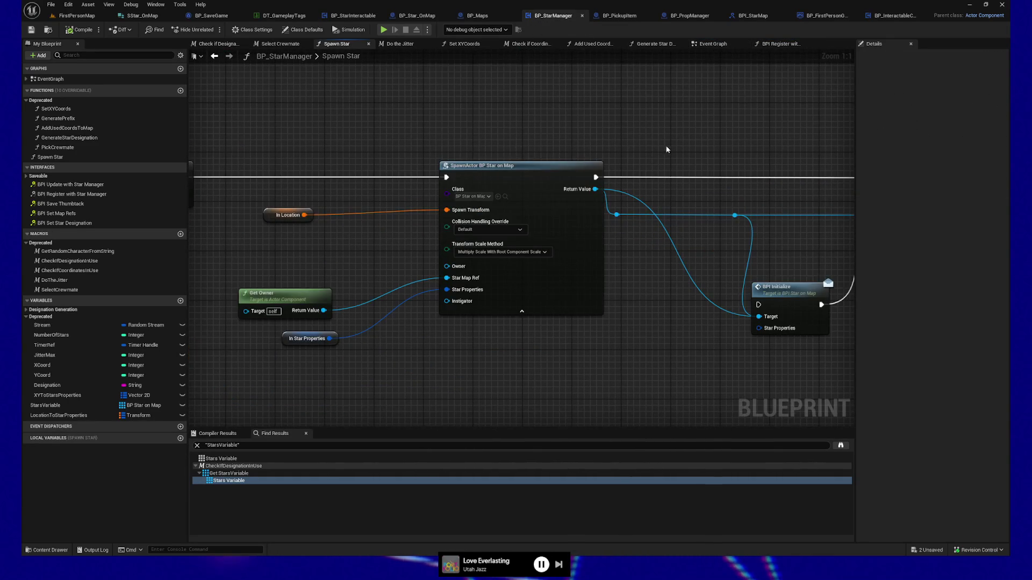
right_click(498, 271)
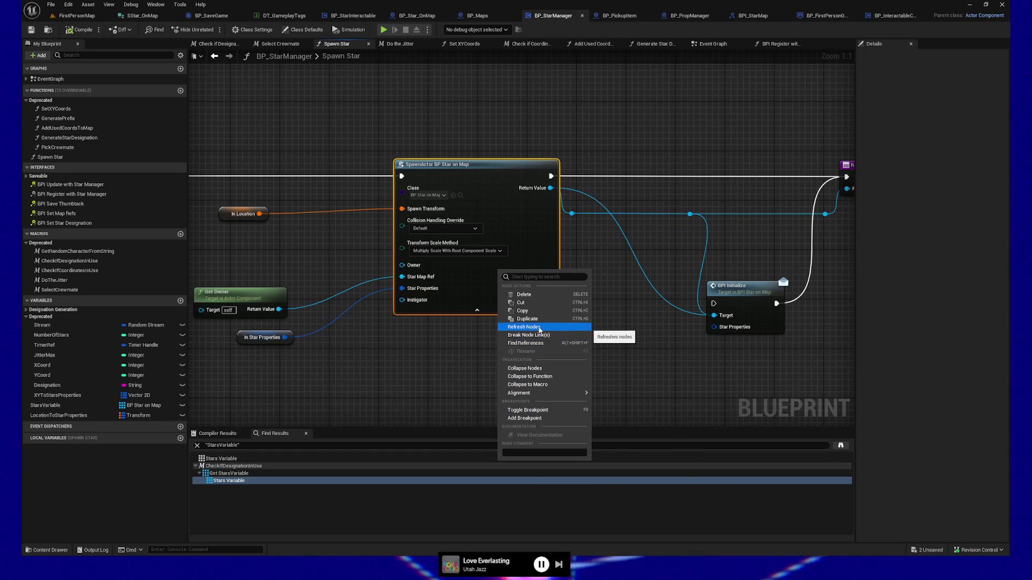
left_click(540, 328)
left_click(454, 302)
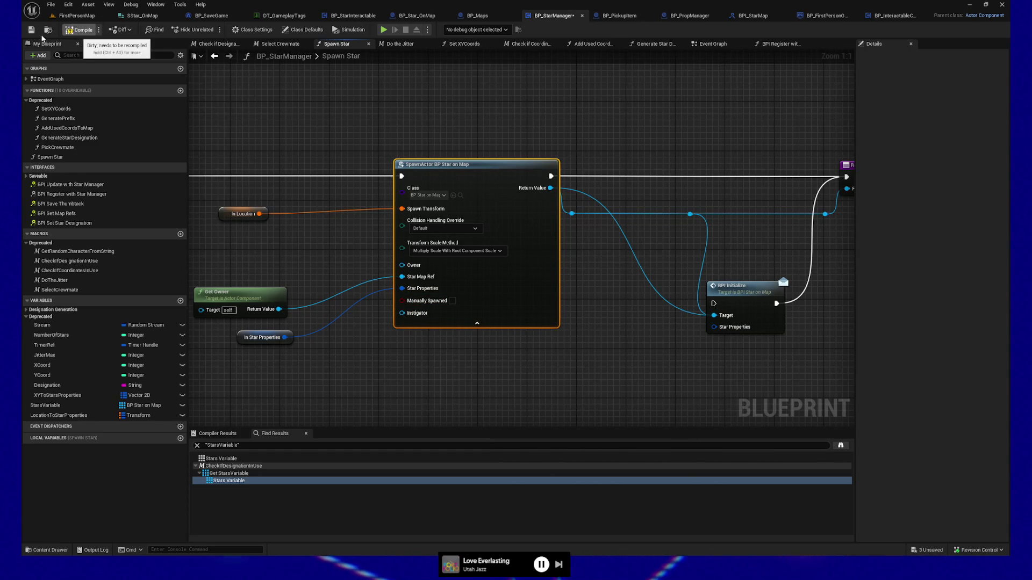
left_click(79, 31)
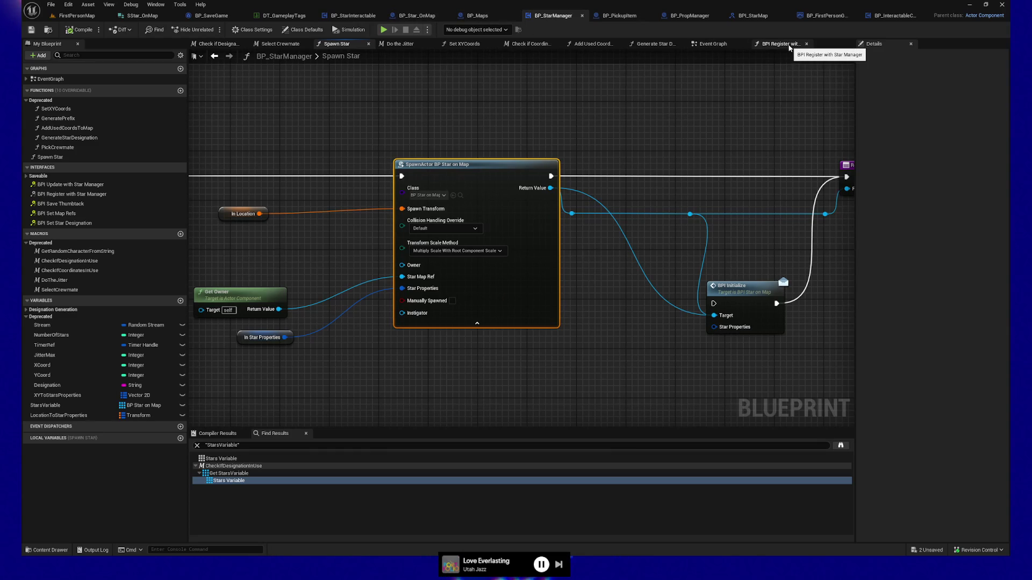
Line up In Location, Get Owner and In Star Properties beside SpawnActor and save BP_StarManager.
left_click_drag(296, 252, 456, 251)
left_click_drag(370, 199, 462, 349)
left_click(633, 176, "shift")
key("q")
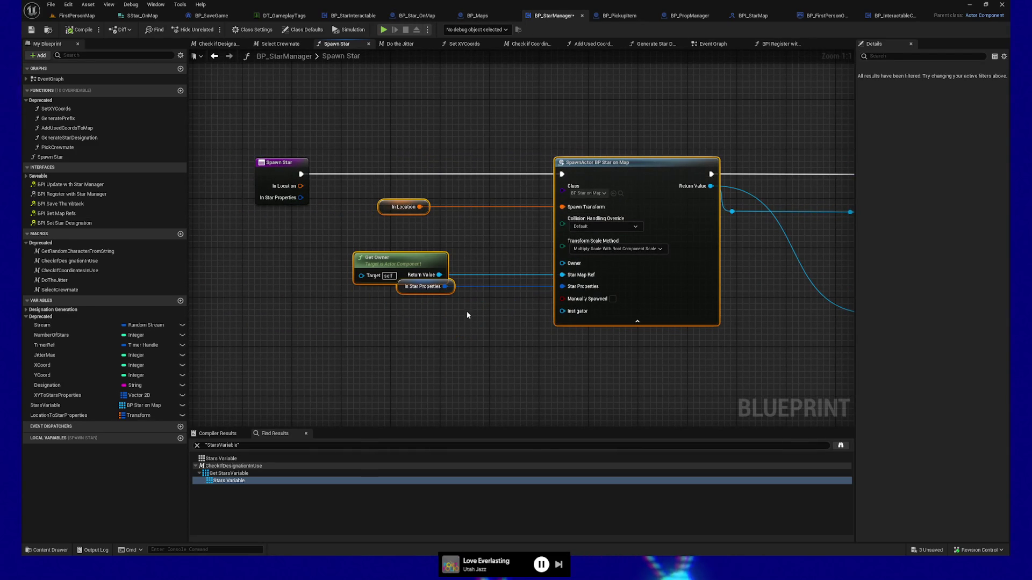
left_click(419, 281)
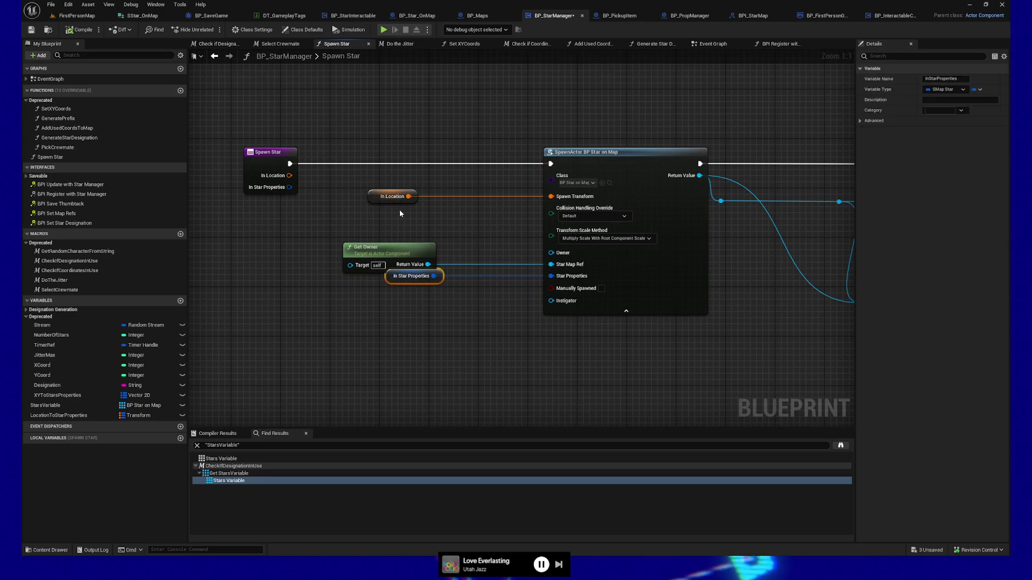
key("shift+d")
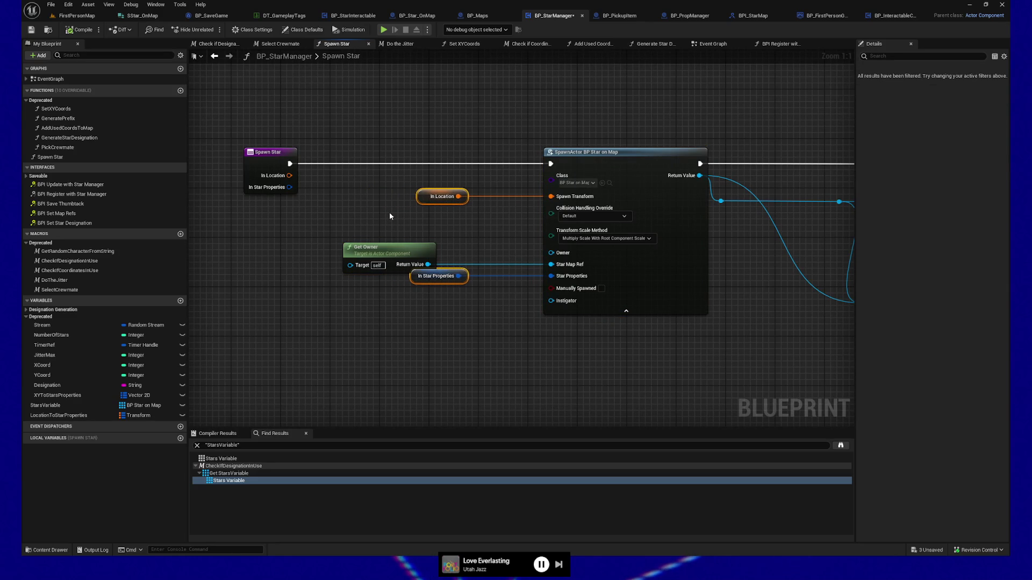
left_click(397, 263, "shift")
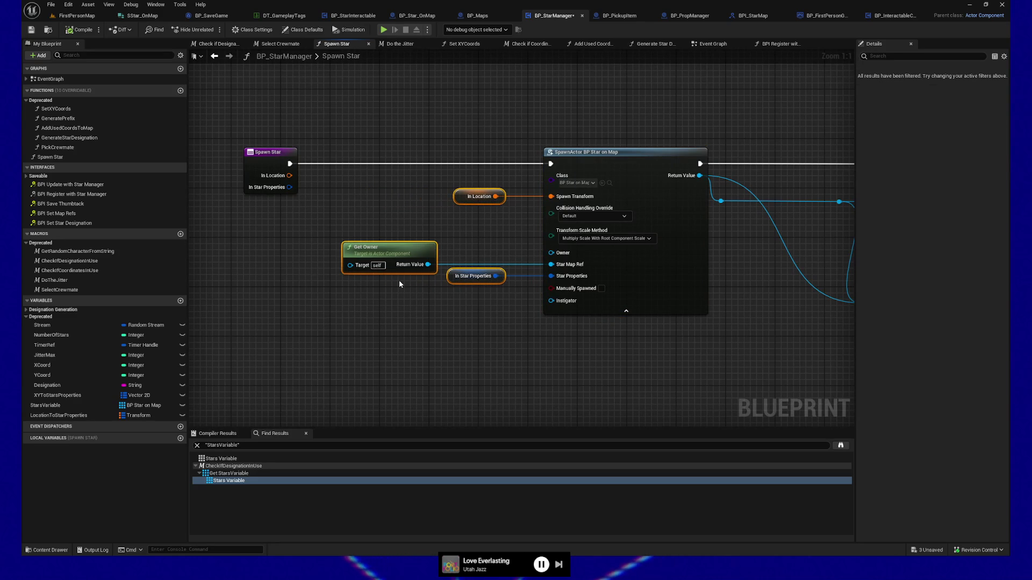
key("Right")
key("Right")
key("Right")
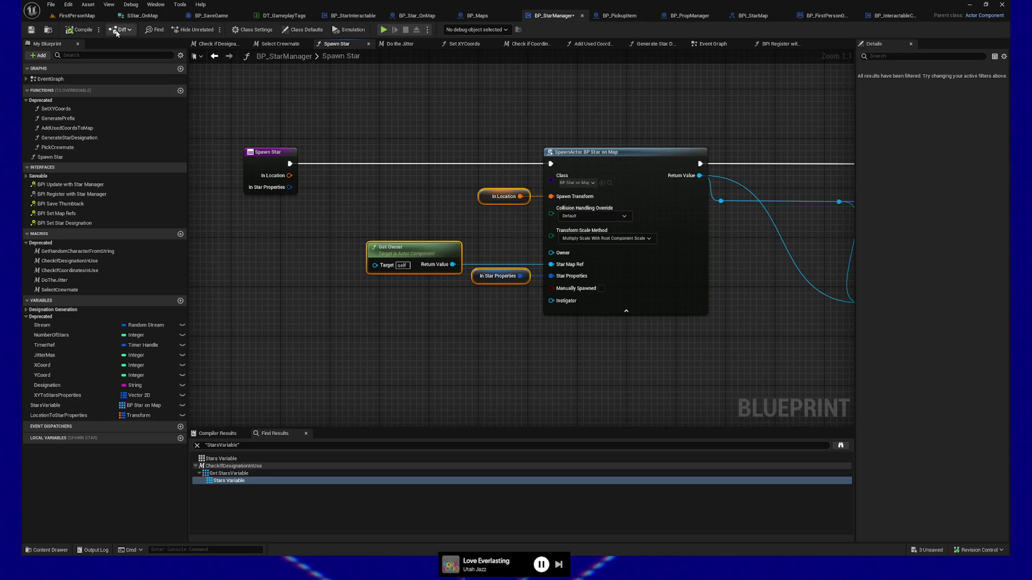
key("ctrl+s")
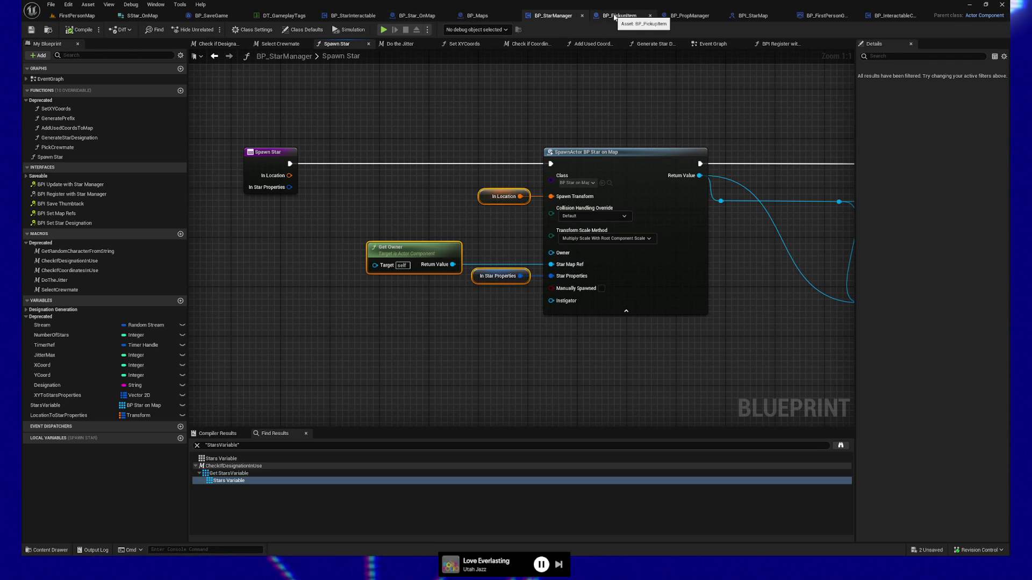
left_click(423, 17)
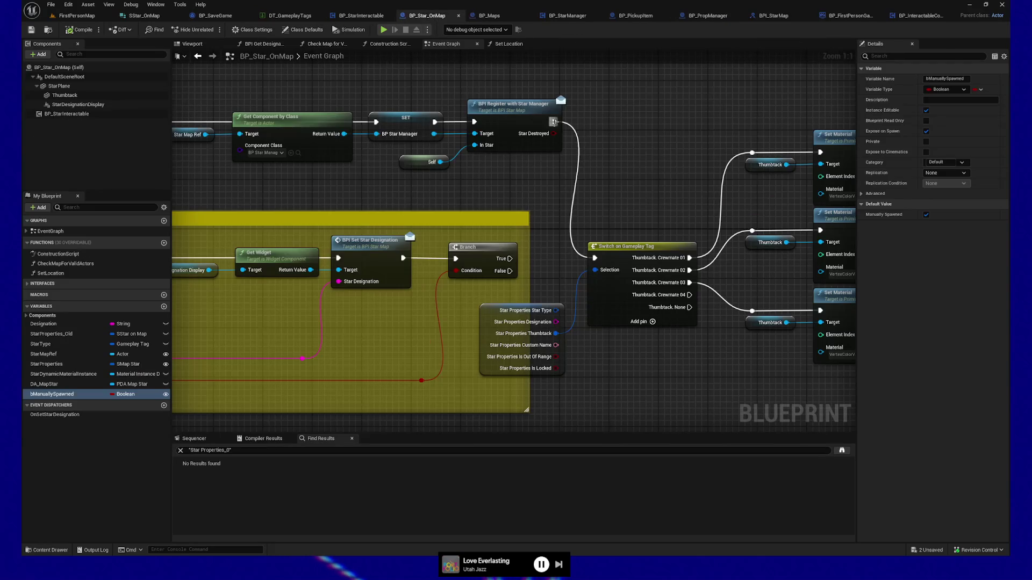
Open BP_StarManager's BPI Register with Star Manager graph and inspect its ADD and Location to Star Properties nodes.
left_click_drag(621, 120, 659, 161)
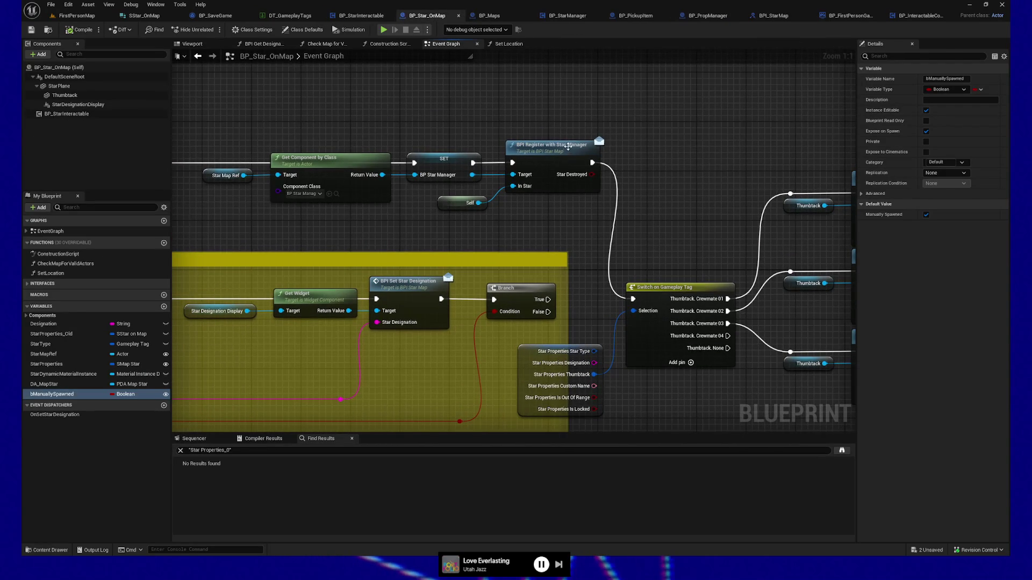
left_click(566, 15)
left_click(778, 43)
mouse_move(543, 168)
left_mouse_down()
mouse_move(711, 175)
mouse_move(695, 179)
left_mouse_up()
left_click(645, 156)
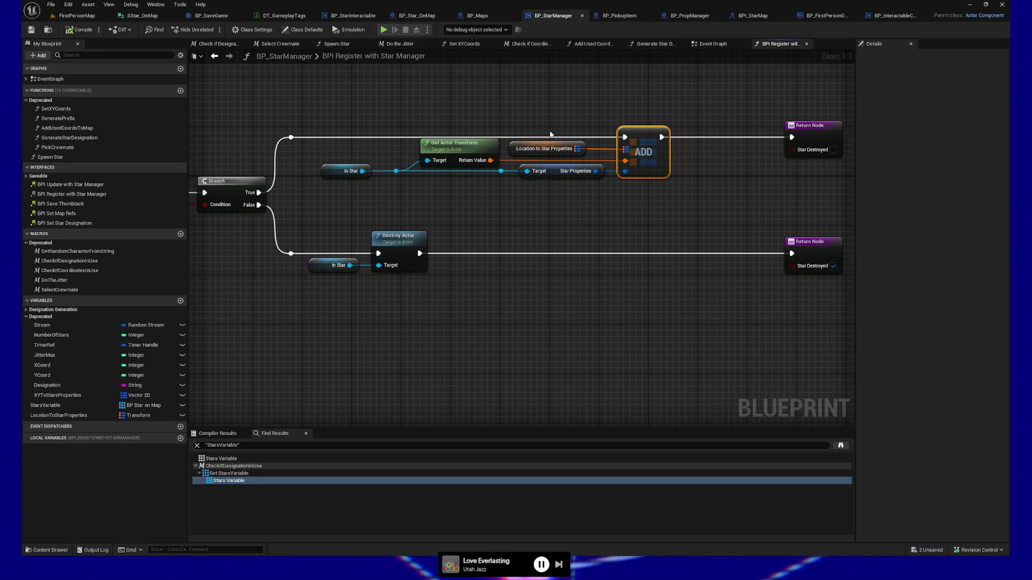
left_click(643, 129, "ctrl")
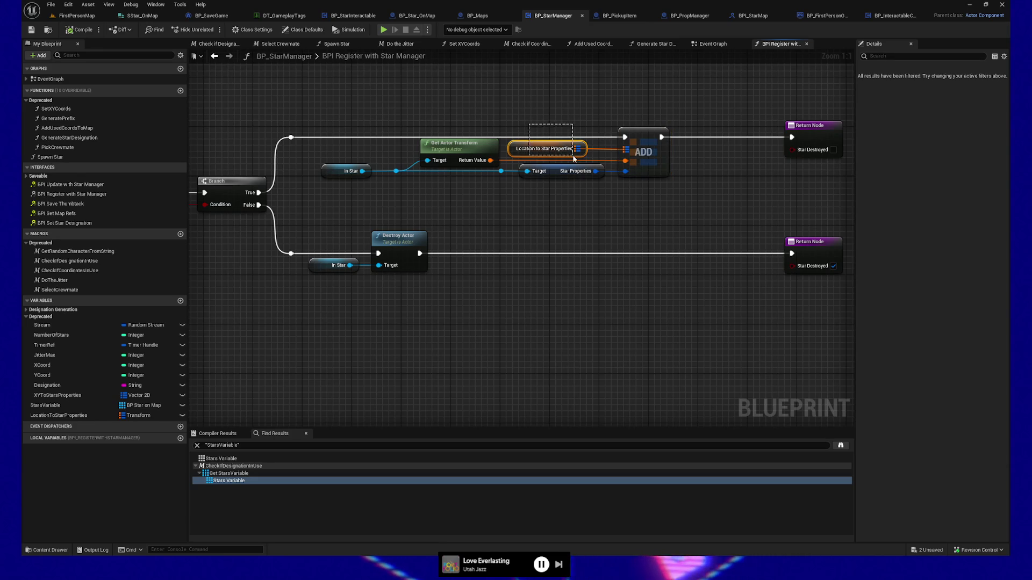
left_click(643, 130, "ctrl")
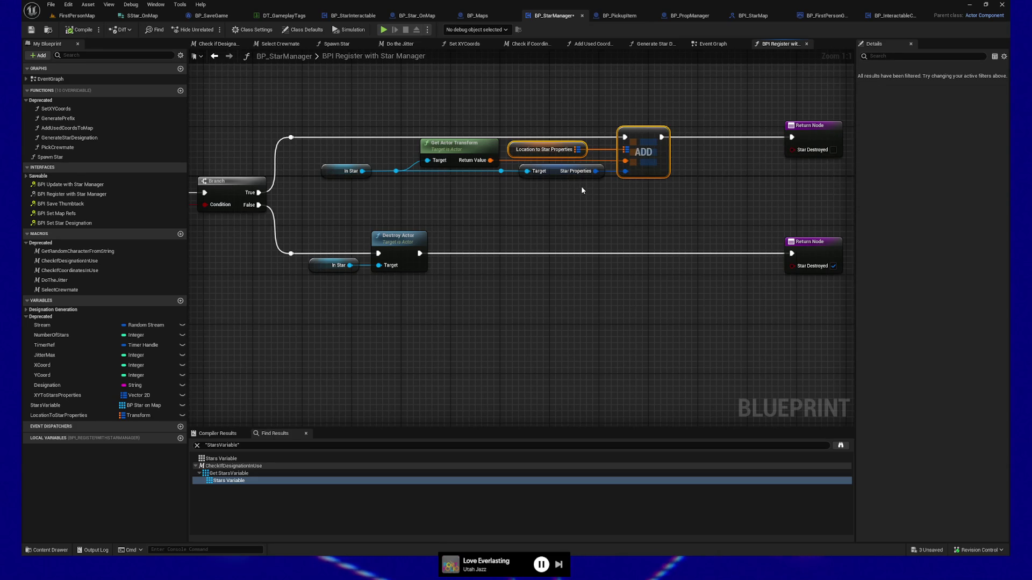
mouse_move(565, 202)
left_mouse_down()
mouse_move(596, 189)
mouse_move(657, 272)
mouse_move(595, 270)
left_mouse_up()
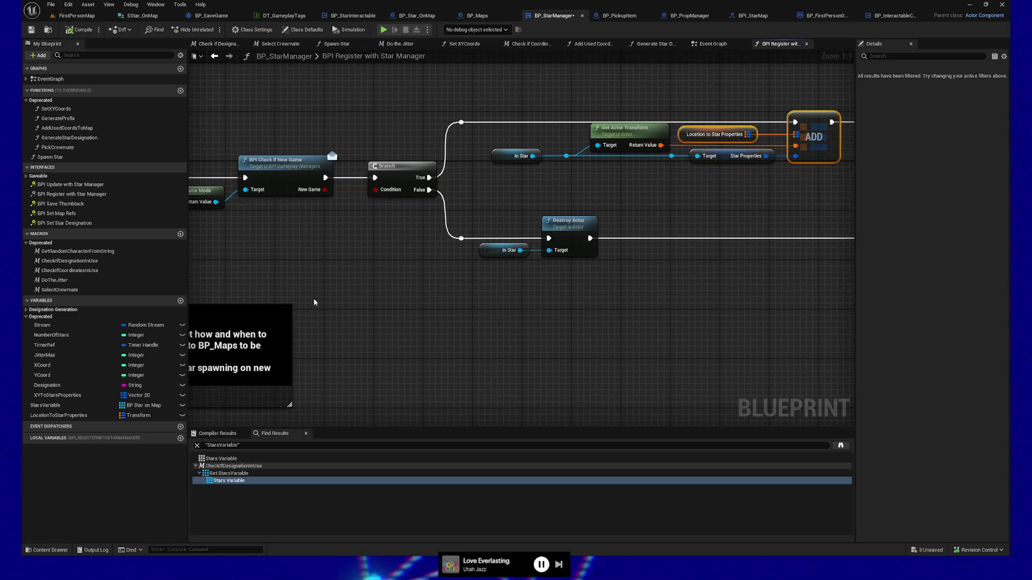
Look over the register graph's entry, Branch and ADD nodes, then view BP_StarInteractable's For Each Loop.
left_click_drag(302, 262, 507, 263)
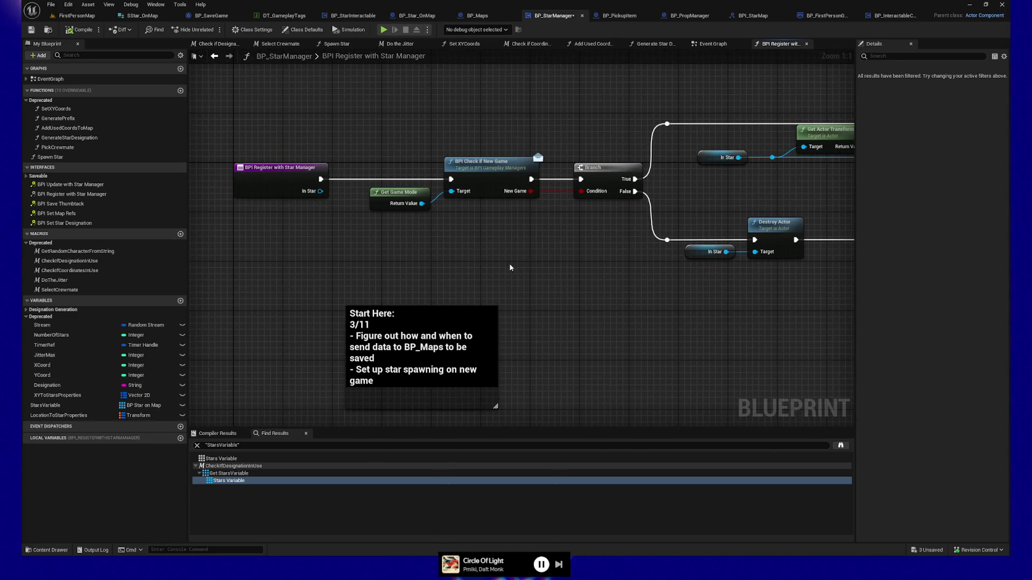
right_click(563, 287)
key("Escape")
mouse_move(755, 212)
left_mouse_down()
mouse_move(541, 211)
mouse_move(620, 280)
left_mouse_up()
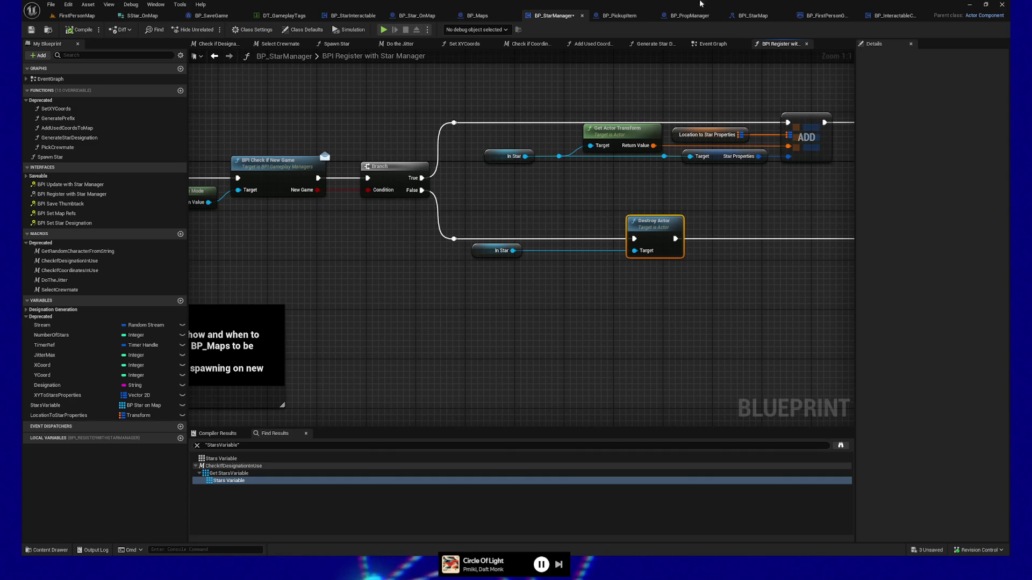
left_click(339, 16)
left_click_drag(561, 151, 462, 163)
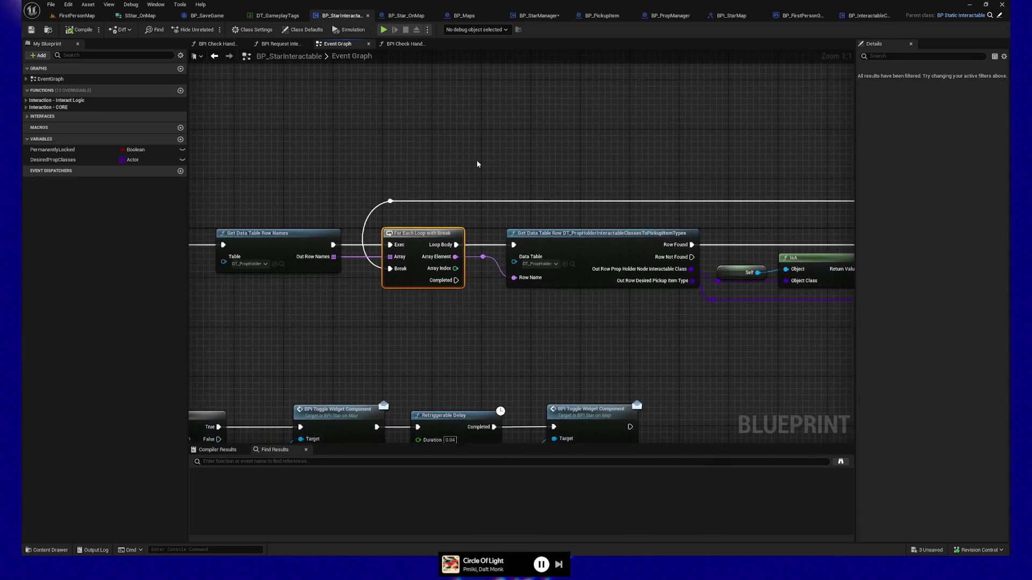
Close BP_StarInteractable and check BP_Star_OnMap's Initialize section and Register with Star Manager call.
left_click(367, 16)
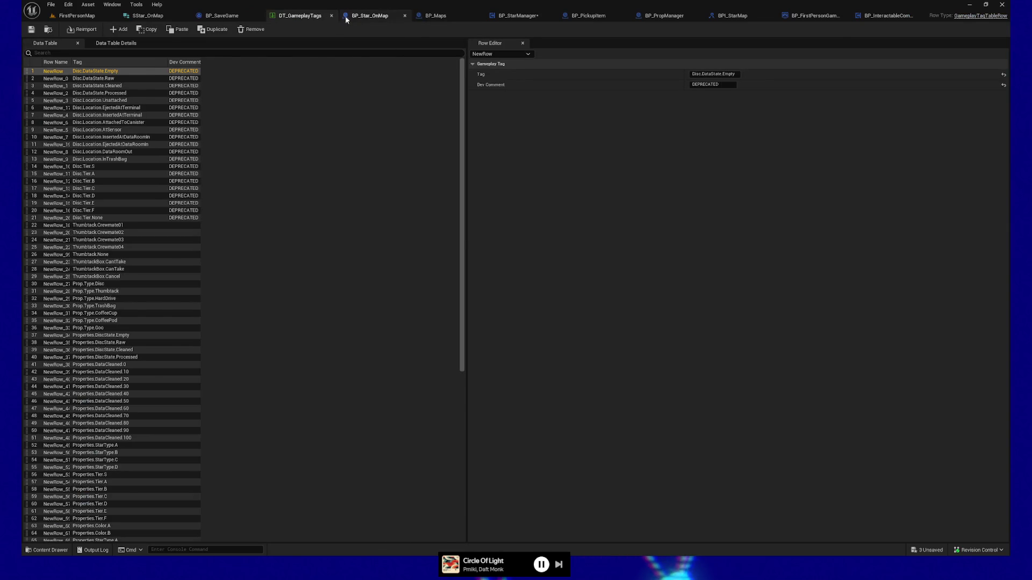
left_click(349, 15)
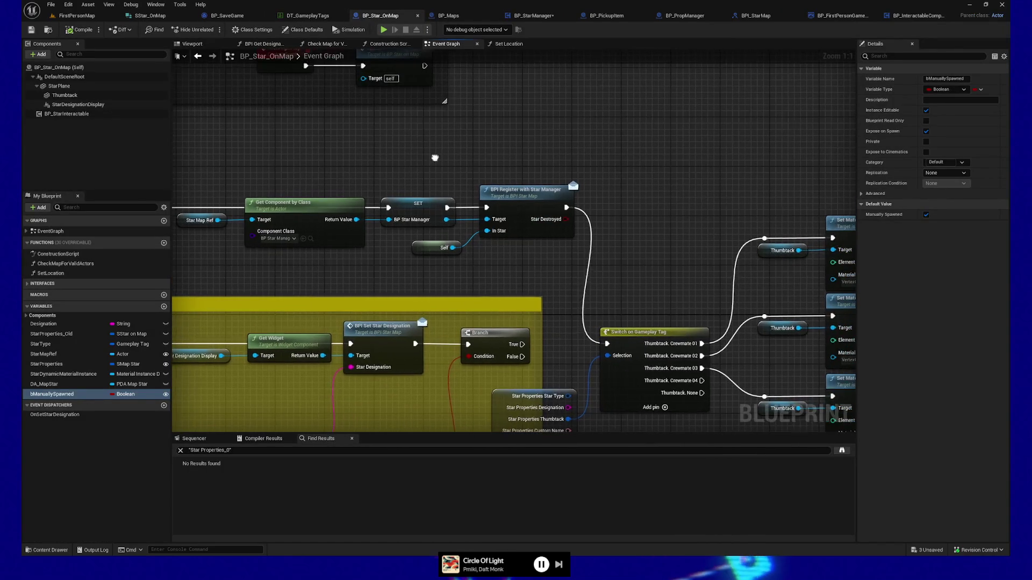
left_click(698, 225)
left_click_drag(361, 131, 631, 154)
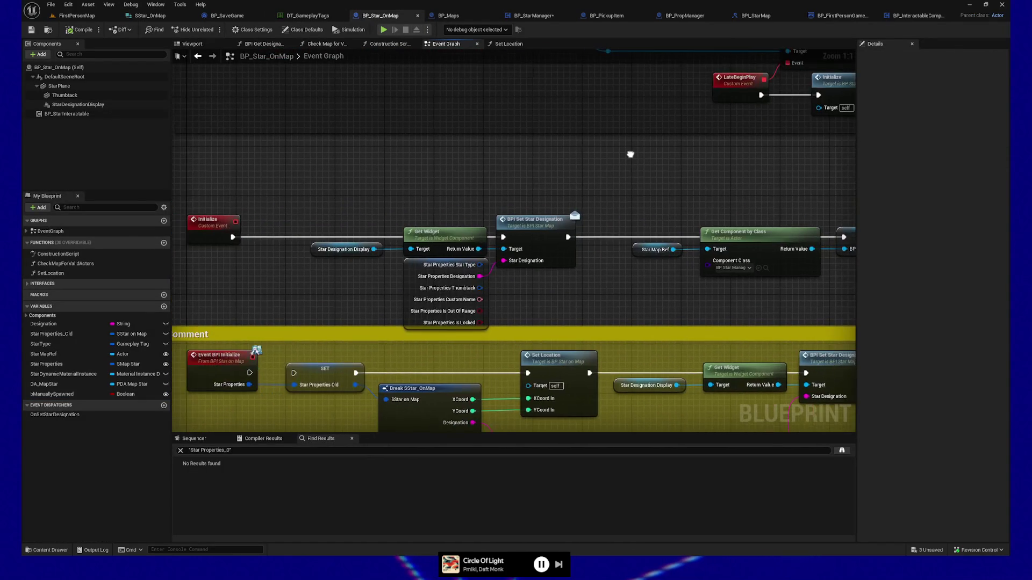
left_click_drag(661, 268, 433, 226)
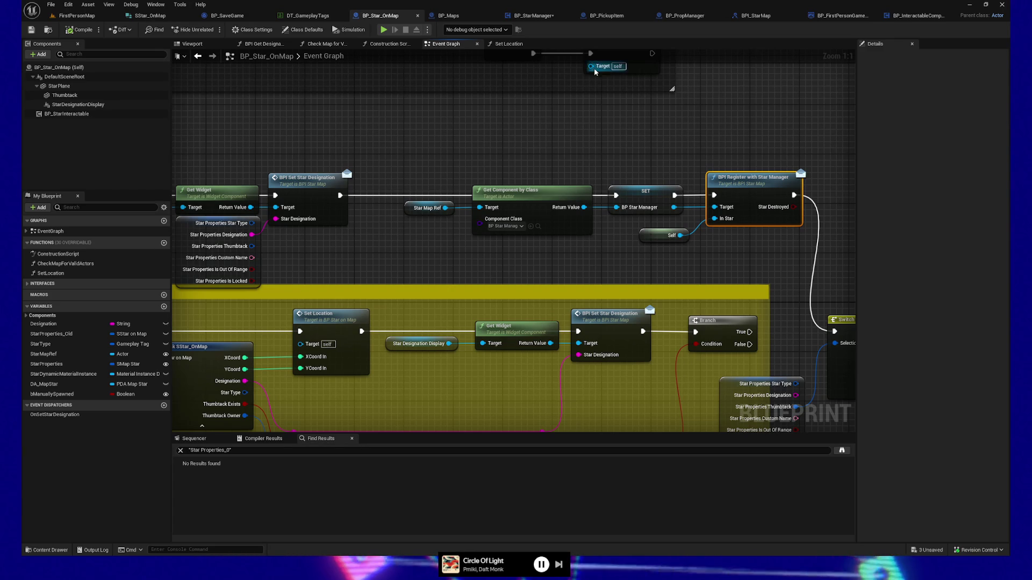
left_click(521, 17)
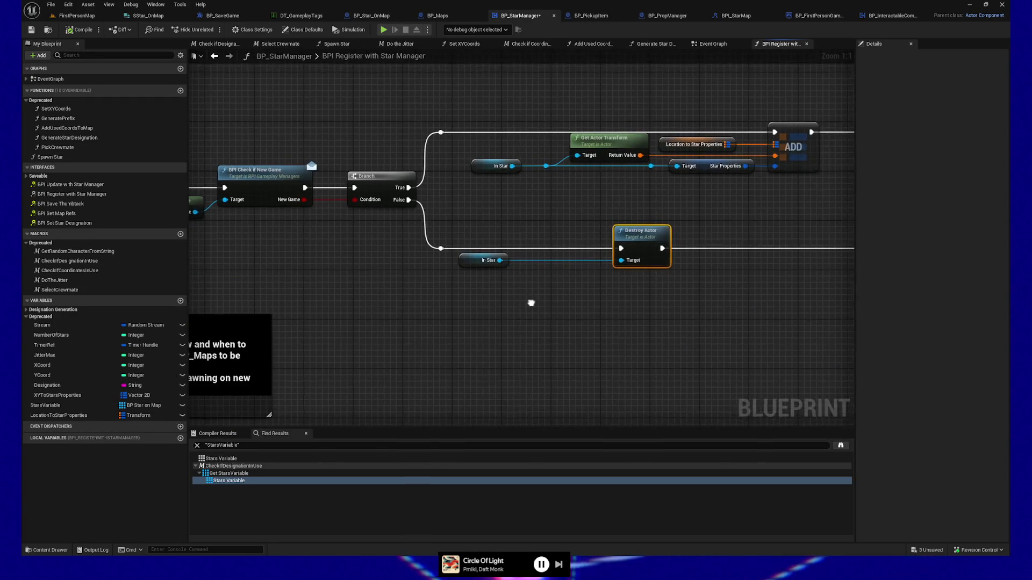
Left-align Destroy Actor with Get Actor Transform and the lower In Star node with the upper one, then save.
left_click(631, 152)
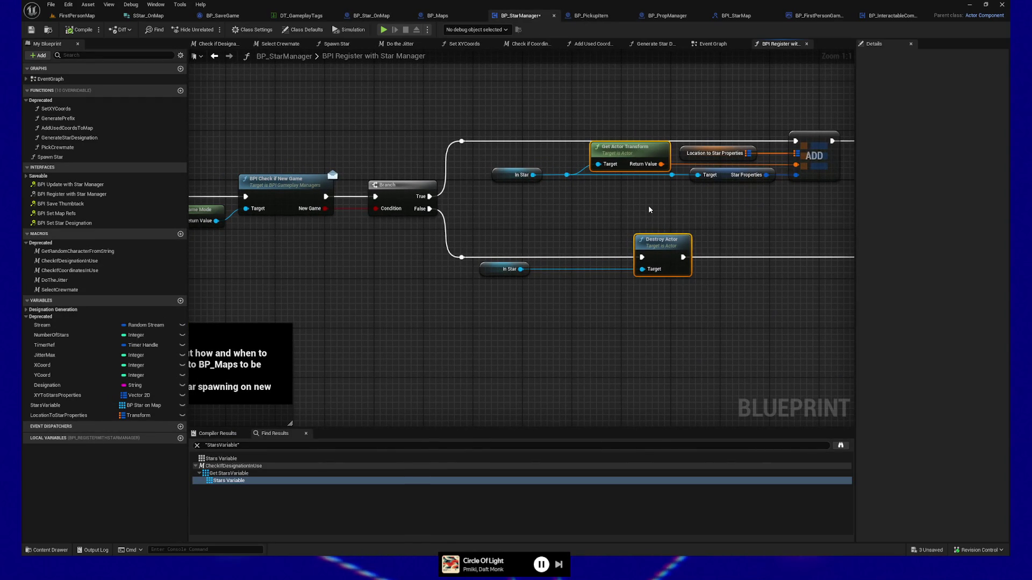
key("shift+a")
key("ctrl+z")
key("ctrl+z")
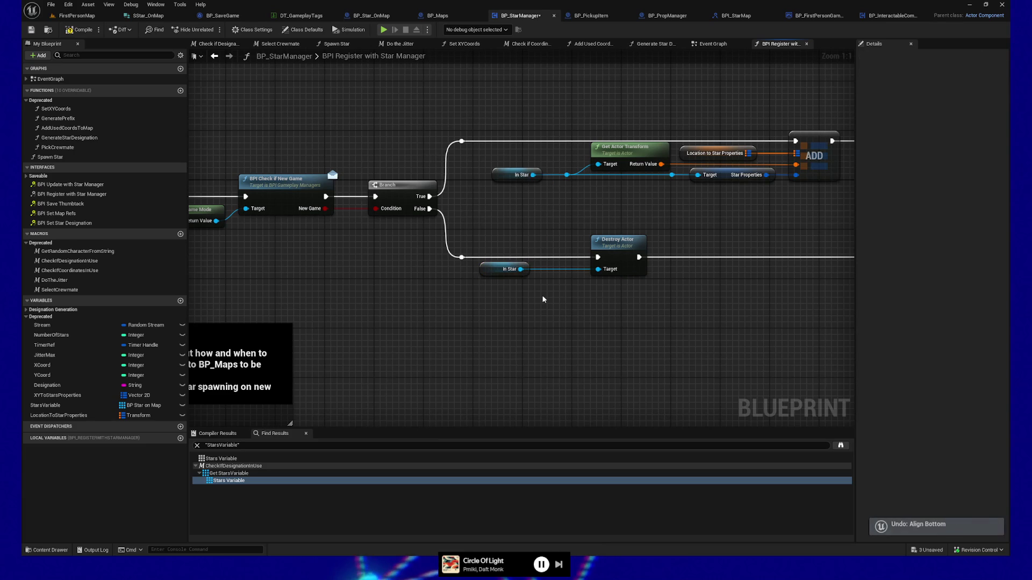
left_click_drag(542, 308, 543, 307)
key("shift+a")
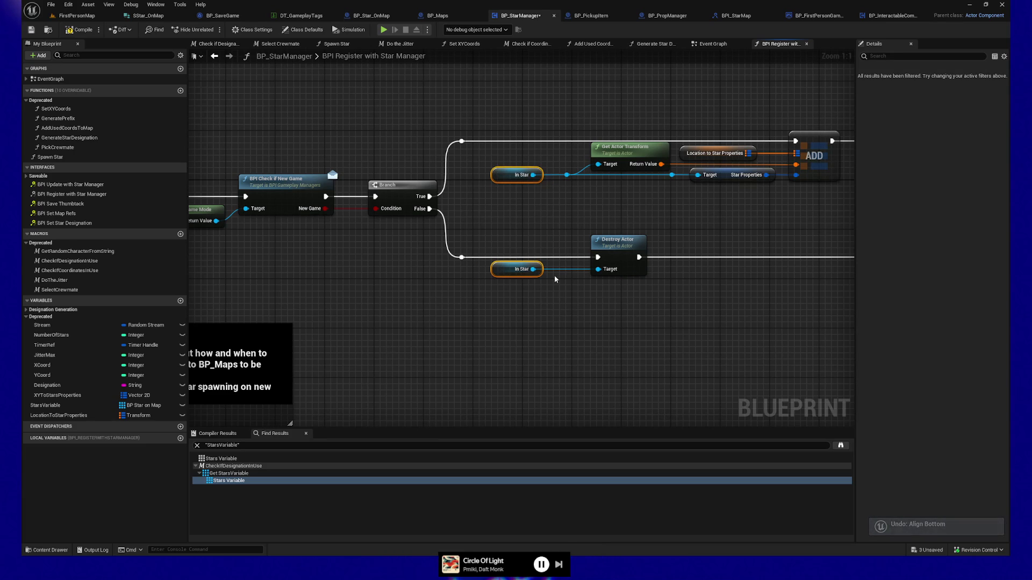
key("ctrl+s")
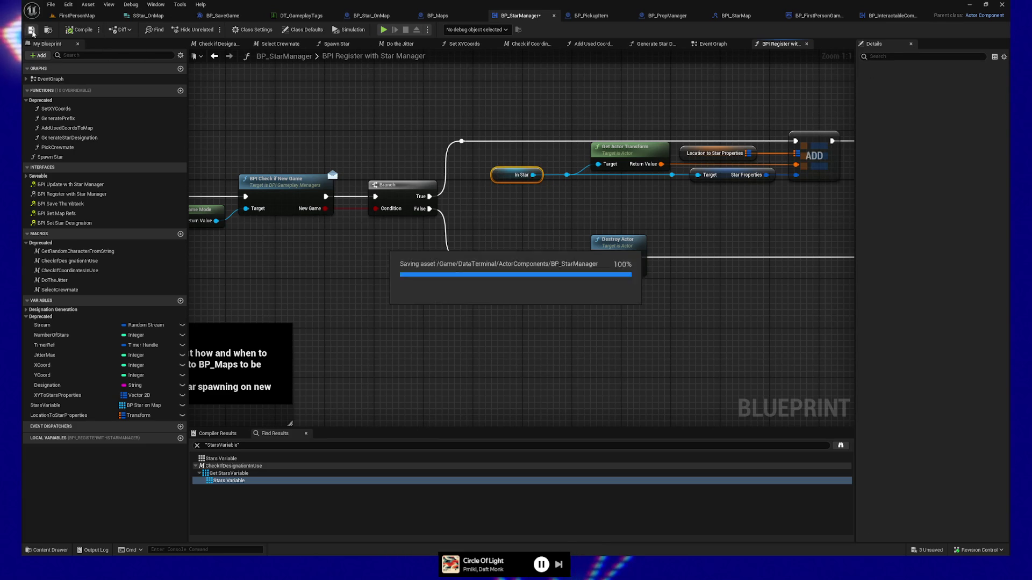
left_click(371, 15)
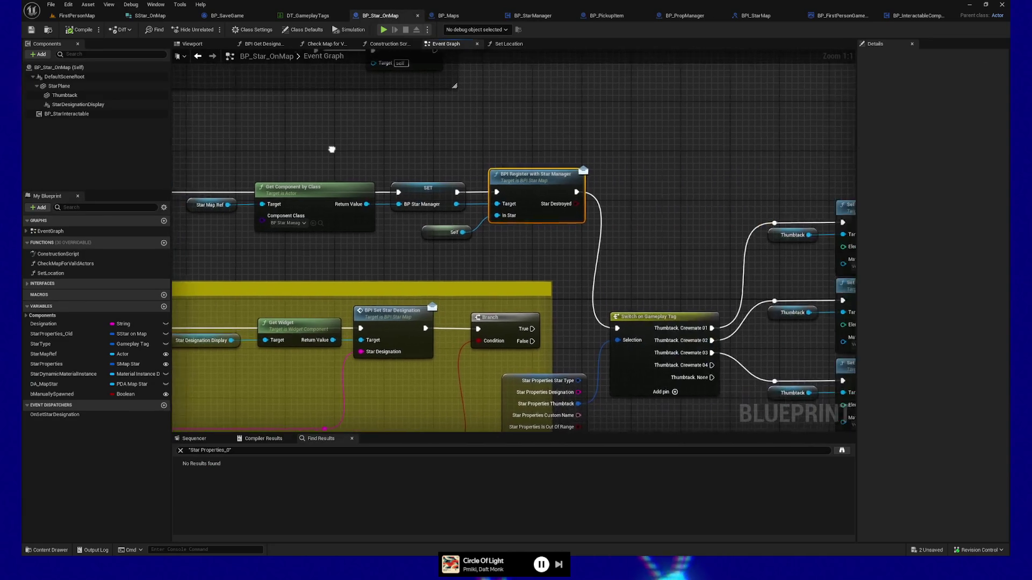
Select the Switch on Gameplay Tag, Star Properties break, Set Material and Set Hidden nodes and move them up-right.
scroll(464, 251, "down", 1)
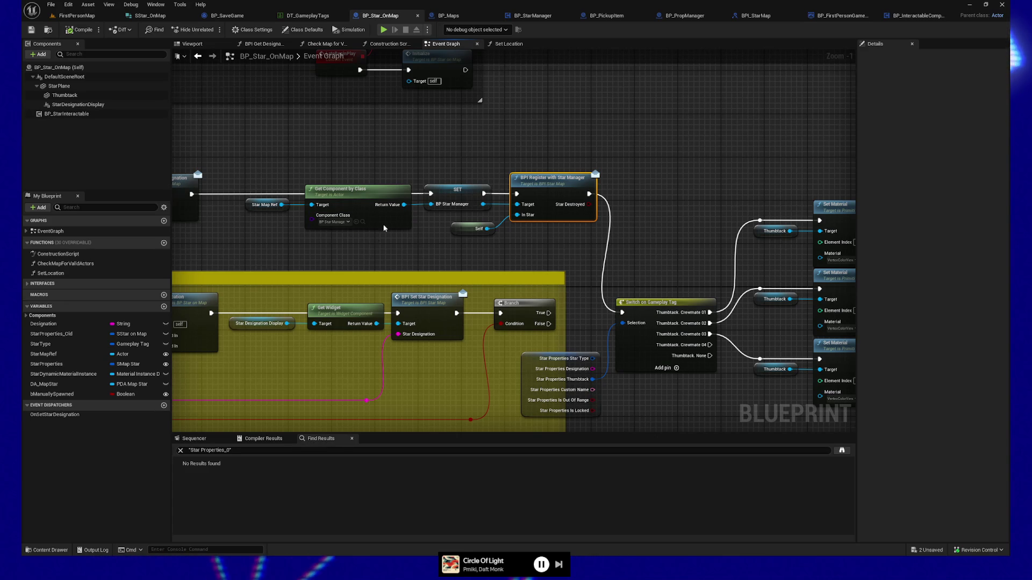
mouse_move(693, 405)
left_mouse_down()
mouse_move(594, 292)
mouse_move(545, 271)
left_mouse_up()
left_click_drag(434, 174, 546, 273)
scroll(586, 328, "down", 2)
mouse_move(553, 139)
left_mouse_down()
mouse_move(744, 323)
mouse_move(830, 322)
left_mouse_up()
left_click_drag(444, 126, 286, 122)
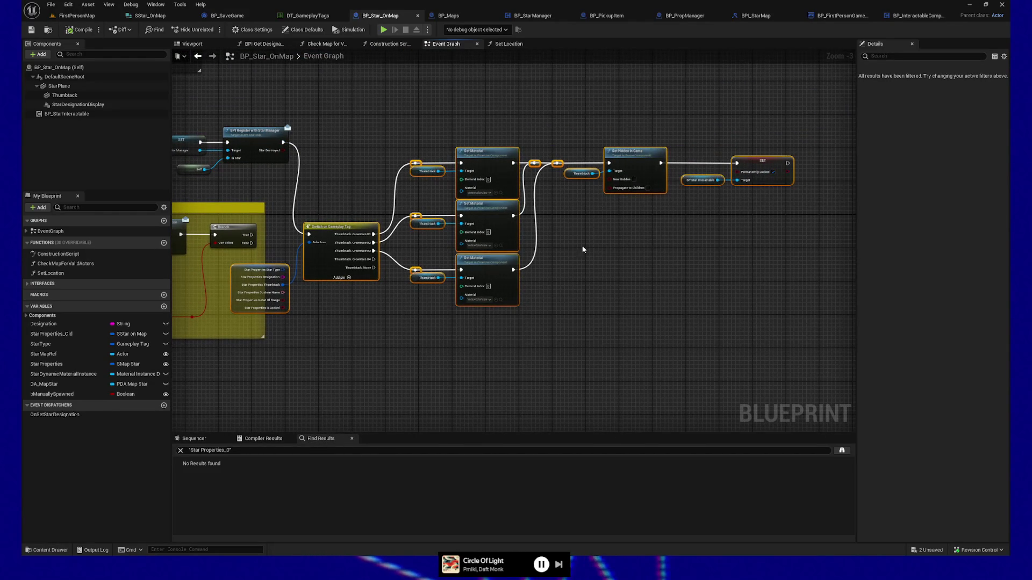
mouse_move(355, 223)
left_mouse_down()
mouse_move(420, 184)
mouse_move(481, 123)
mouse_move(495, 132)
left_mouse_up()
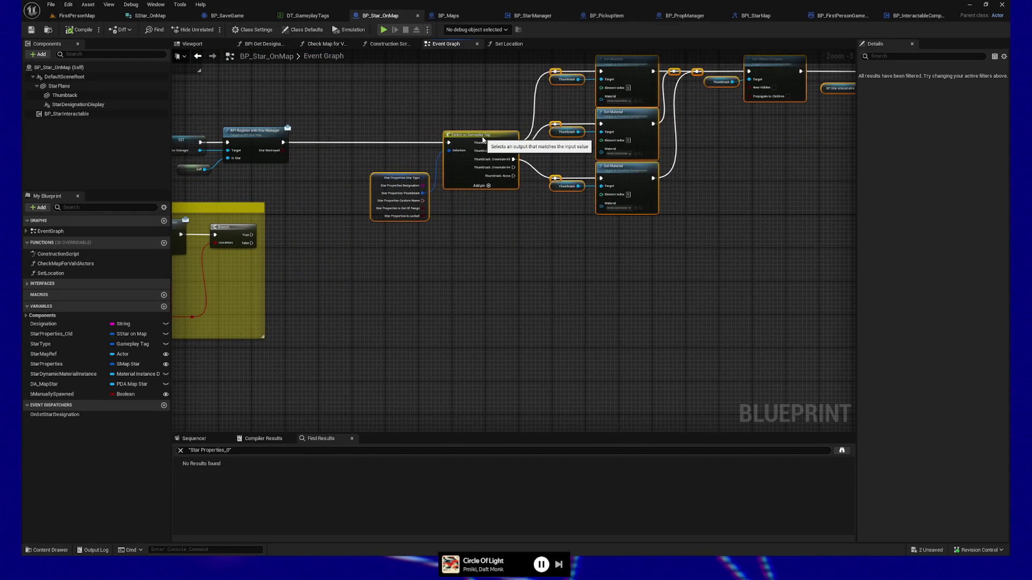
mouse_move(454, 168)
left_mouse_down()
mouse_move(479, 310)
mouse_move(594, 375)
mouse_move(532, 297)
mouse_move(542, 299)
left_mouse_up()
left_click(495, 278)
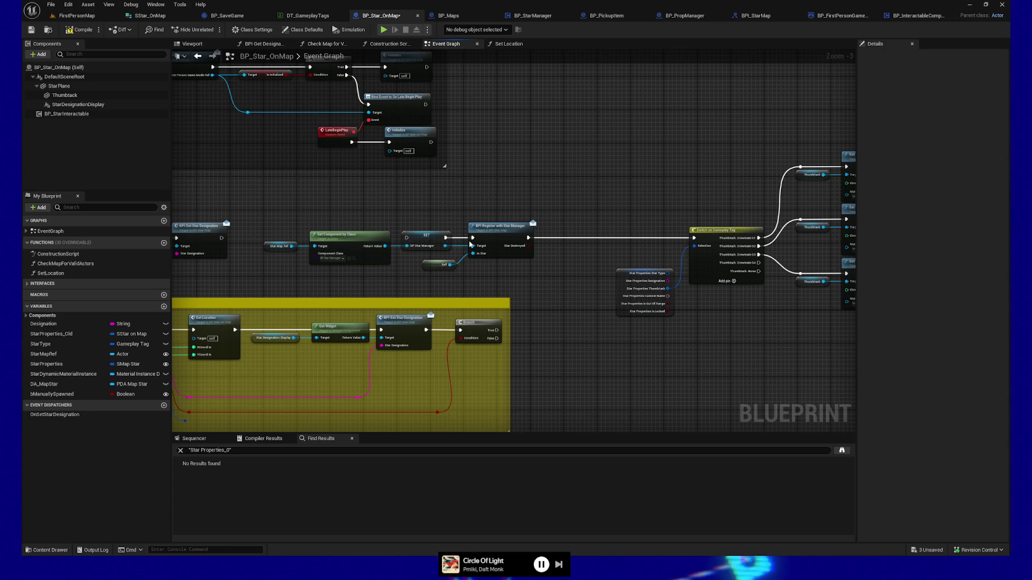
Wire BPI Set Star Designation into the Switch node and move the registration node group beside it.
mouse_move(222, 238)
left_mouse_down()
mouse_move(655, 250)
mouse_move(694, 238)
left_mouse_up()
left_click_drag(263, 218, 489, 286)
left_click_drag(502, 233, 760, 351)
left_click_drag(409, 331, 651, 342)
left_click_drag(760, 352, 654, 292)
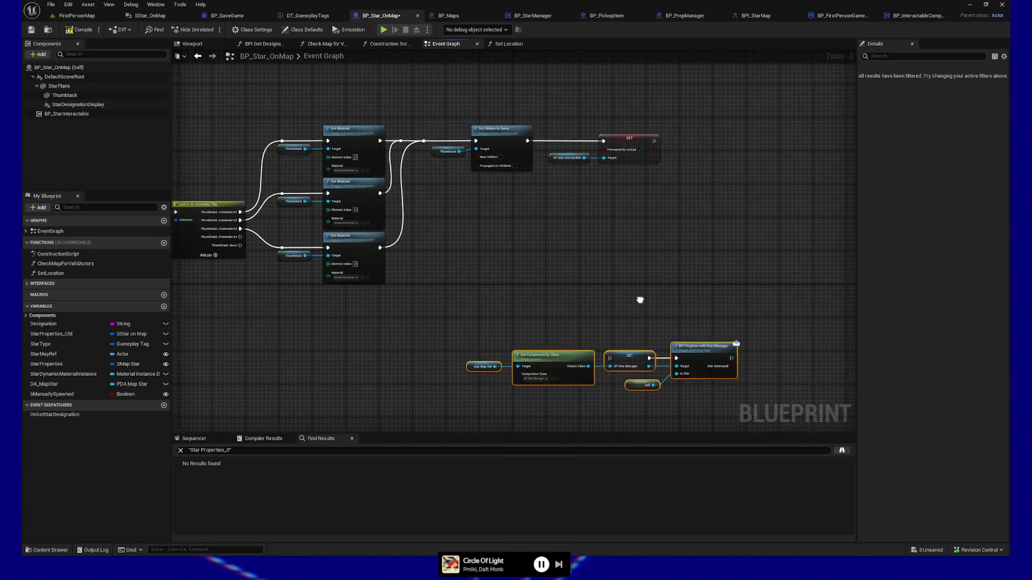
left_click_drag(619, 366, 720, 278)
left_click_drag(743, 221, 528, 288)
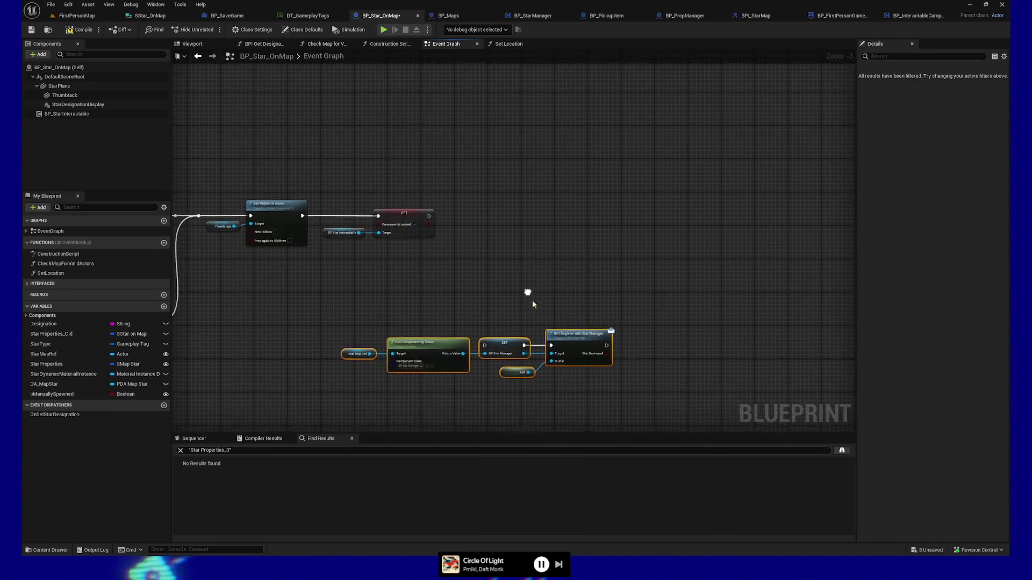
Add a Branch after the SET node, detach Star Manager from the Register Target, and add a Manually Spawned getter.
left_click_drag(580, 340, 768, 249)
mouse_move(430, 220)
left_mouse_down()
mouse_move(710, 253)
mouse_move(583, 264)
mouse_move(651, 263)
mouse_move(576, 248)
mouse_move(672, 258)
left_mouse_up()
left_click_drag(758, 257, 808, 215)
scroll(656, 295, "up", 3)
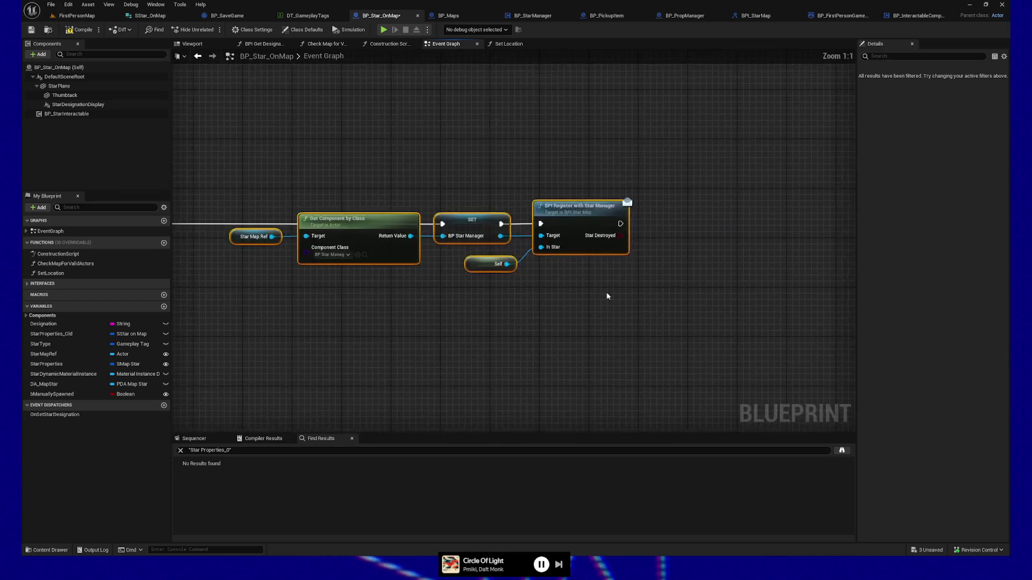
left_click(453, 253, "alt")
left_click_drag(455, 209, 562, 297)
left_click(425, 281, "ctrl")
mouse_move(512, 223)
left_mouse_down()
mouse_move(872, 223)
mouse_move(705, 233)
mouse_move(718, 225)
left_mouse_up()
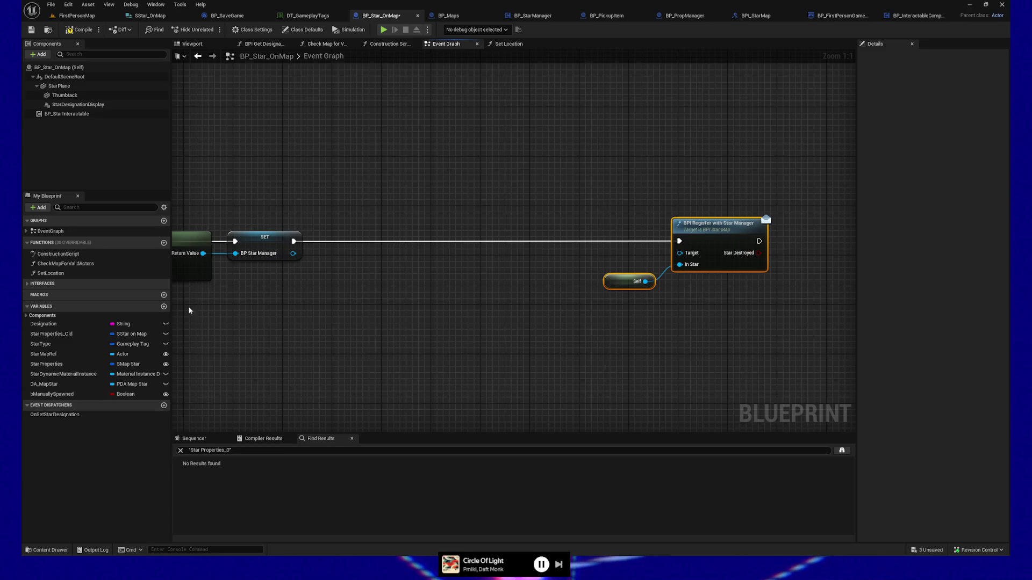
mouse_move(51, 394)
left_mouse_down()
mouse_move(341, 311)
mouse_move(321, 292)
mouse_move(394, 269)
mouse_move(403, 230)
mouse_move(371, 243)
mouse_move(388, 241)
left_mouse_up()
left_click(341, 307)
Run Register with Star Manager from the Branch's True output, with BP_StarManager as its Target.
left_click(317, 243)
left_click_drag(443, 301, 460, 308)
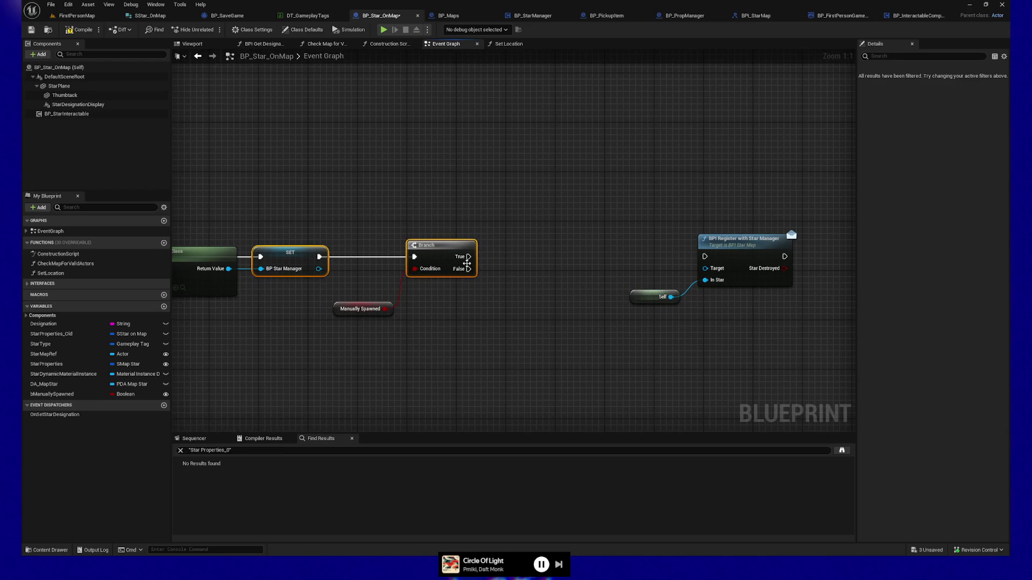
left_click_drag(499, 262, 705, 257)
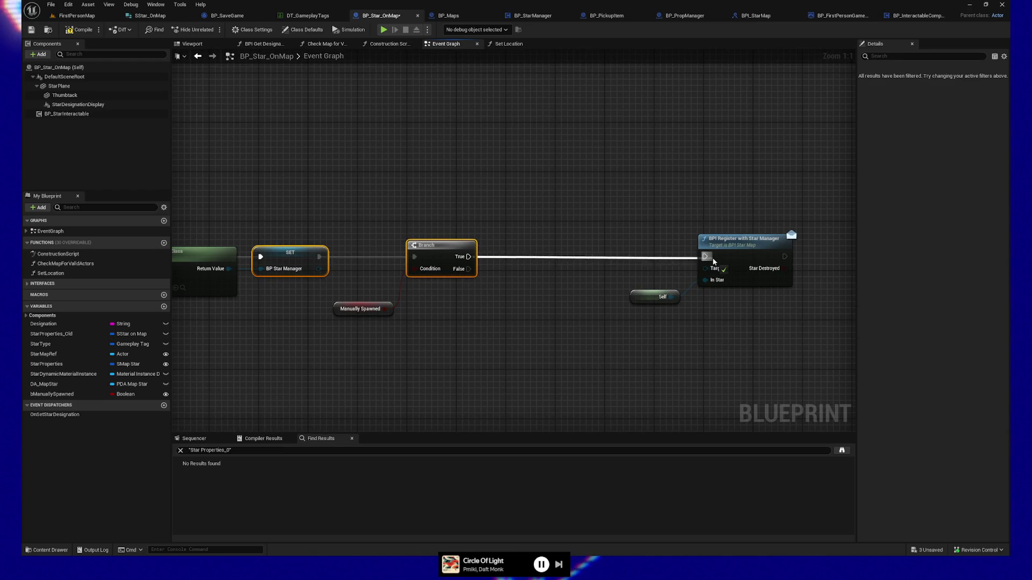
left_click(26, 316)
mouse_move(52, 373)
left_mouse_down()
mouse_move(548, 322)
mouse_move(649, 295)
mouse_move(661, 269)
mouse_move(633, 288)
left_mouse_up()
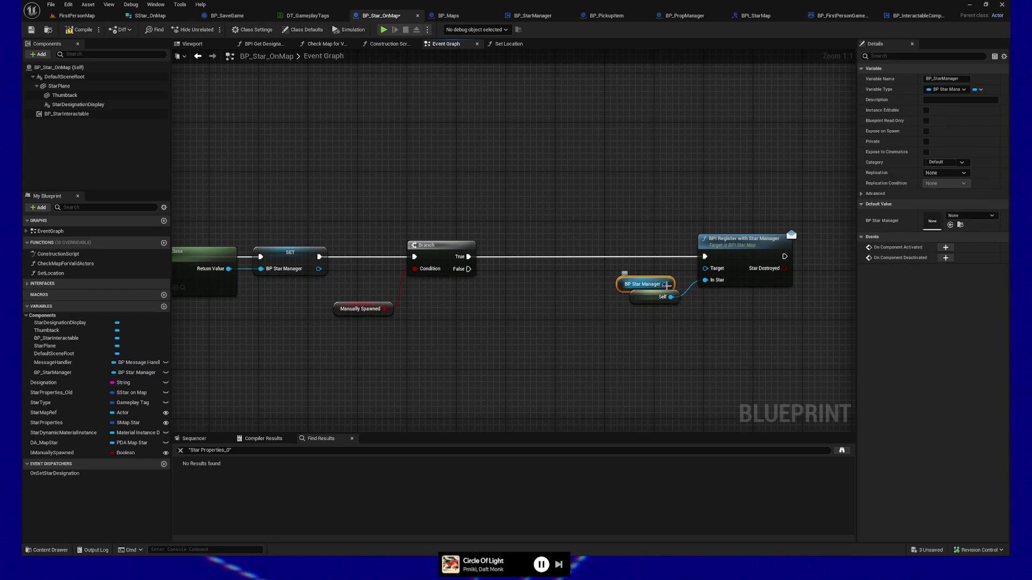
left_click_drag(665, 284, 705, 268)
left_click(745, 251, "shift")
key("q")
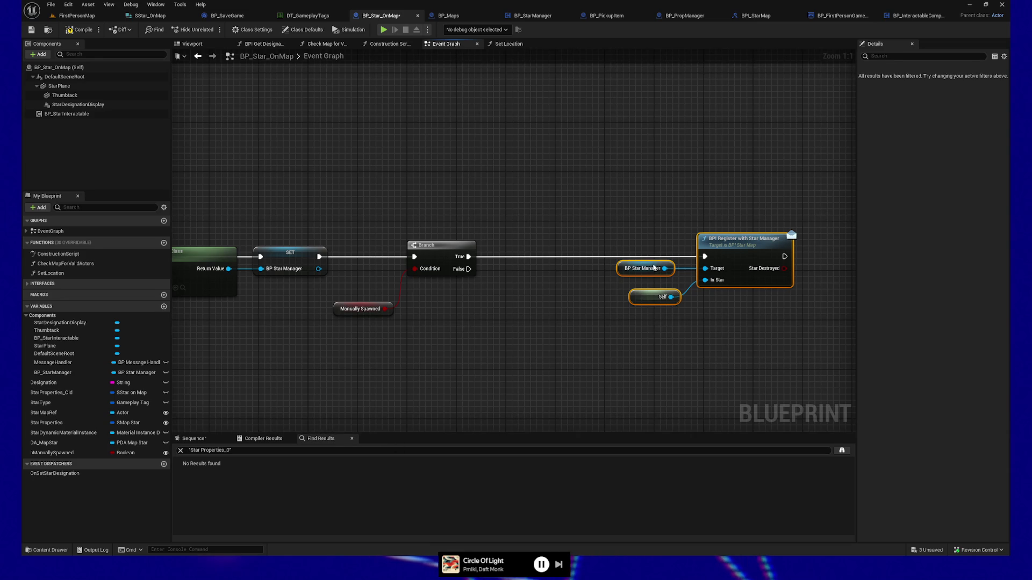
key("q")
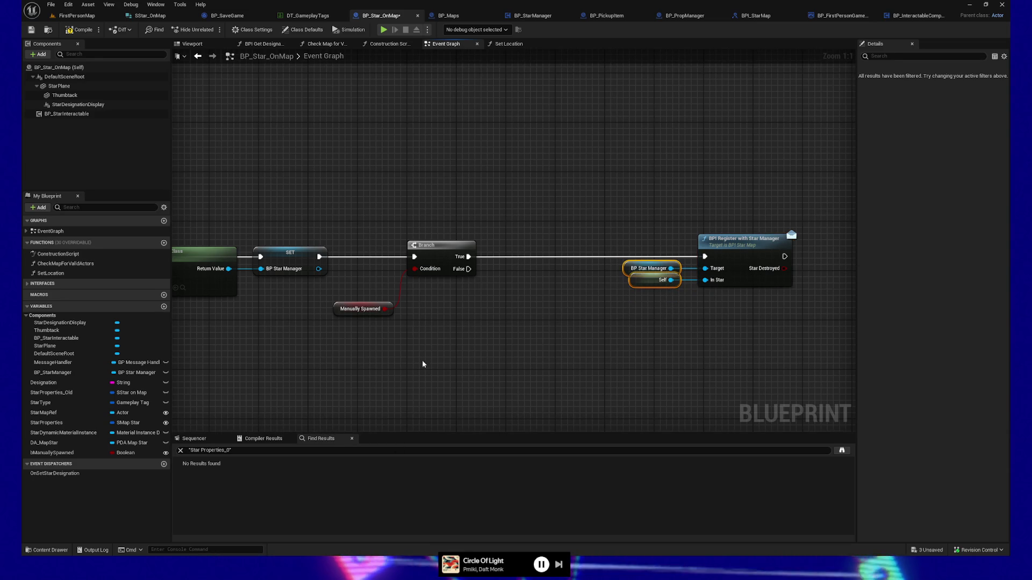
Plug Manually Spawned into the Branch Condition, then compile and save BP_Star_OnMap.
left_click_drag(404, 346, 518, 339)
left_click(485, 302)
left_click(553, 265, "ctrl")
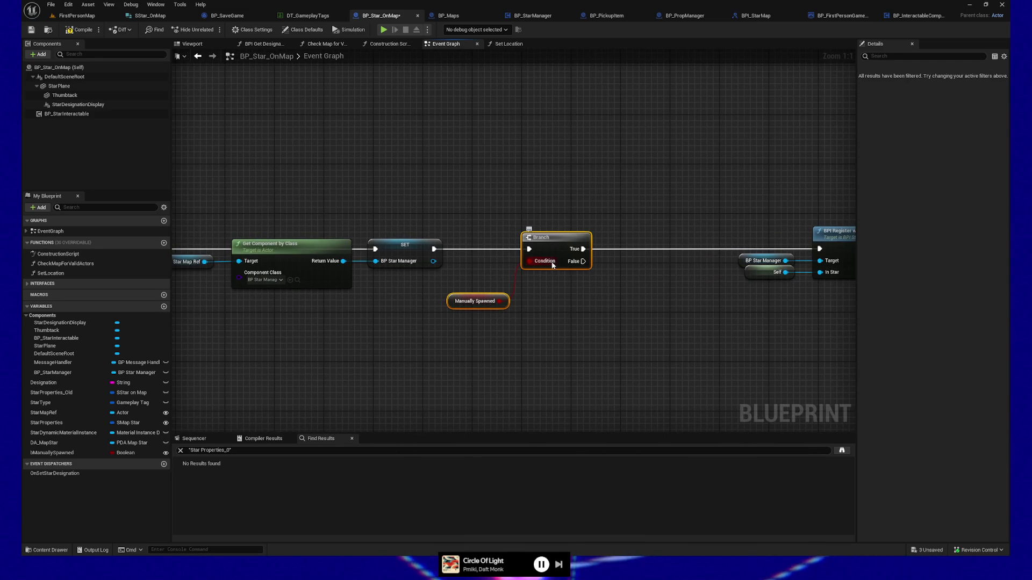
key("q")
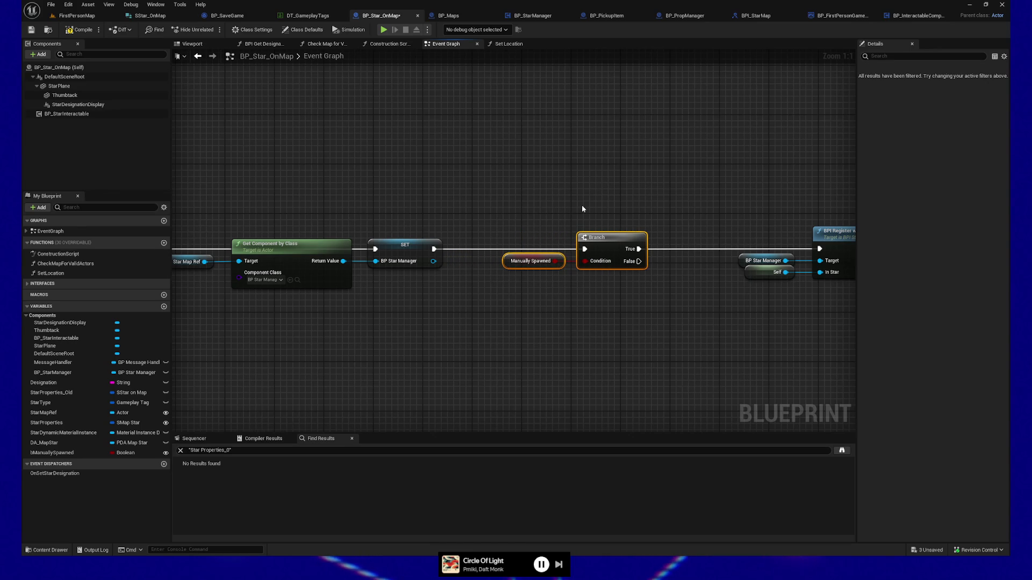
scroll(559, 196, "down", 6)
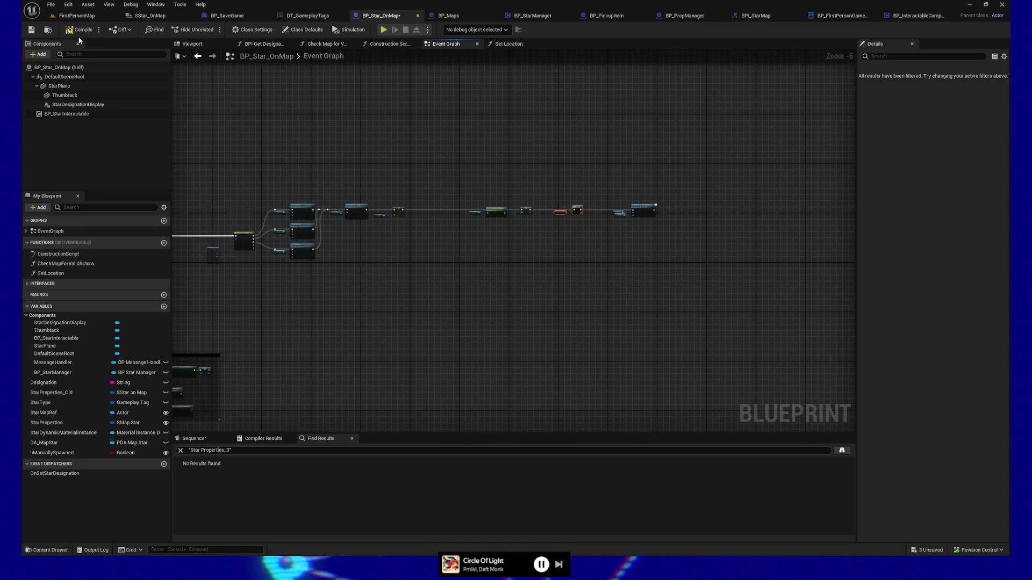
left_click(31, 29)
left_click(81, 15)
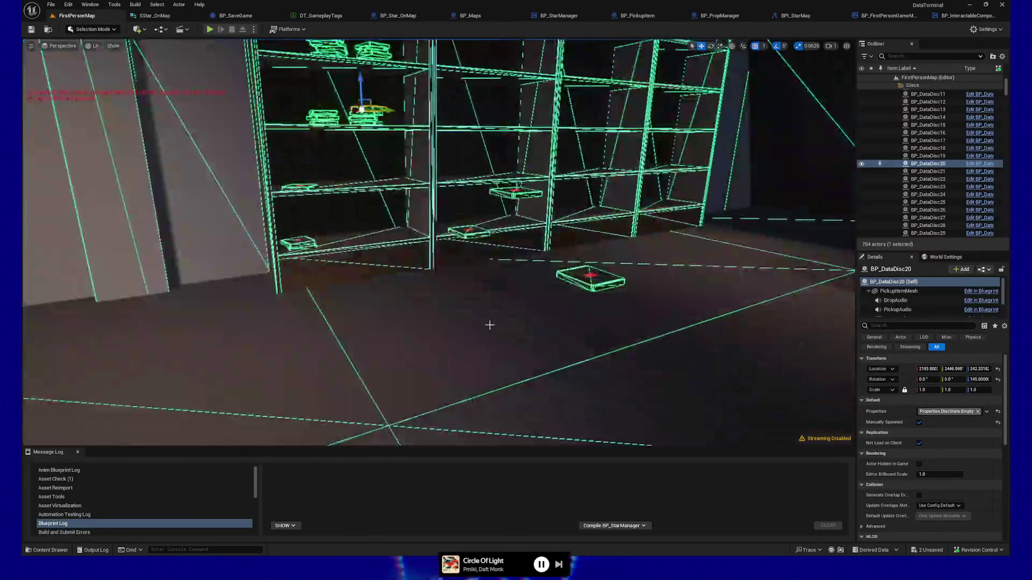
Start playing the level, save and load from the pause menu, and resume past the breakpoint.
right_click(490, 68)
left_click(532, 319)
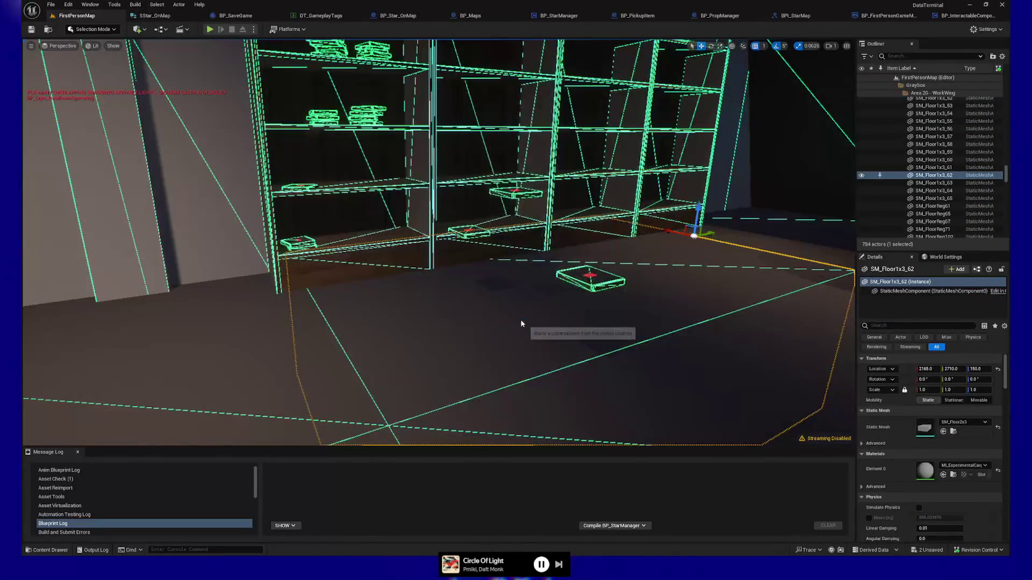
left_click(552, 313)
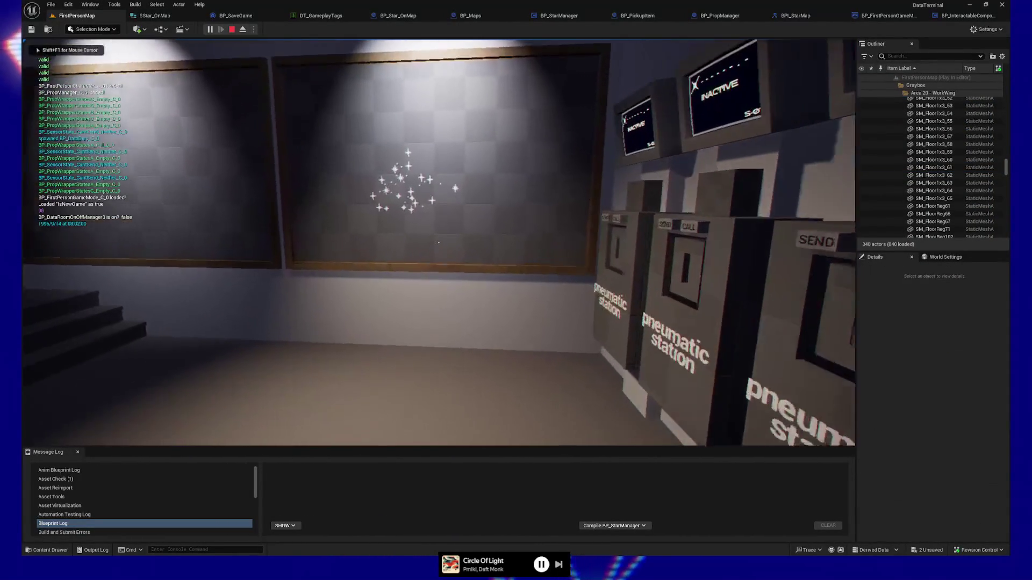
key("Escape")
left_click(452, 298)
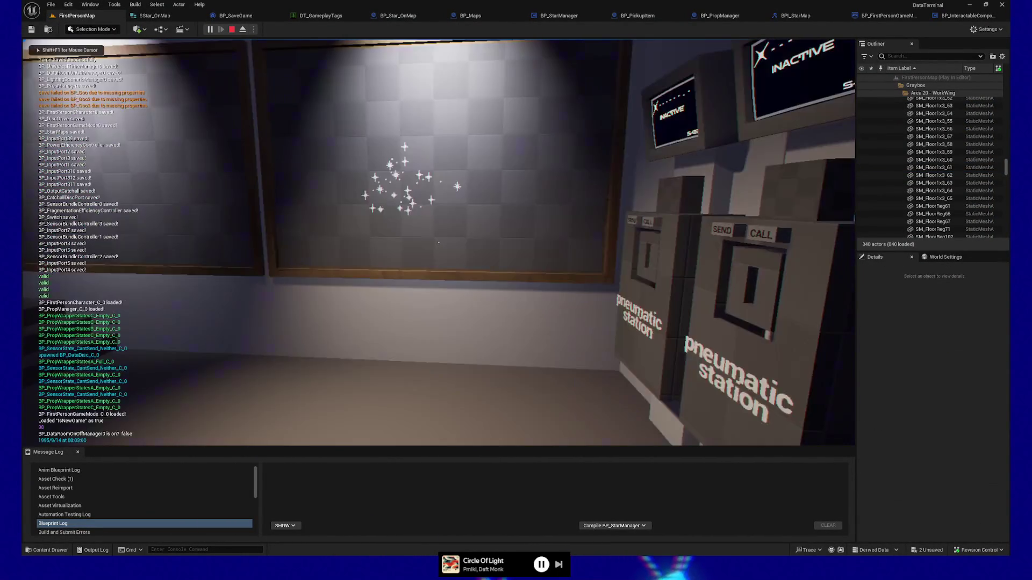
left_click(449, 320)
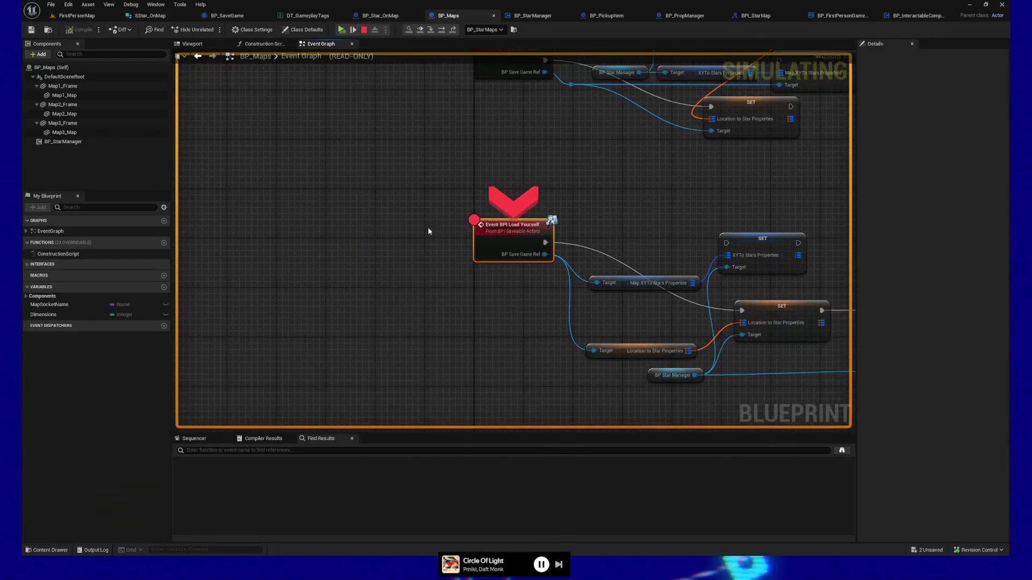
left_click(343, 30)
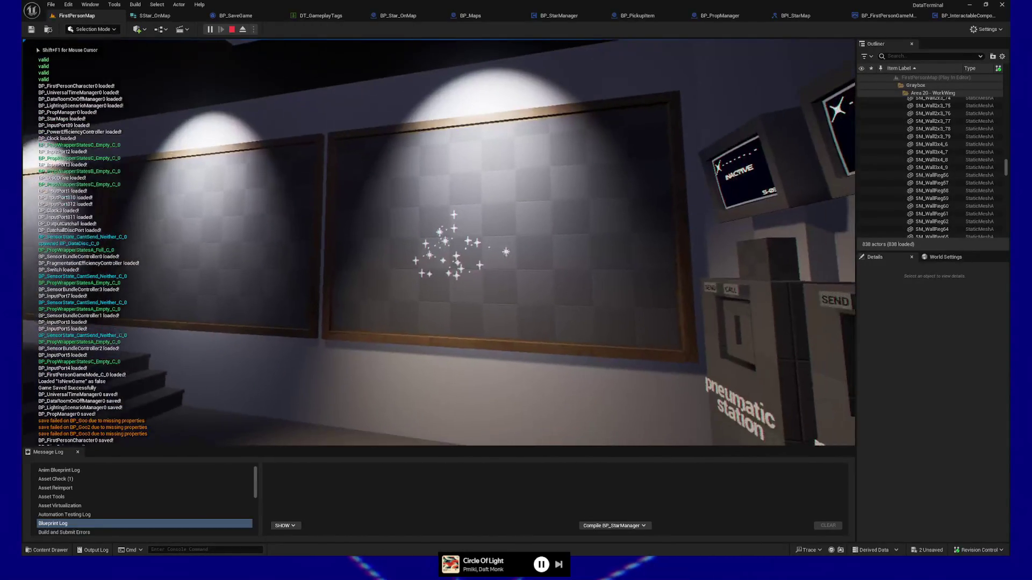
Walk up to the sparkle wall, then back away to face the pneumatic stations.
key("w")
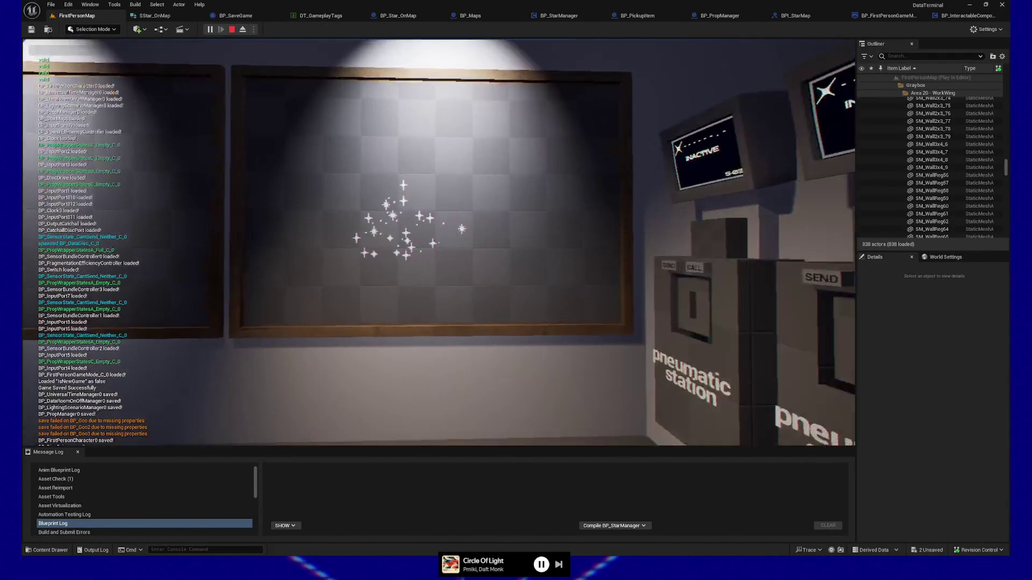
key("w")
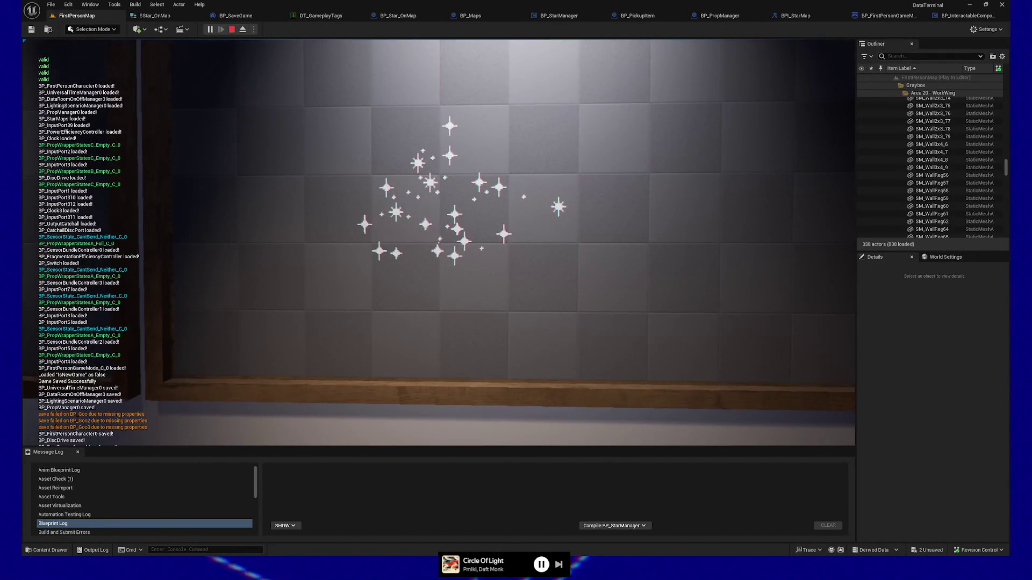
key("w")
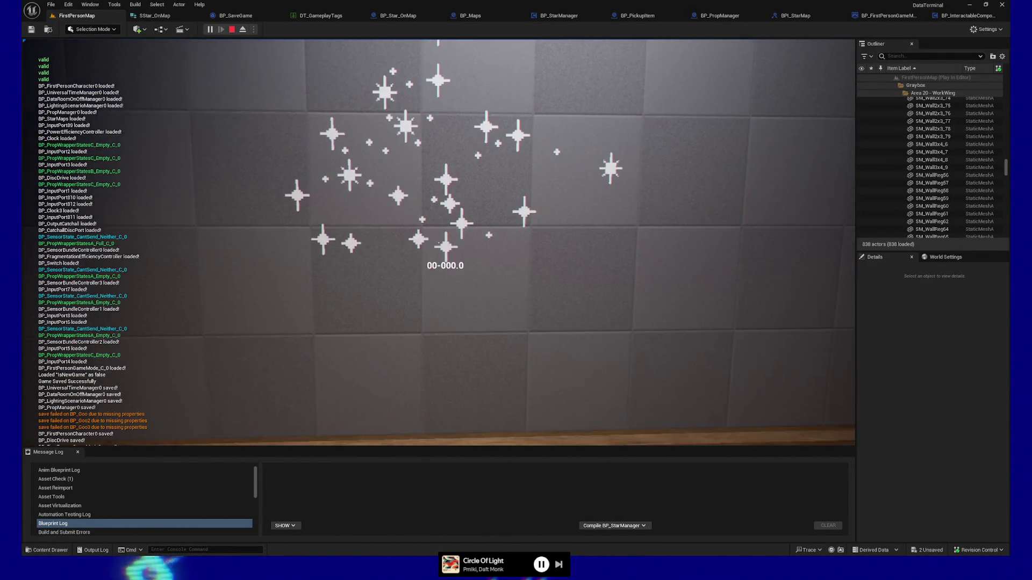
key("w")
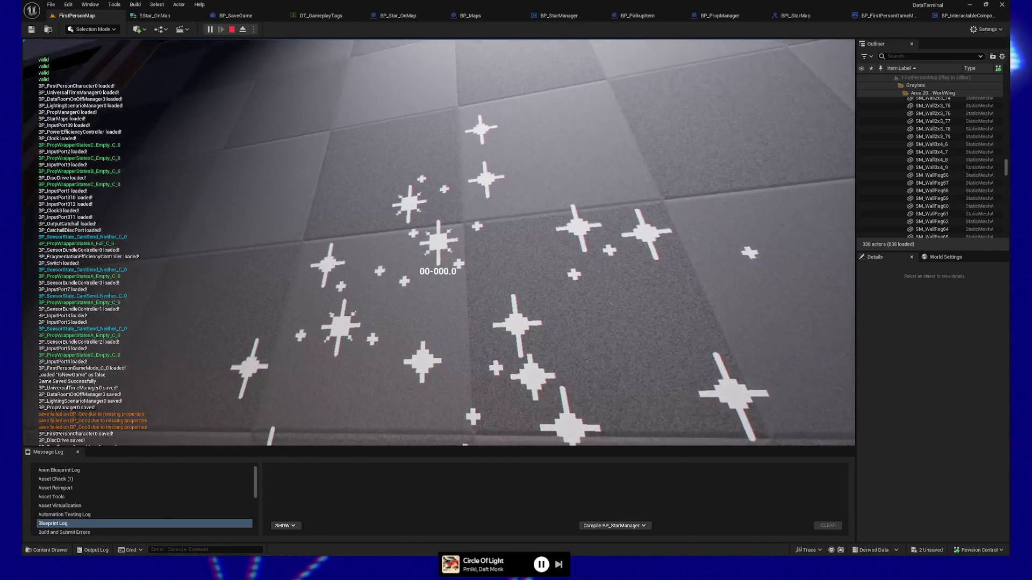
key("s")
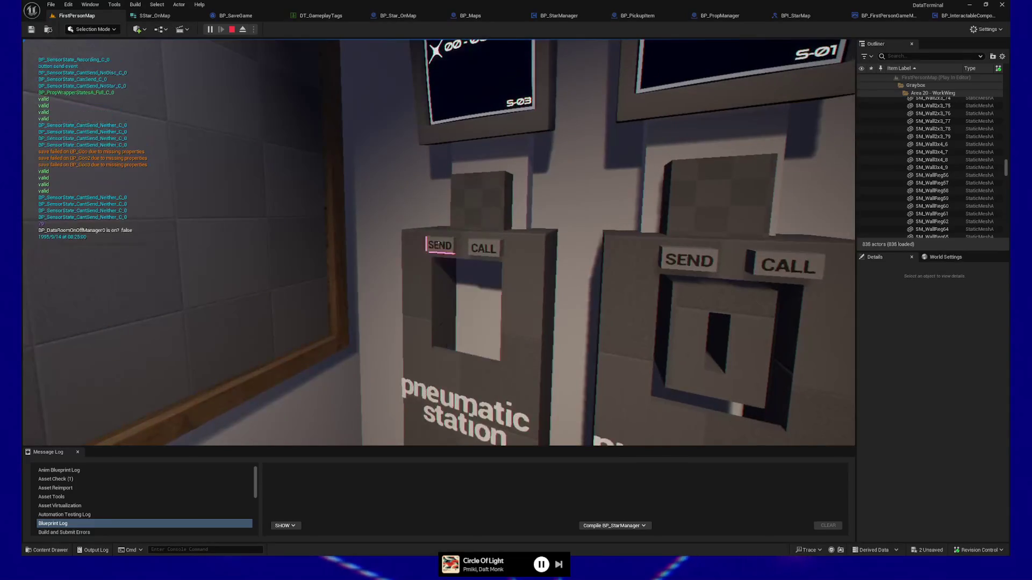
Save and load the game again from the pause menu, then end the play session.
key("Escape")
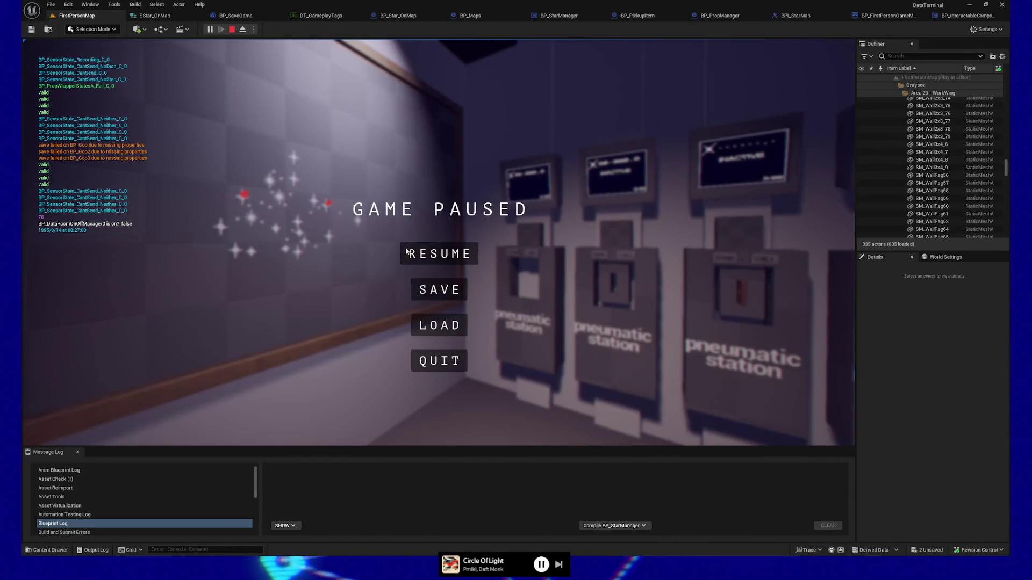
left_click(427, 291)
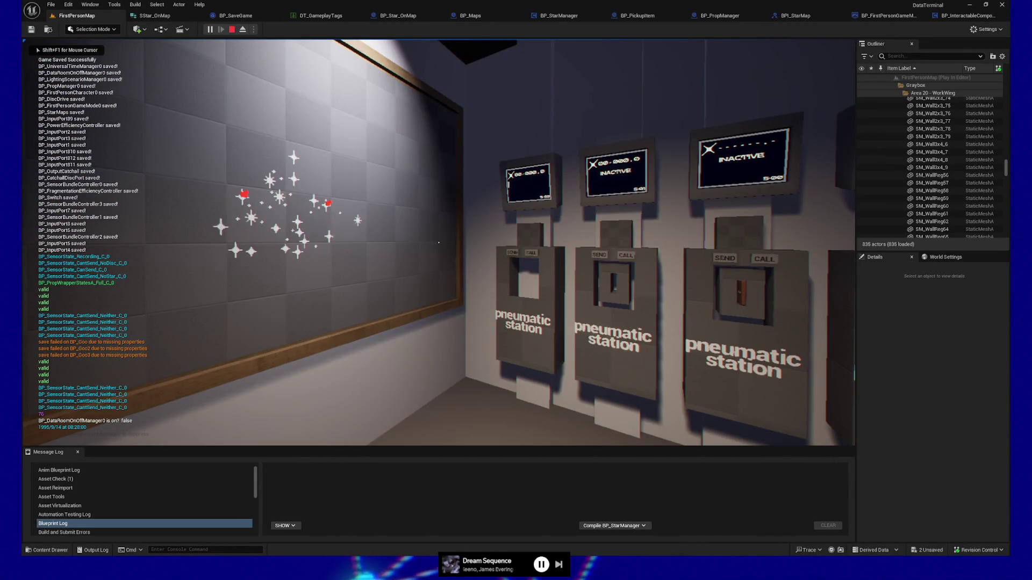
key("Escape")
left_click(448, 334)
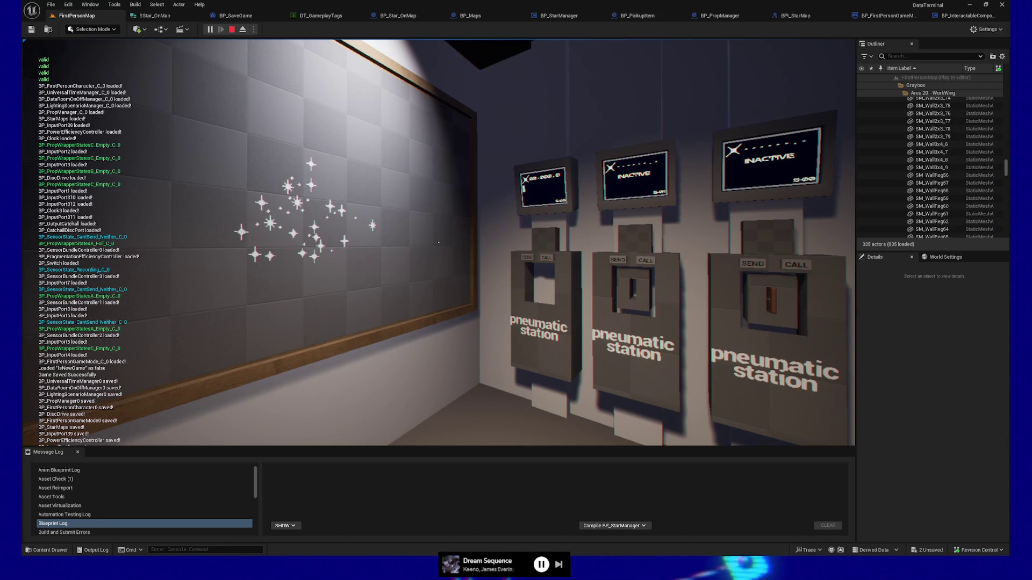
key("p")
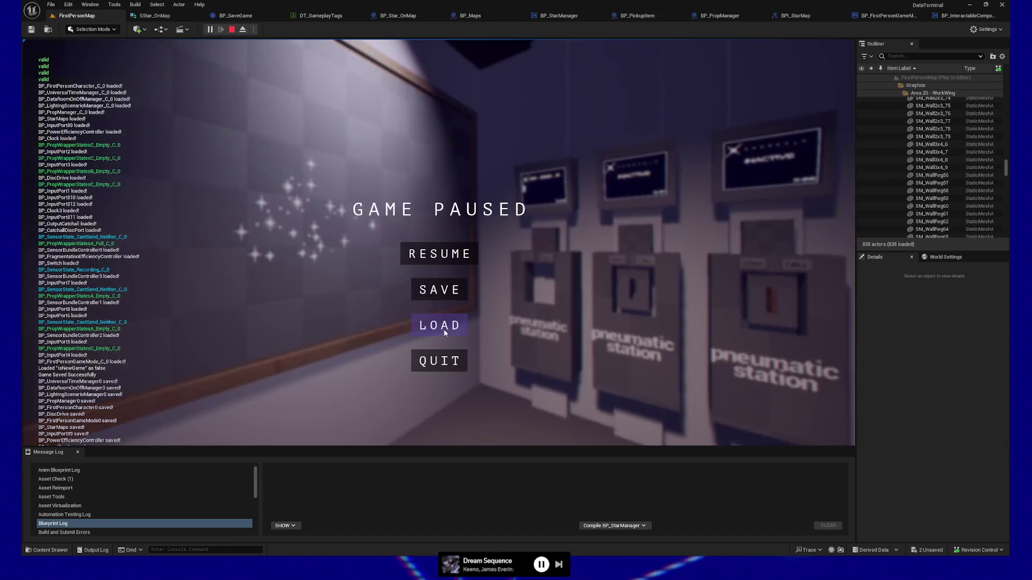
left_click(440, 365)
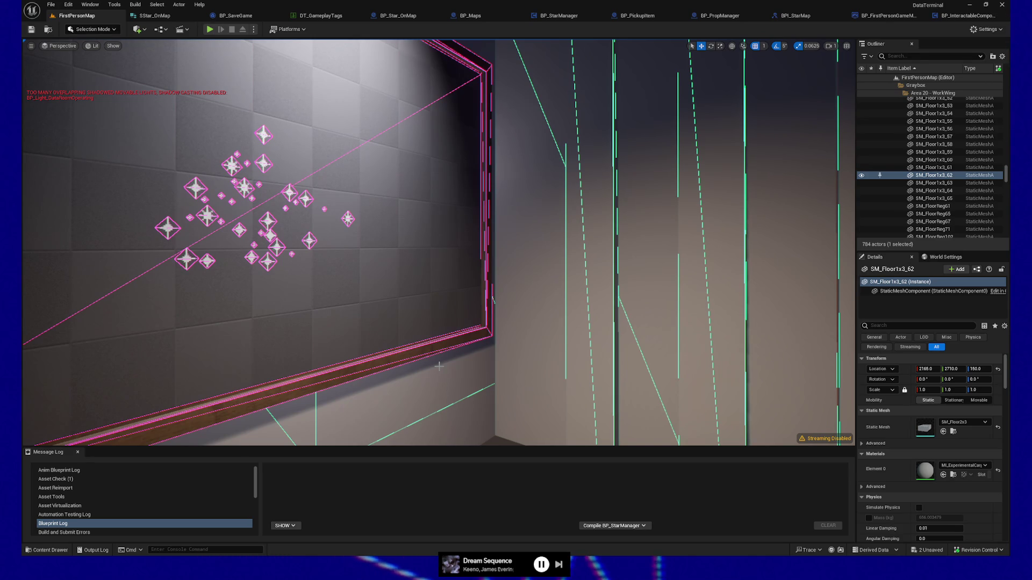
mouse_move(439, 366)
left_mouse_down()
mouse_move(344, 344)
mouse_move(261, 214)
left_mouse_up()
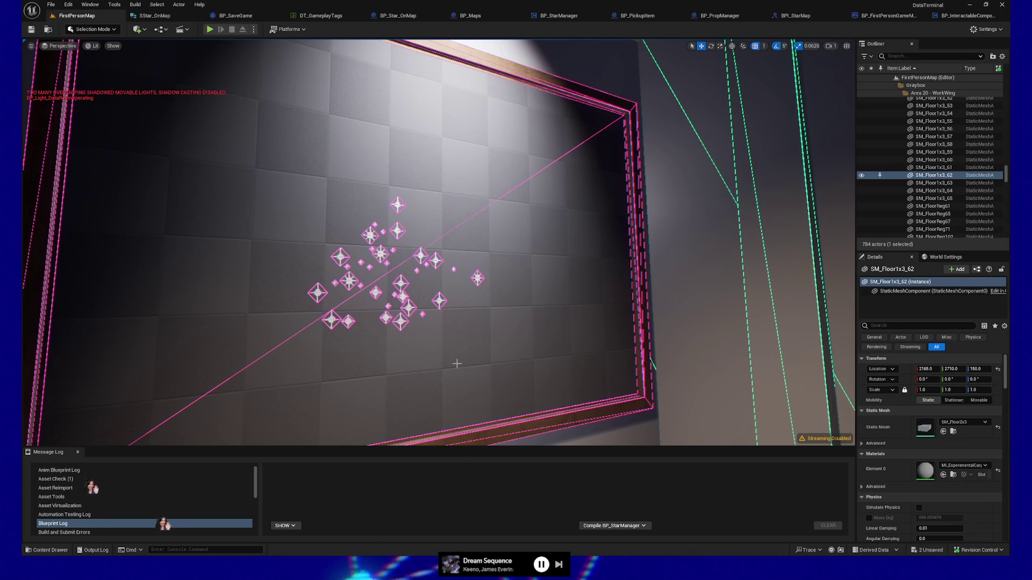
Reframe the view on the star cluster and select BP_Star_OnMap5 to see Manually Spawned enabled.
left_click_drag(499, 342, 514, 359)
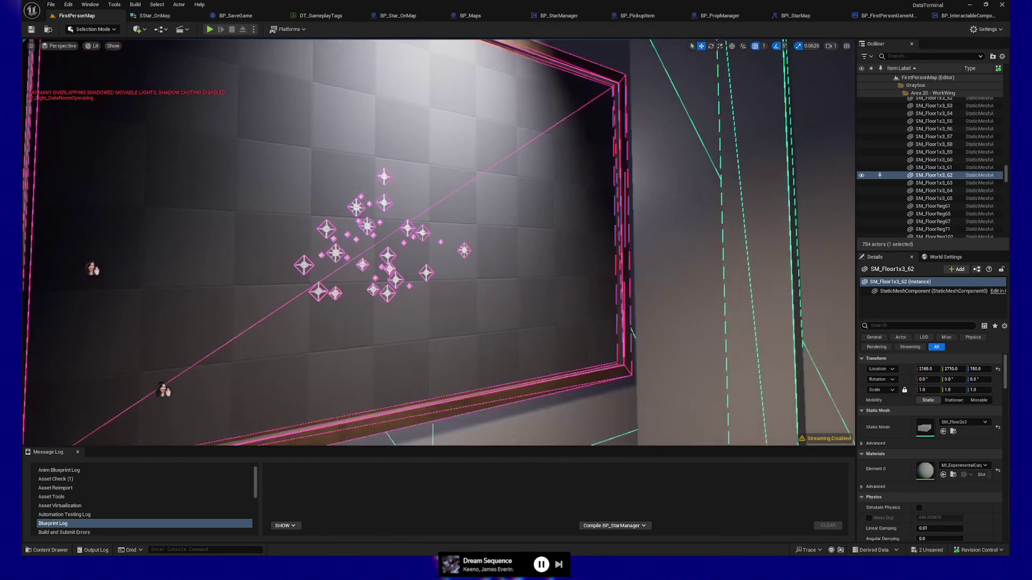
left_click(464, 250)
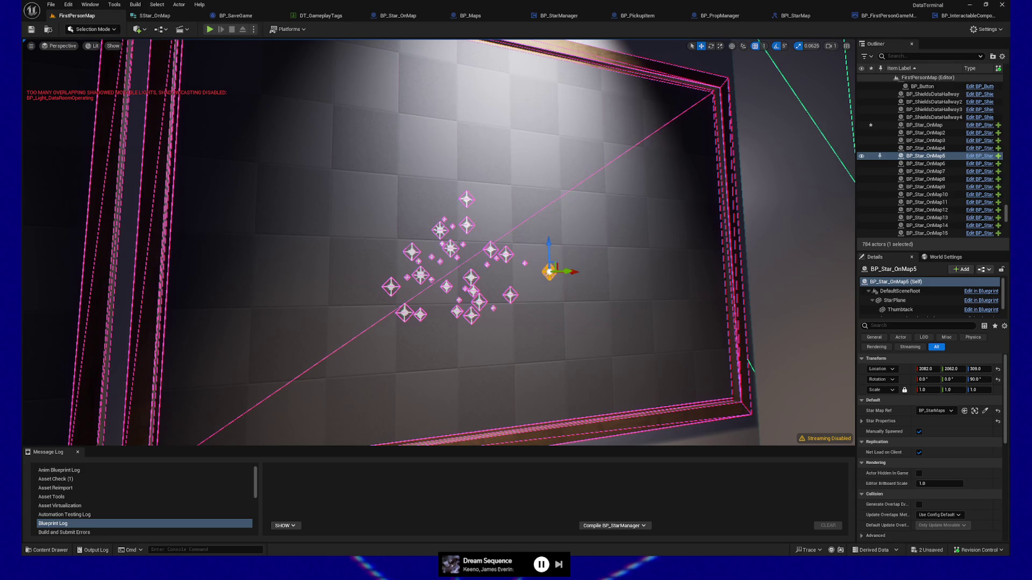
left_click(411, 252)
left_click(419, 274)
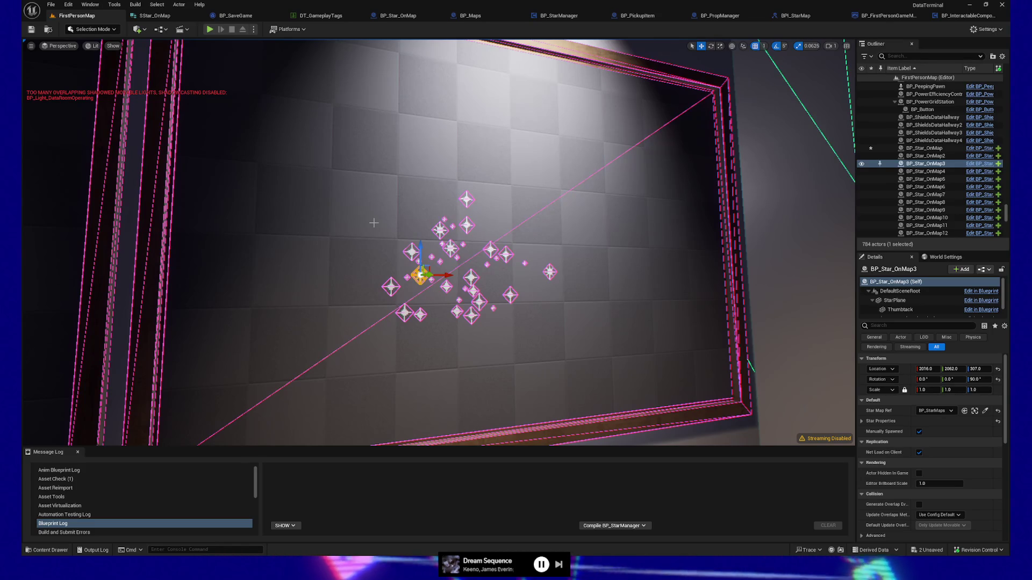
mouse_move(423, 325)
left_mouse_down()
mouse_move(569, 326)
mouse_move(585, 366)
left_mouse_up()
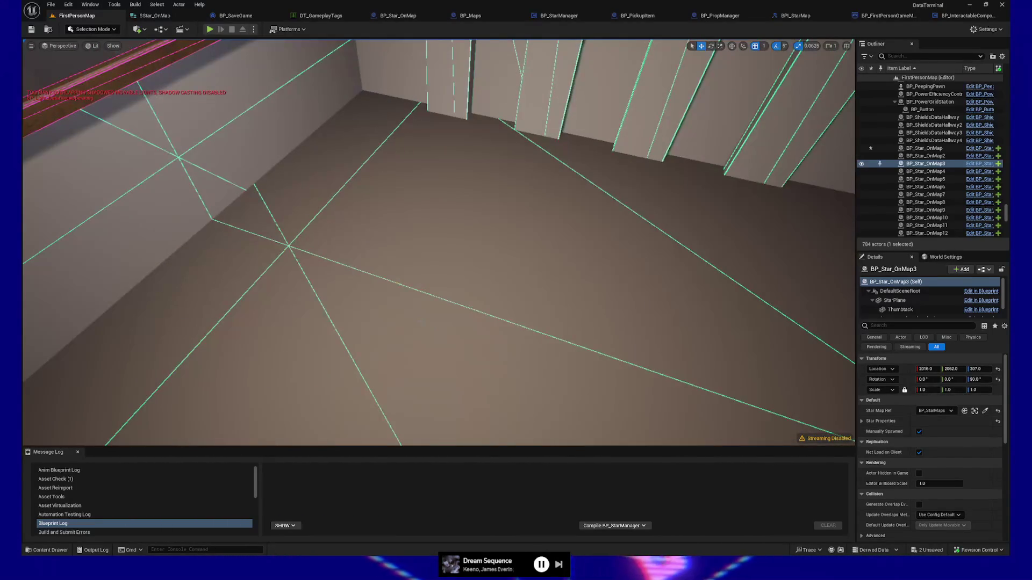
Play from a floor spot, pick up the Raw Data disc, insert it into the terminal, then pause.
right_click(423, 325)
left_click(447, 316)
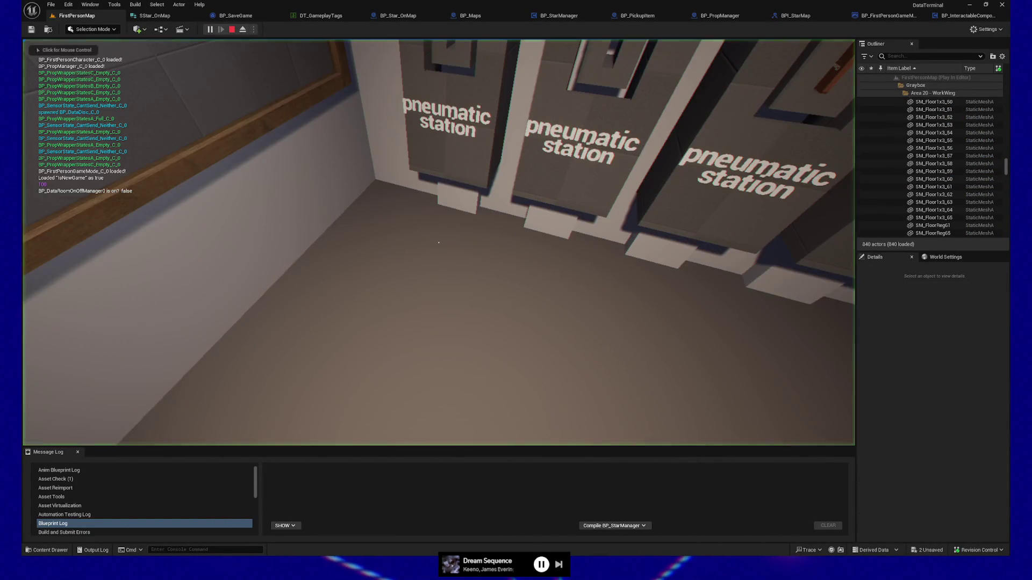
key("w")
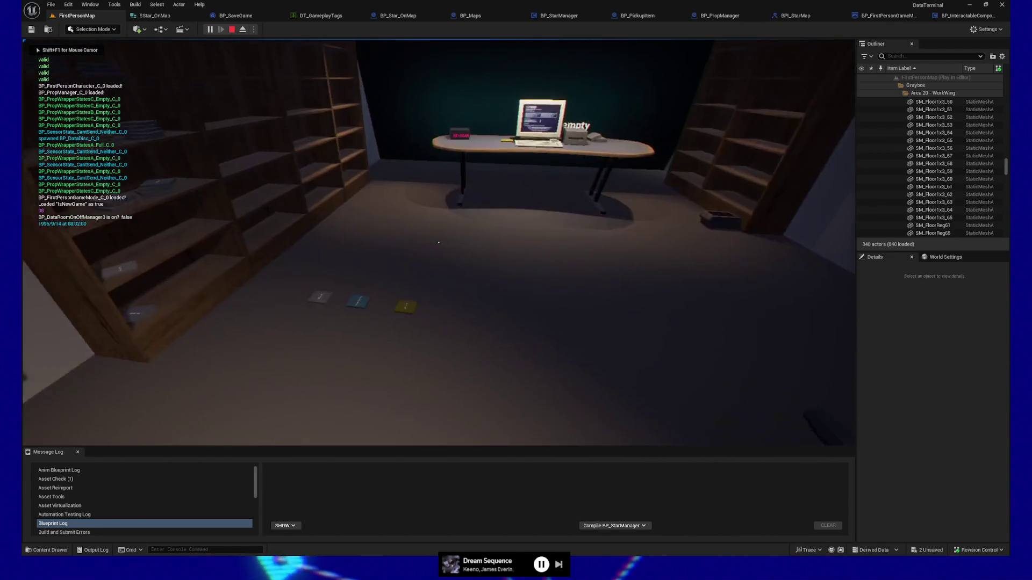
left_click(439, 242)
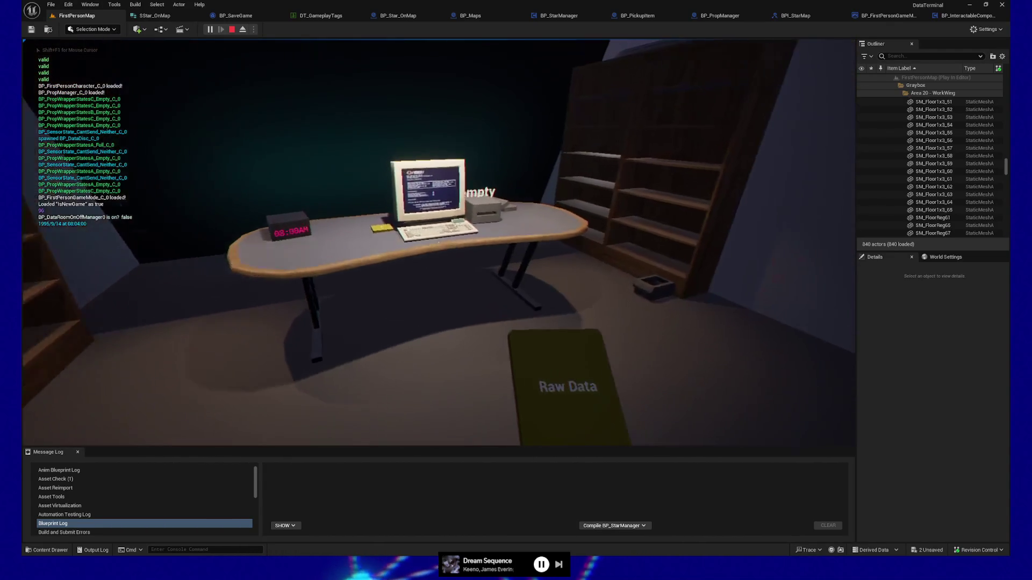
left_click(438, 242)
left_click(438, 243)
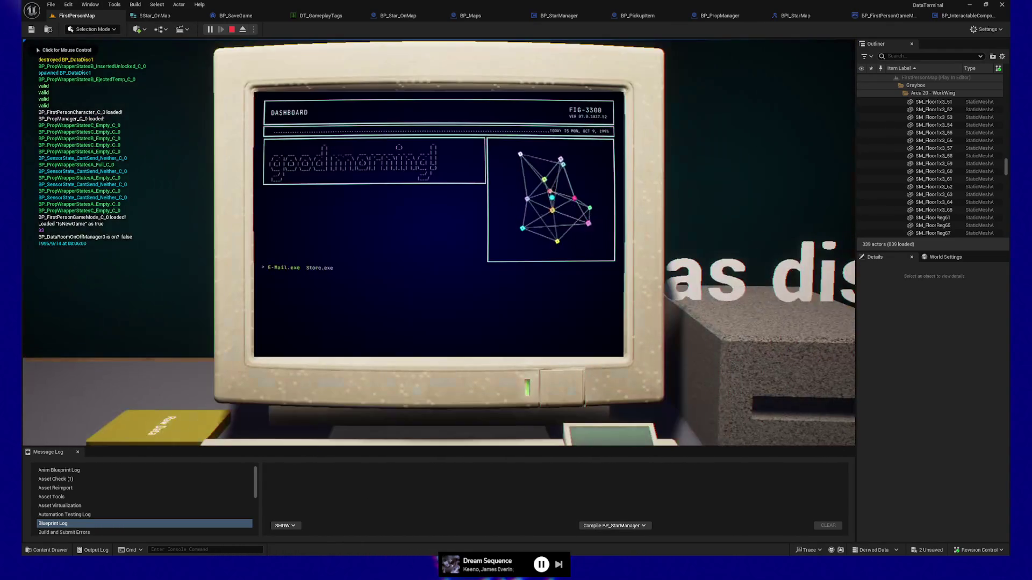
key("Escape")
key("Escape")
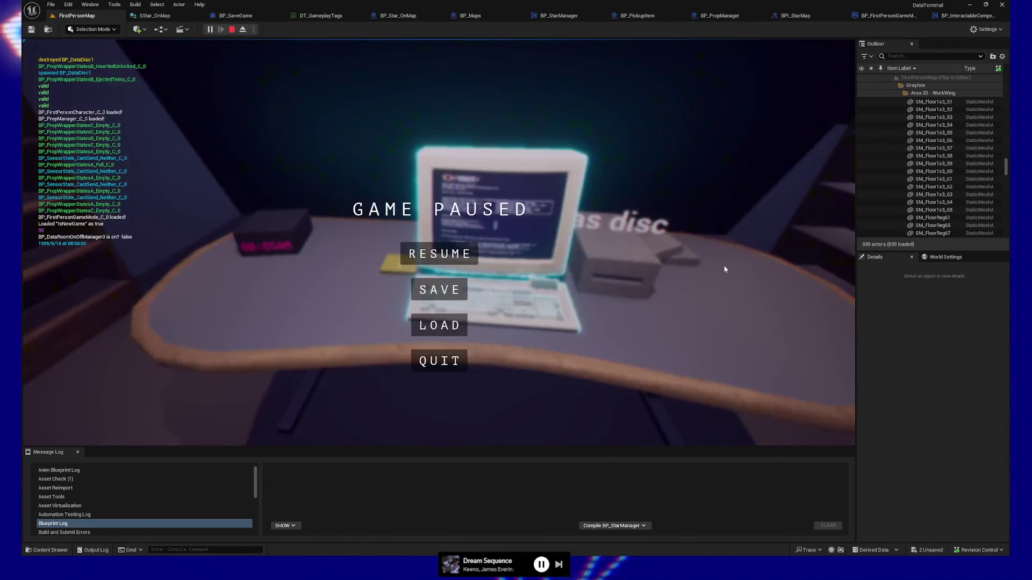
key("Escape")
Stop the playtest and return to the BP_Star_OnMap event graph.
left_click(228, 15)
left_click(308, 15)
left_click(380, 15)
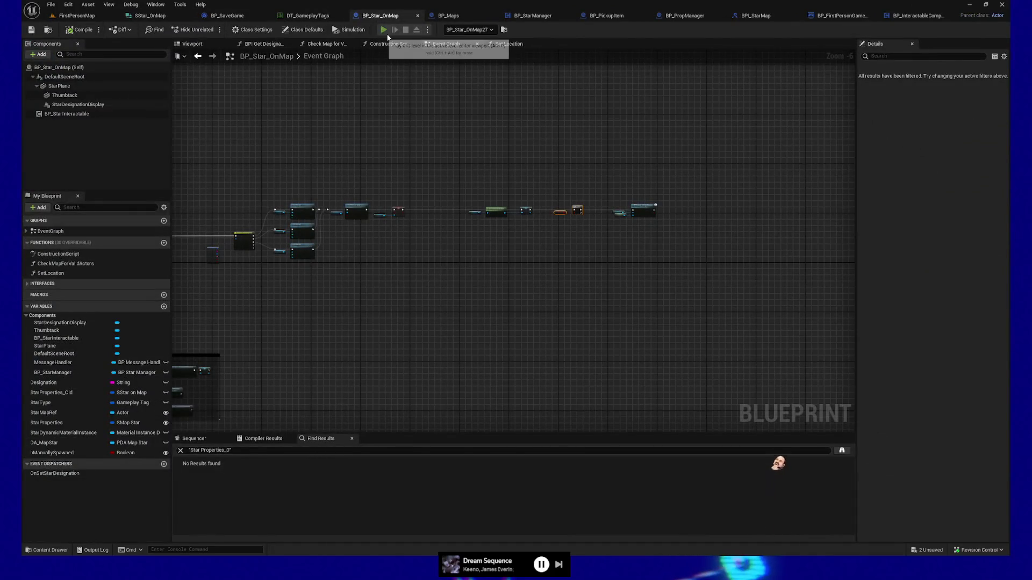
Launch a standalone playtest and walk down the stairs, through the rug room into the corridor.
left_click(384, 29)
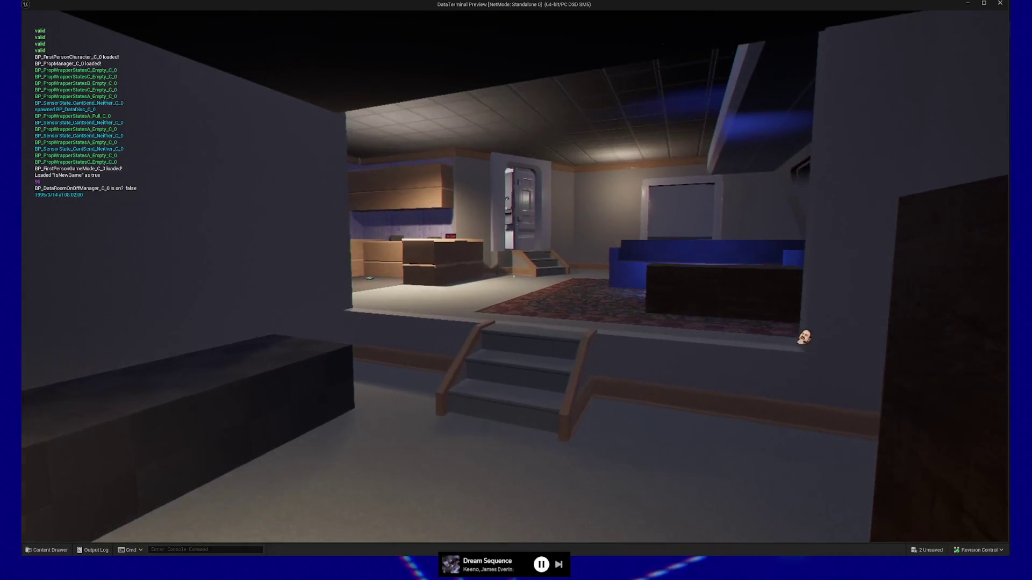
key("w")
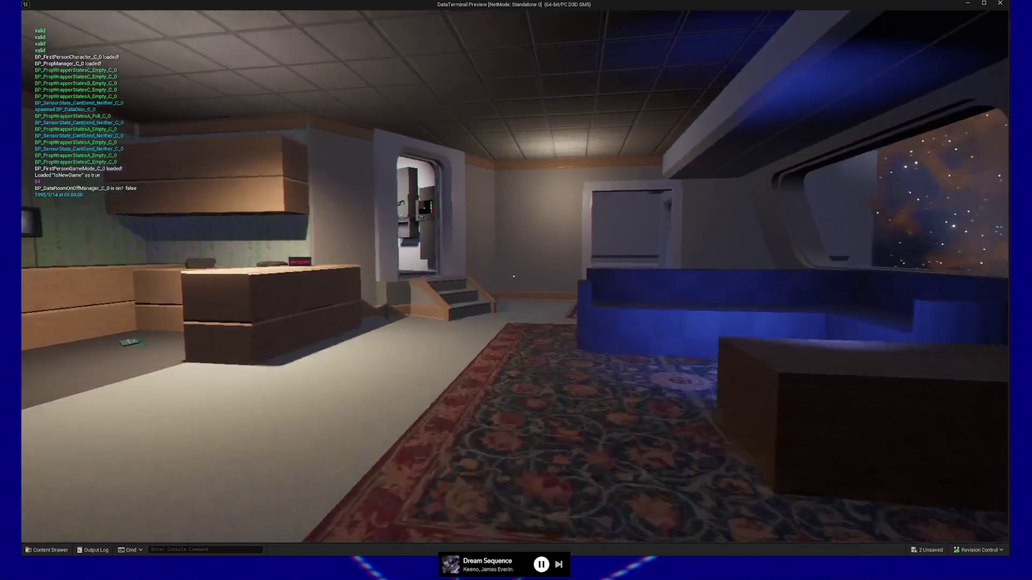
key("w")
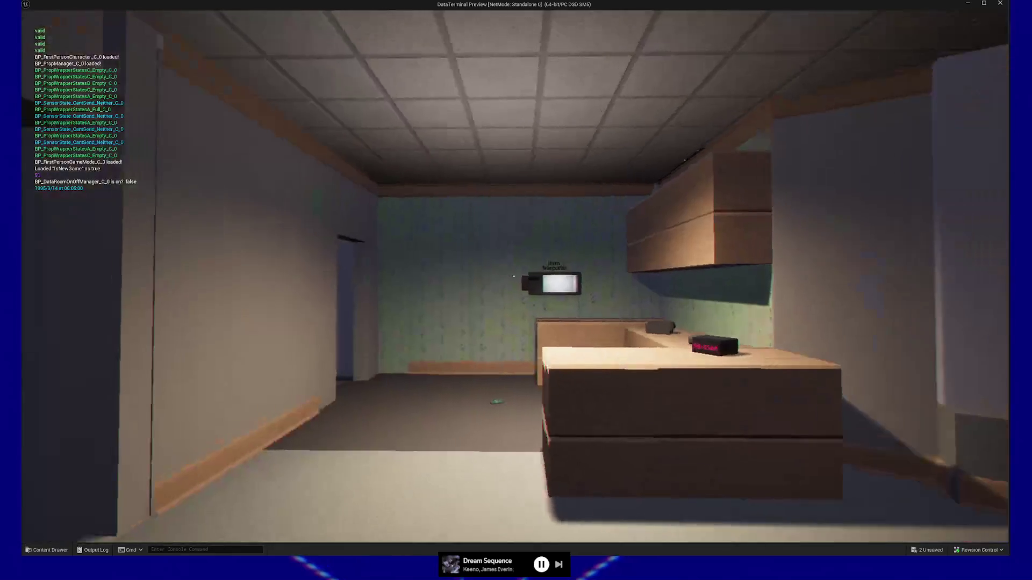
key("w")
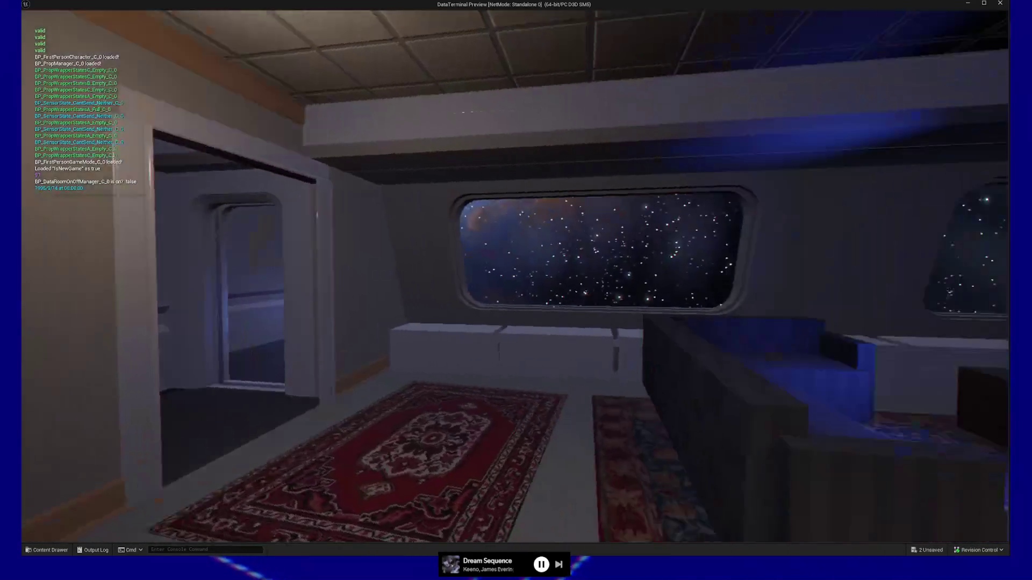
key("w")
key("w")
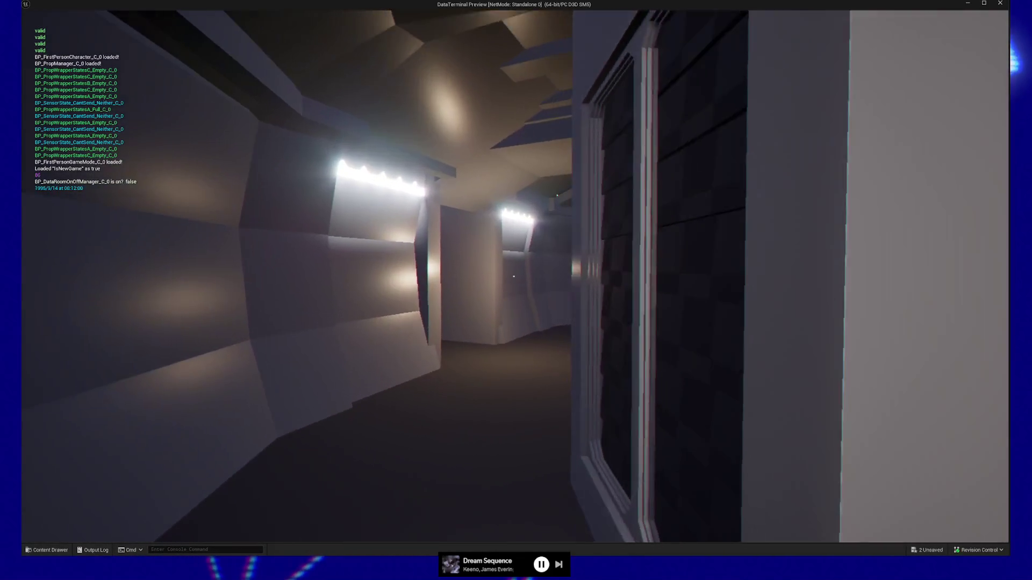
key("w")
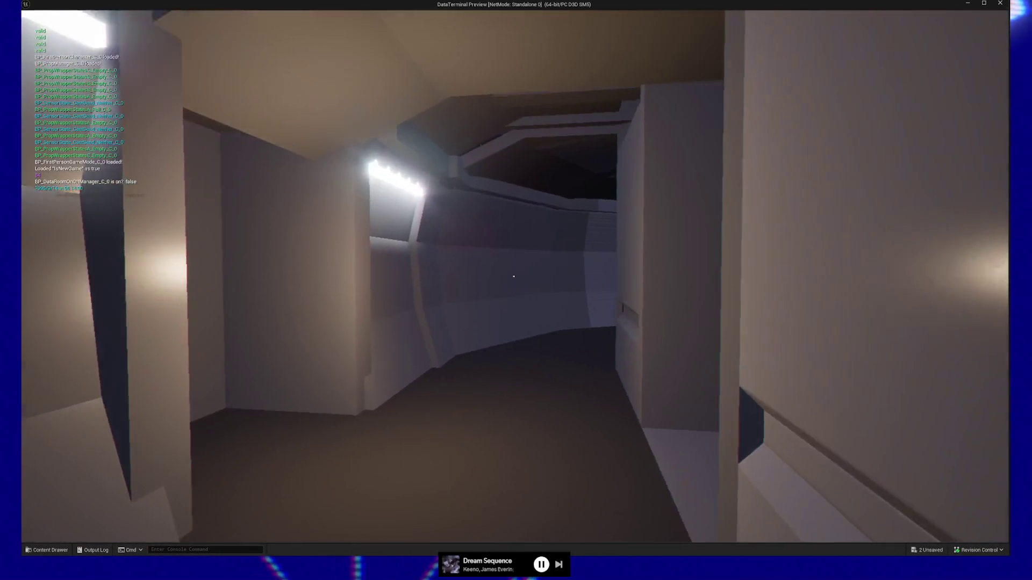
Follow the corridor through the door into the pneumatic station room up to the computer desk.
key("w")
key("w")
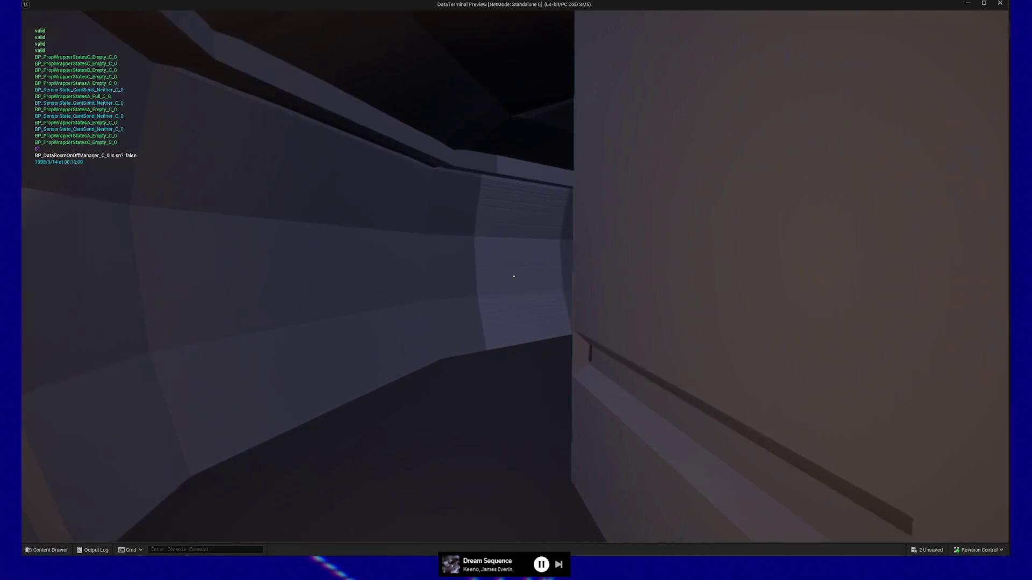
key("w")
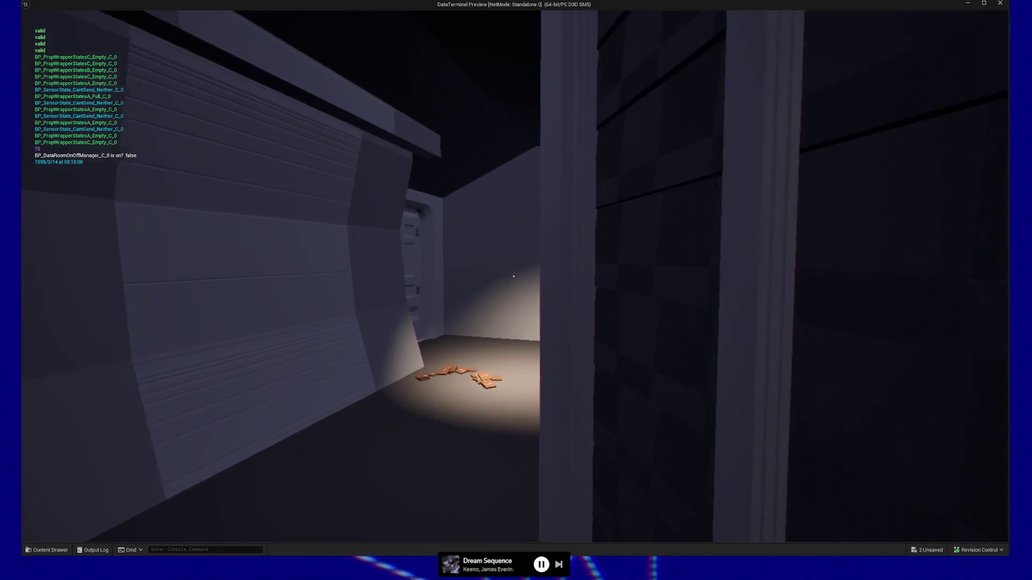
key("w")
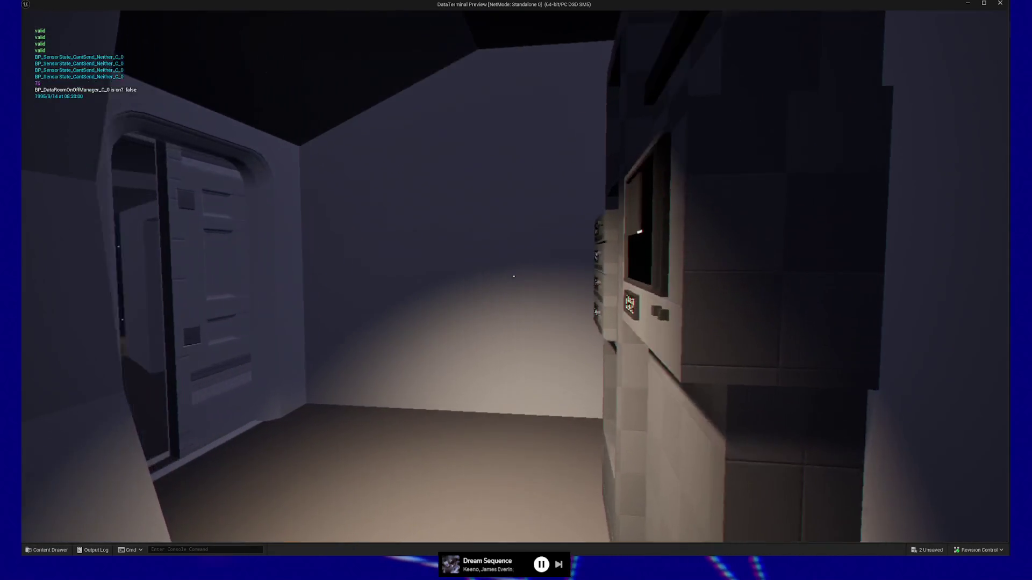
key("w")
key("w")
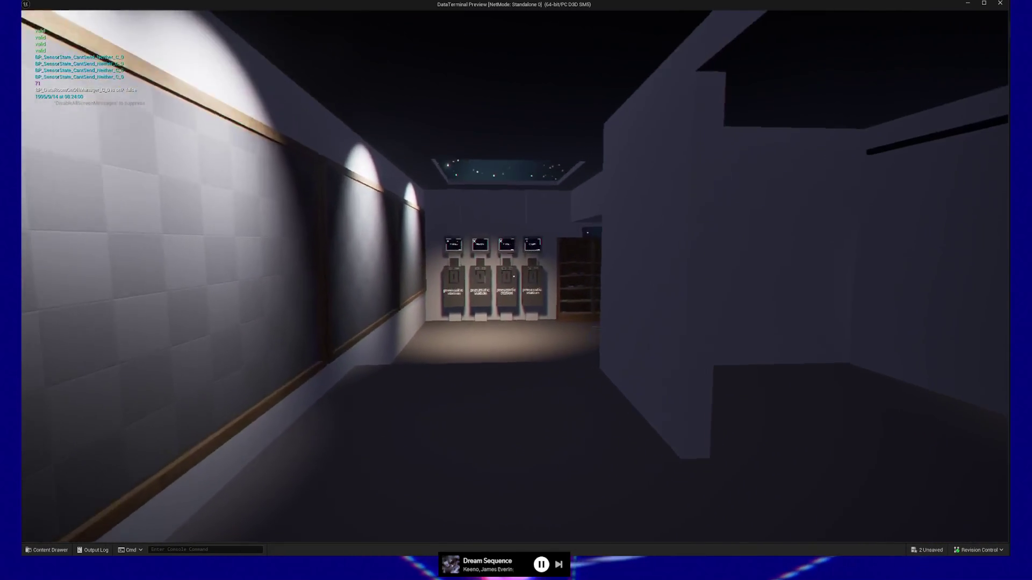
key("w")
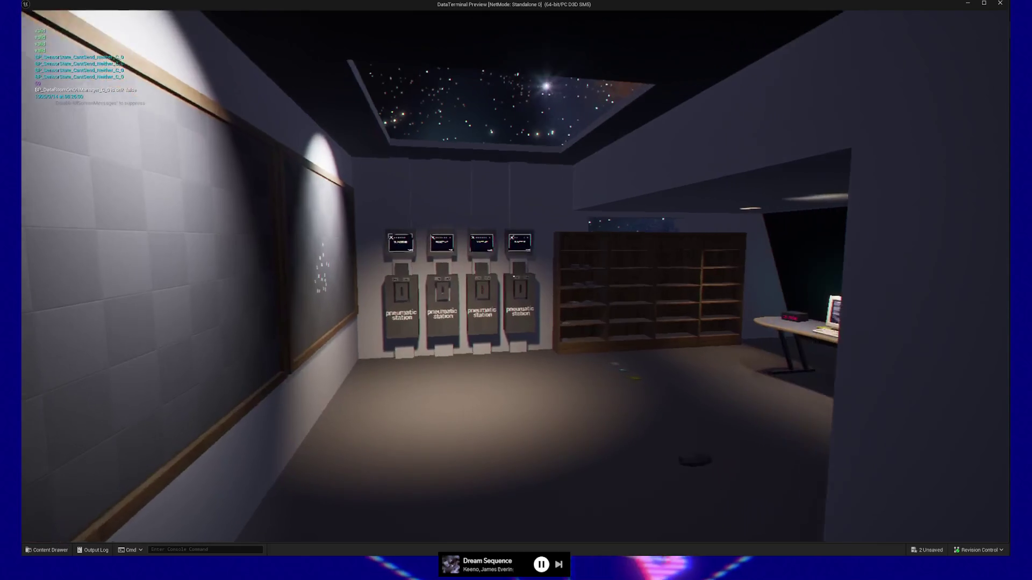
key("w")
key("w")
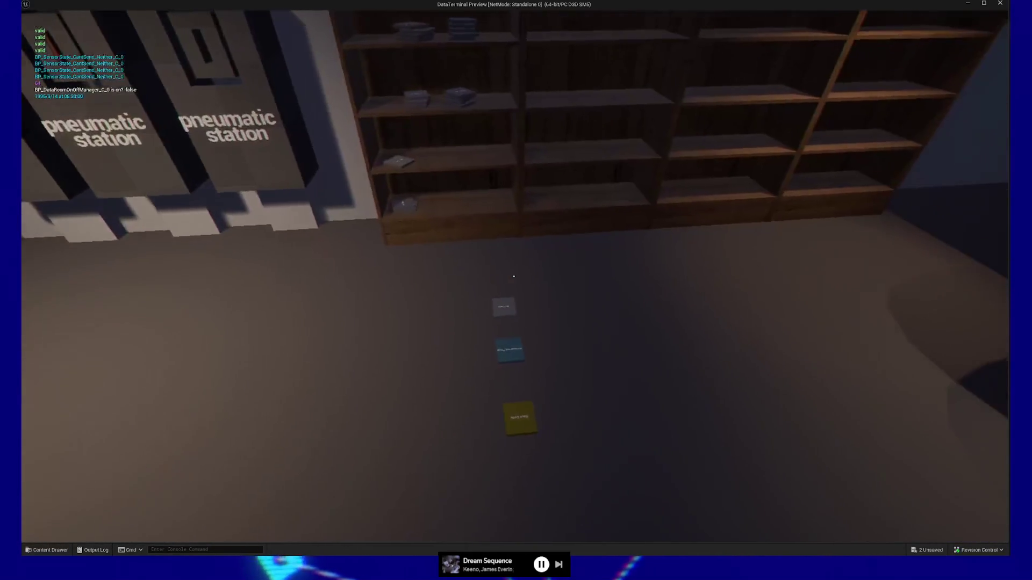
key("w")
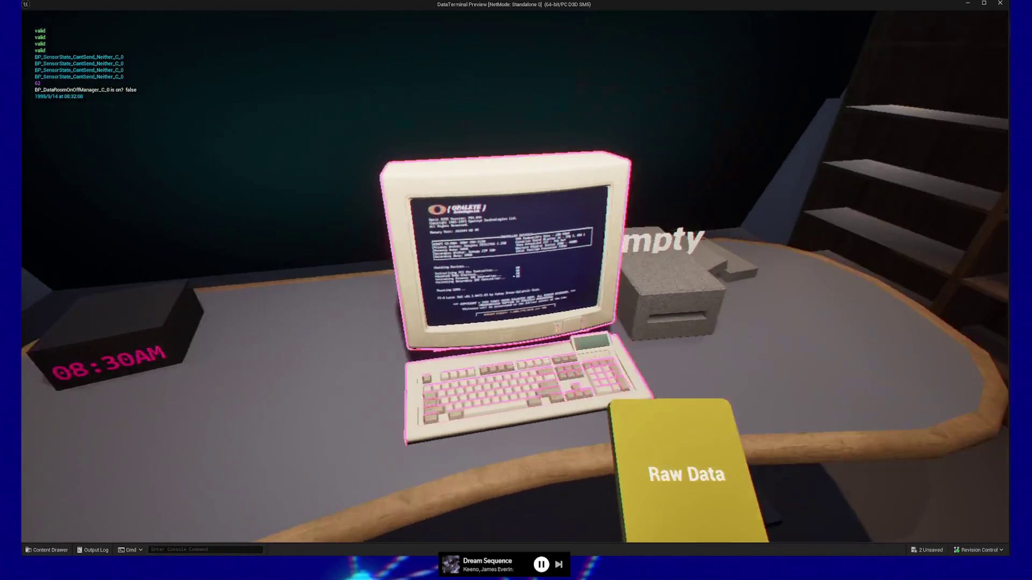
Insert the Raw Data disc at the terminal and launch MEGA-data-util.exe from the dashboard.
key("e")
key("e")
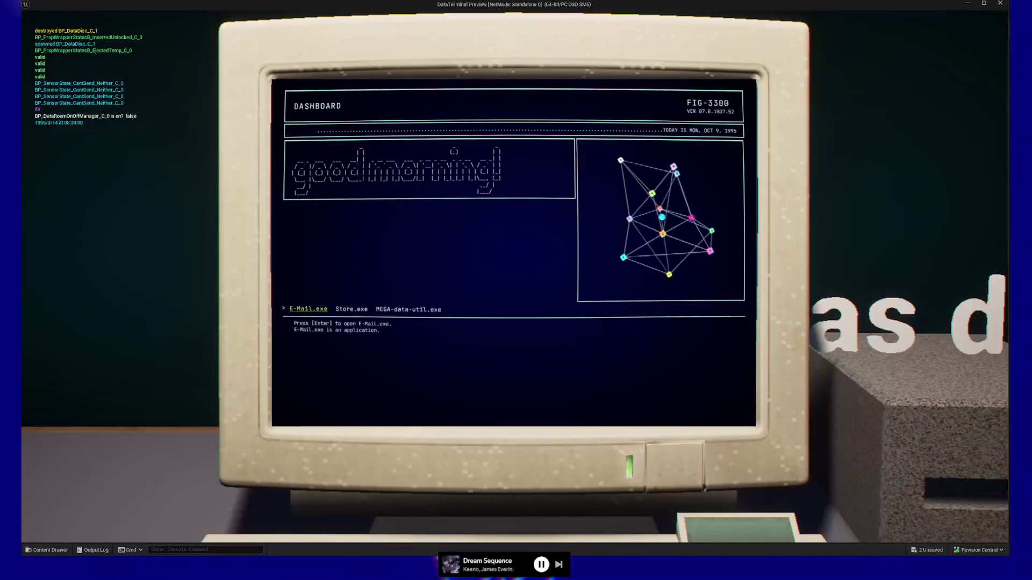
key("Right")
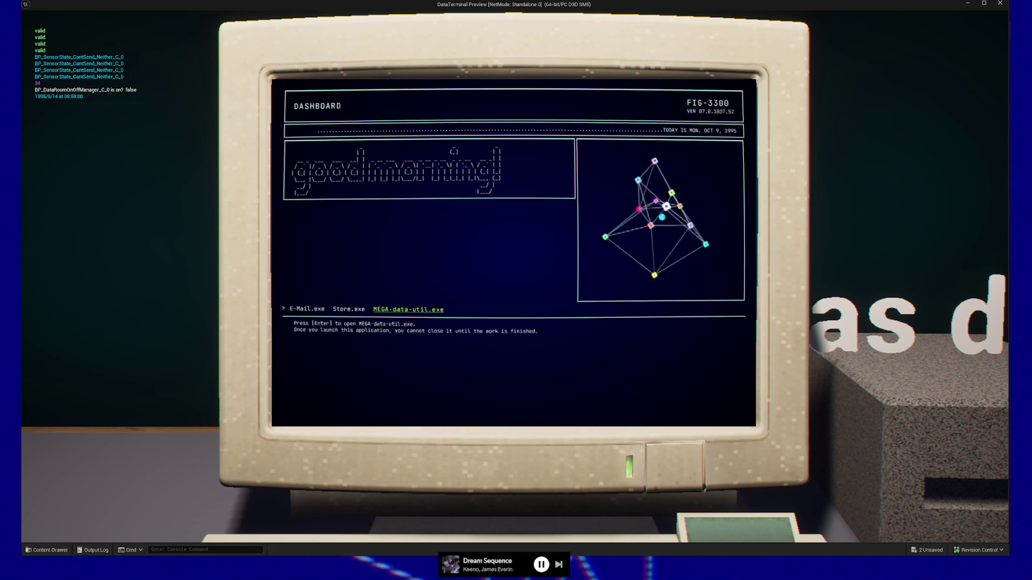
key("Left")
key("Left")
key("Left")
key("Left")
key("Left")
key("Left")
key("Right")
key("Left")
key("Right")
key("Left")
key("Right")
key("Return")
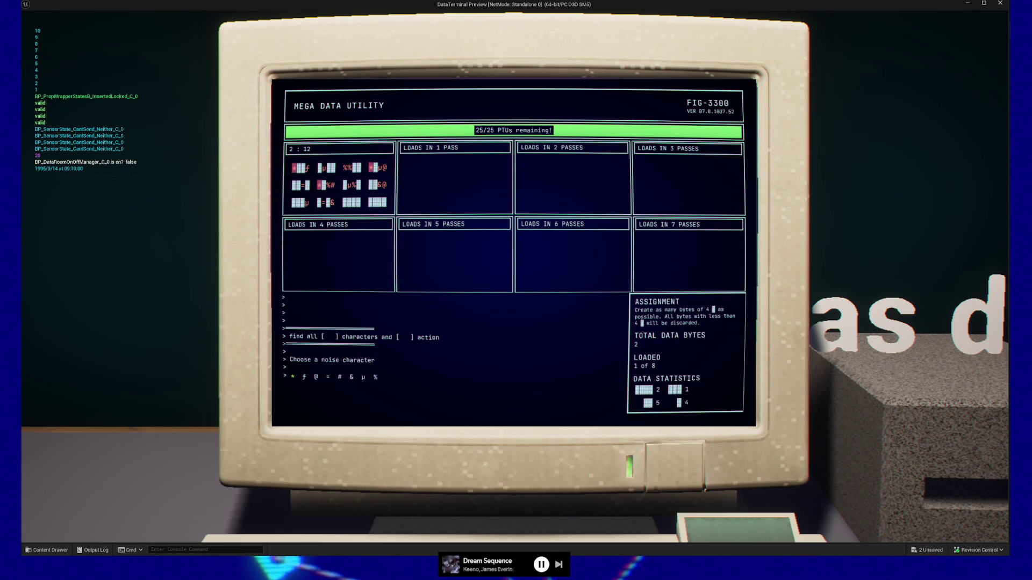
Choose μ as the noise character and run the all one random action.
key("Right")
key("Right")
key("Right")
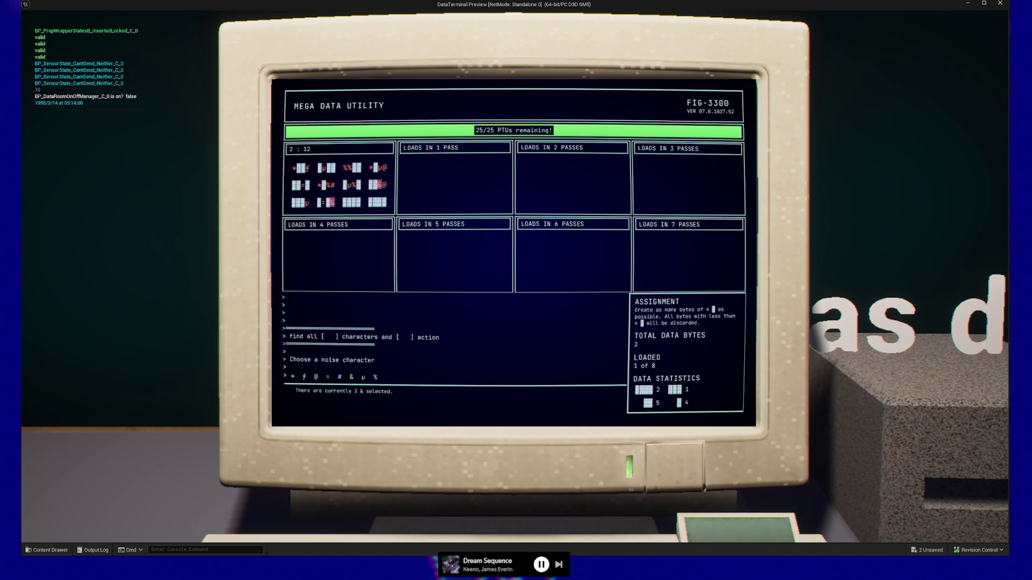
key("Right")
key("Right")
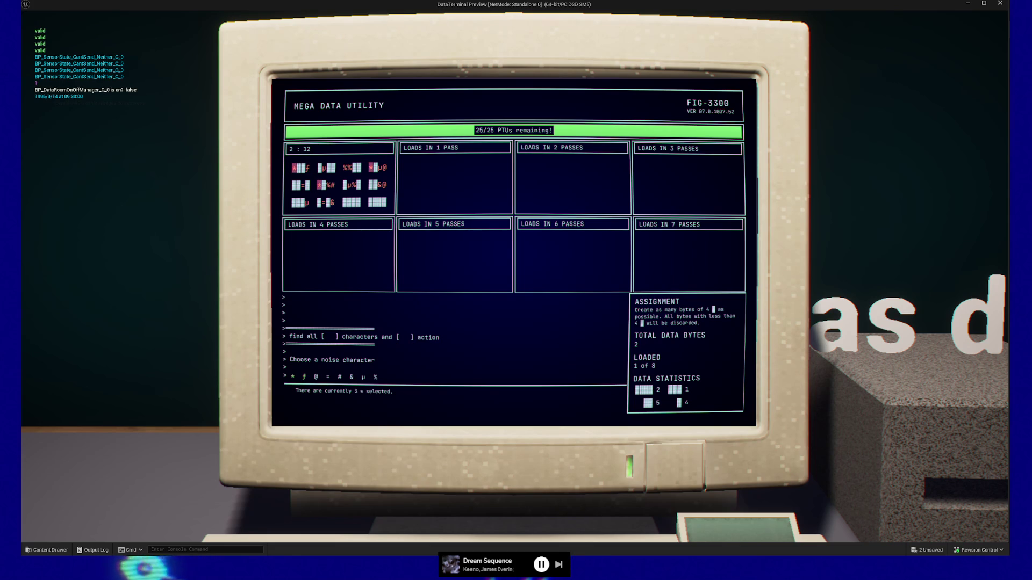
key("Right")
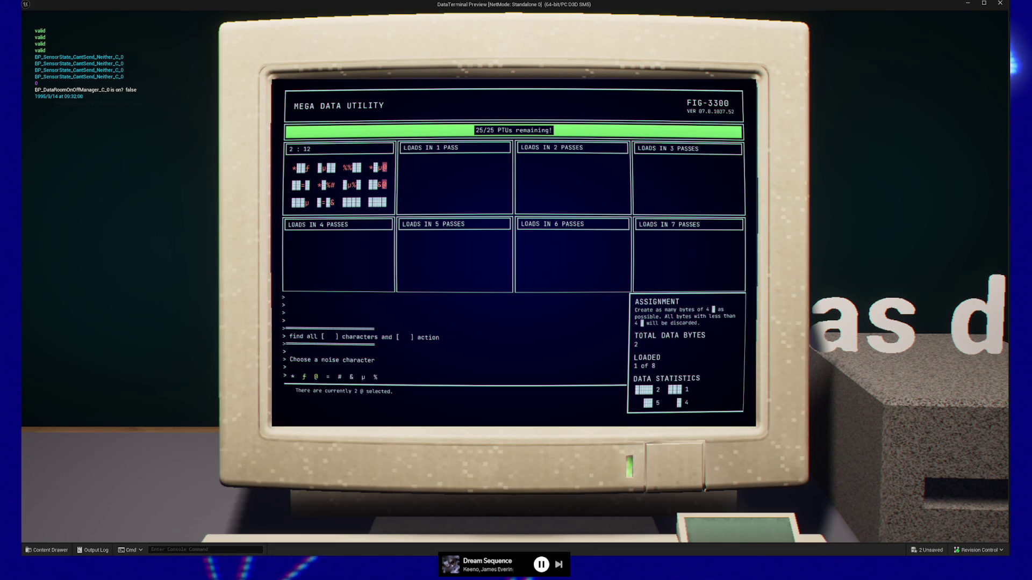
key("Right")
key("Right")
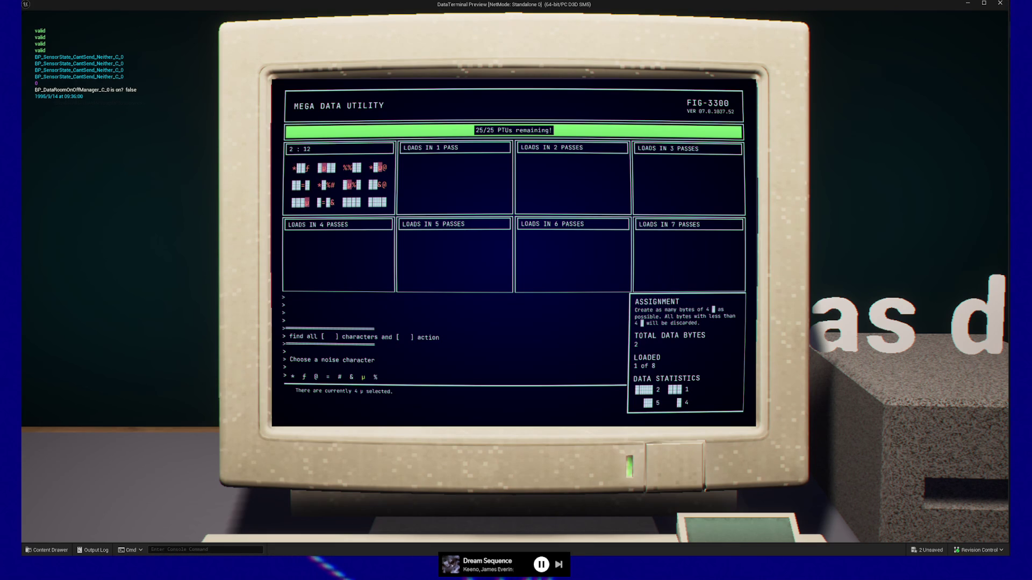
key("Return")
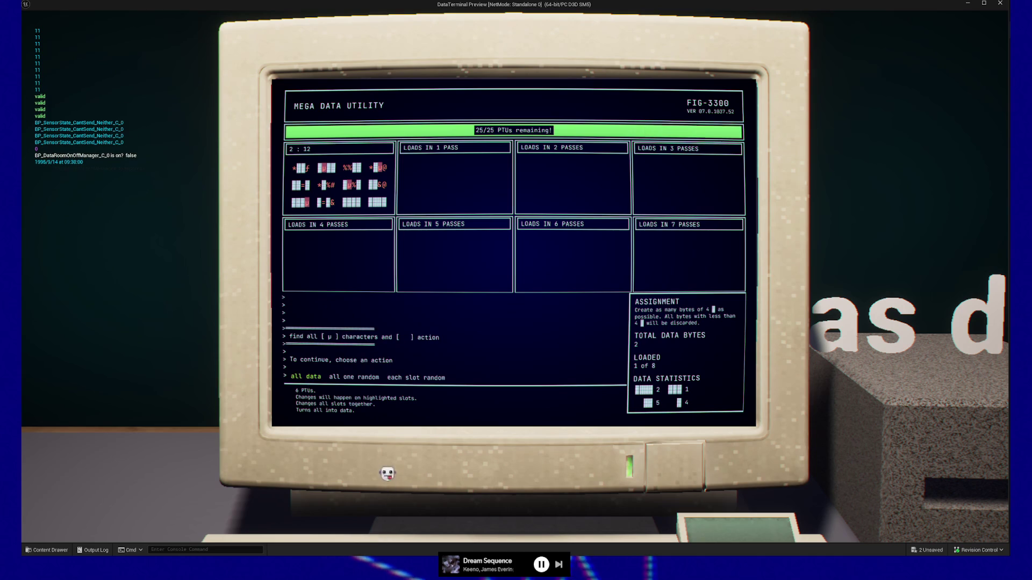
key("Right")
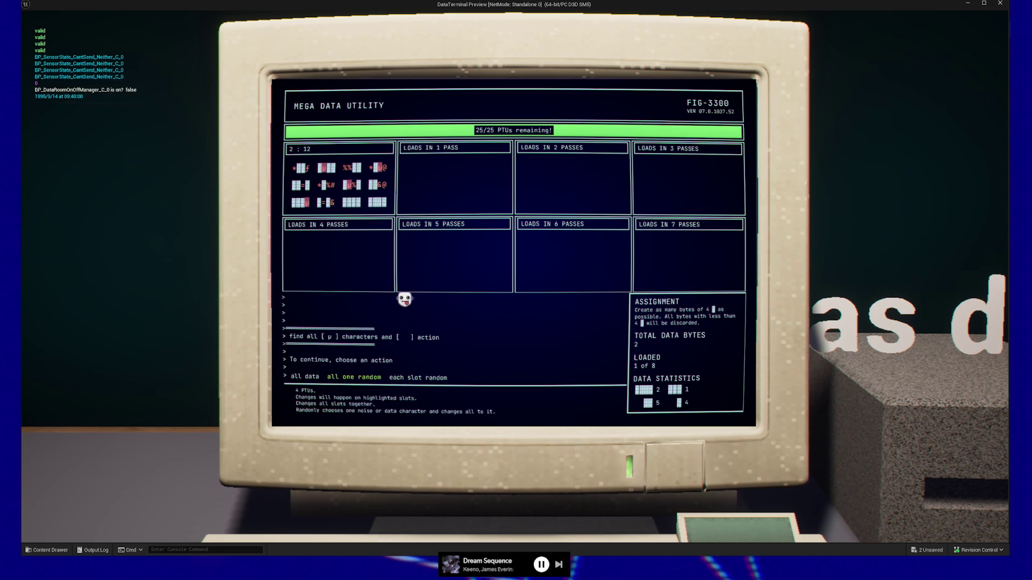
key("Return")
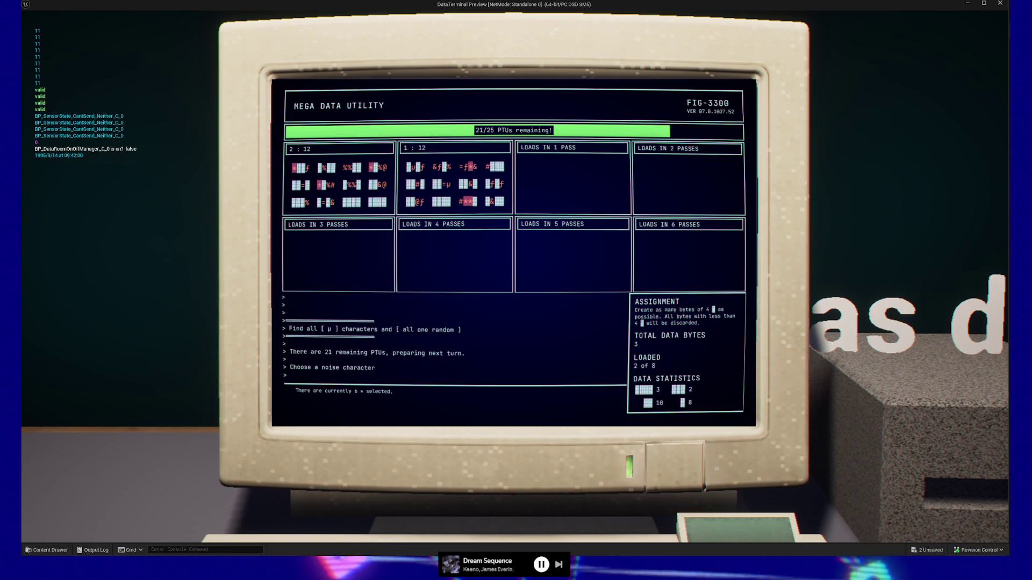
Run each slot random on & characters, then all one random on ƒ characters.
key("Right")
key("Right")
key("Right")
key("Right")
key("Return")
key("Right")
key("Right")
key("Return")
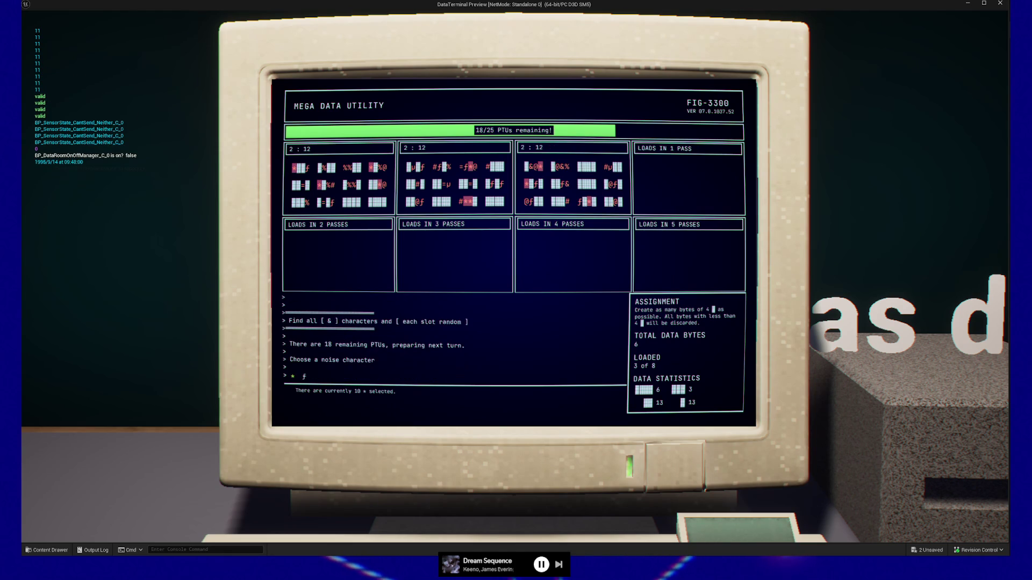
key("Right")
key("Return")
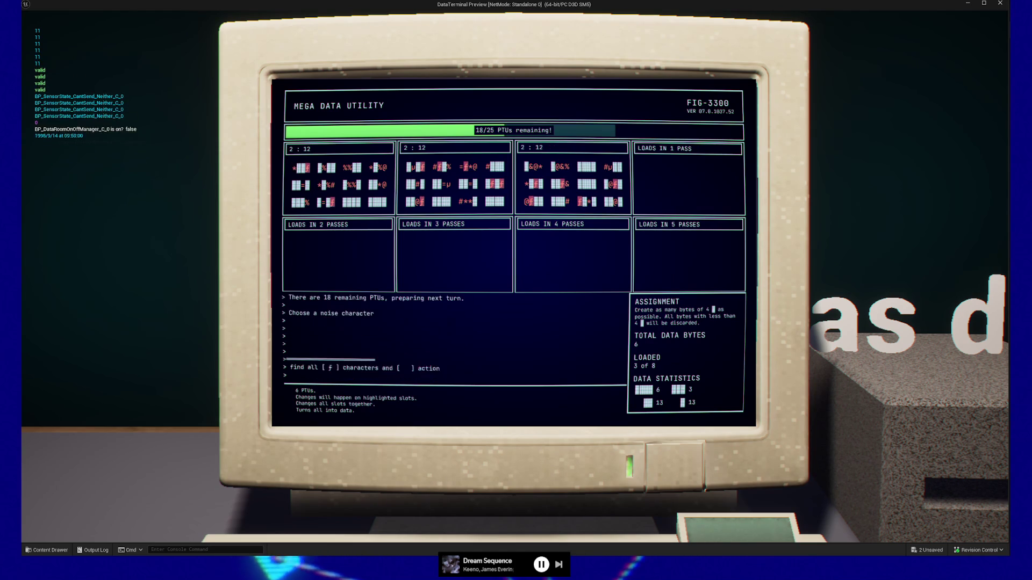
key("Right")
key("Return")
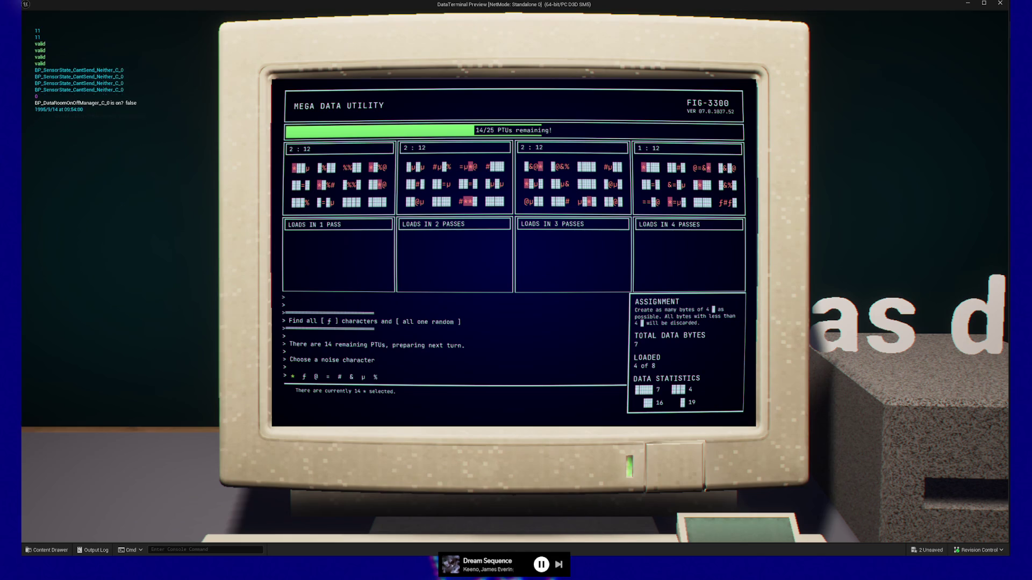
Choose * as the noise character and run the all data action on it.
key("Right")
key("Left")
key("Return")
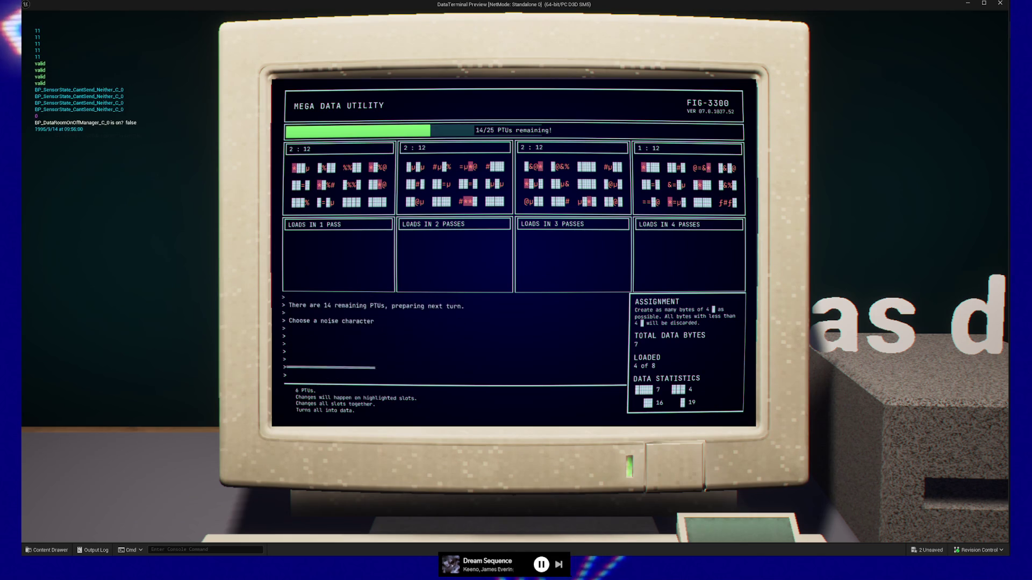
key("Return")
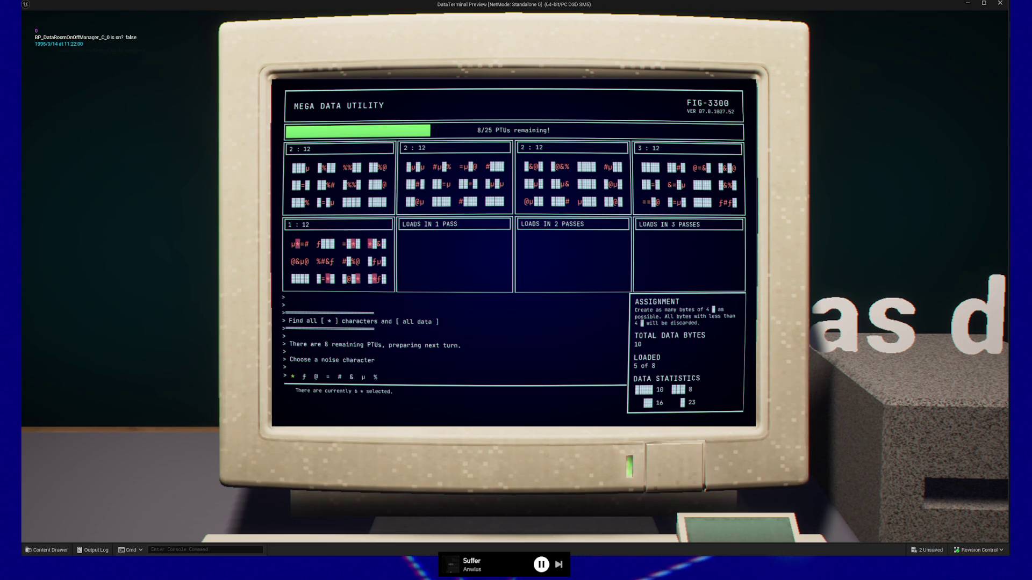
Exit the terminal after finishing the data cleaning turn.
key("Escape")
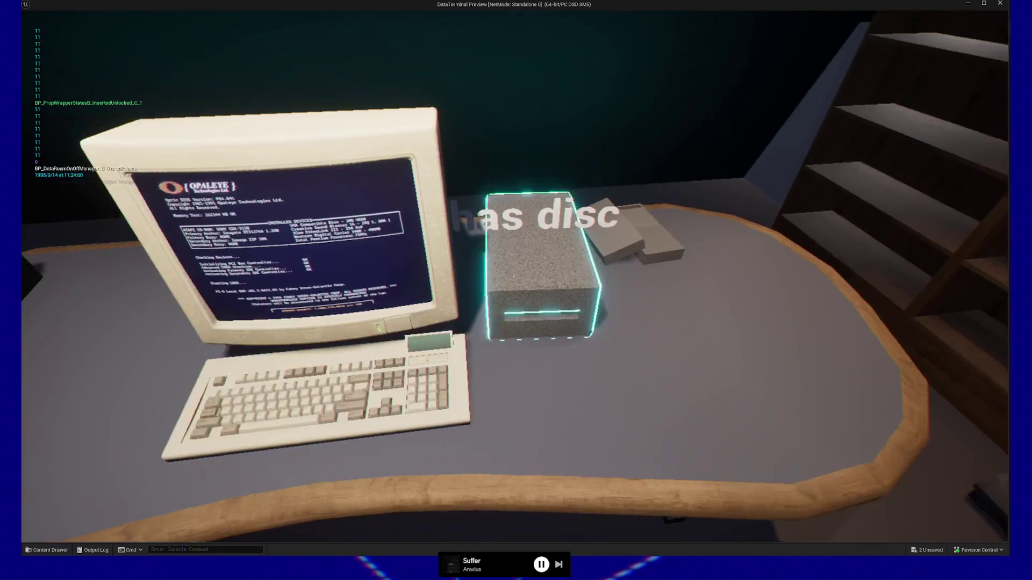
Eject the disc from the drive, then drop and pick up the Cleaned Data disc twice.
left_click(515, 276)
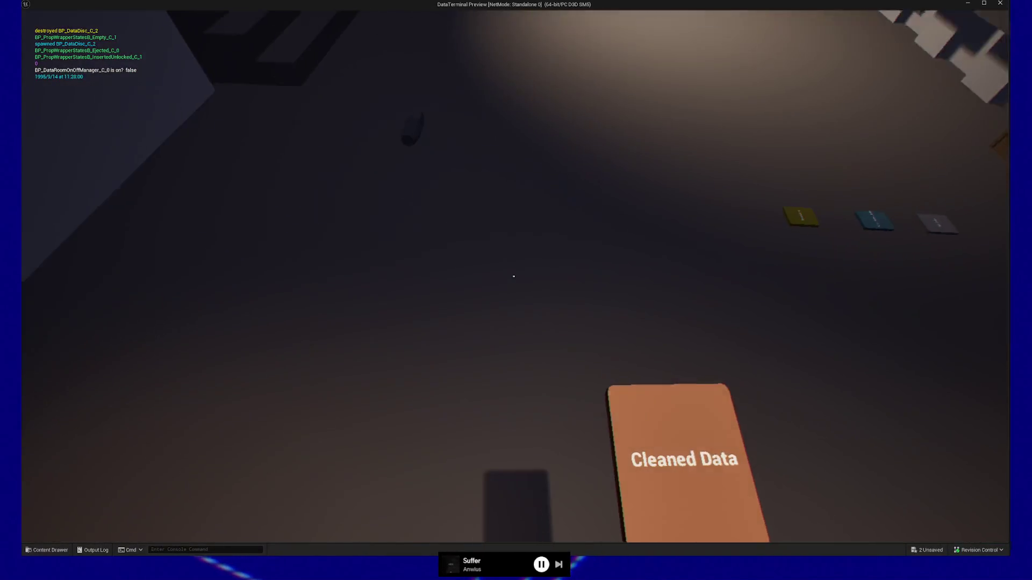
left_click(514, 276)
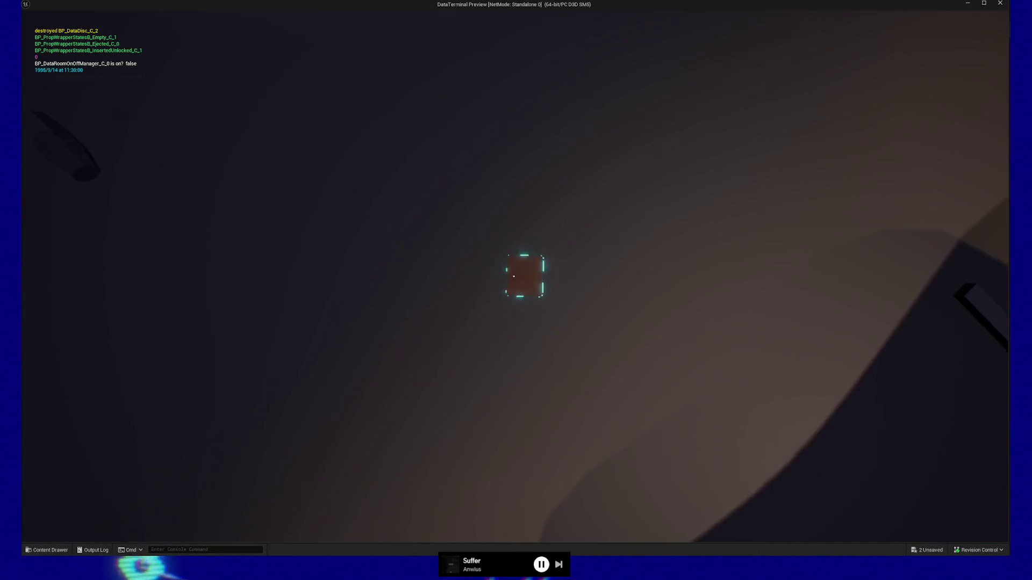
left_click(514, 276)
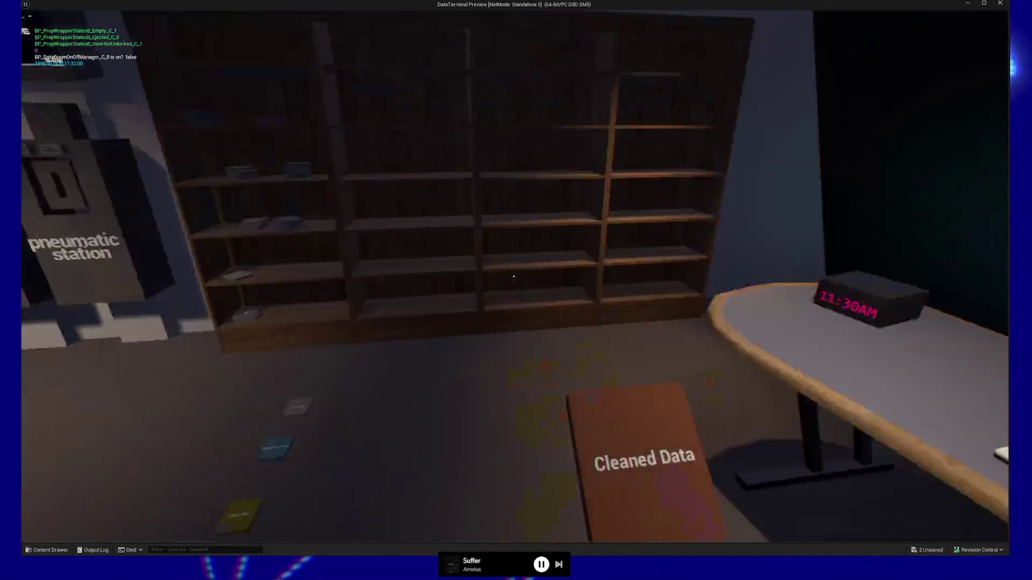
left_click(514, 276)
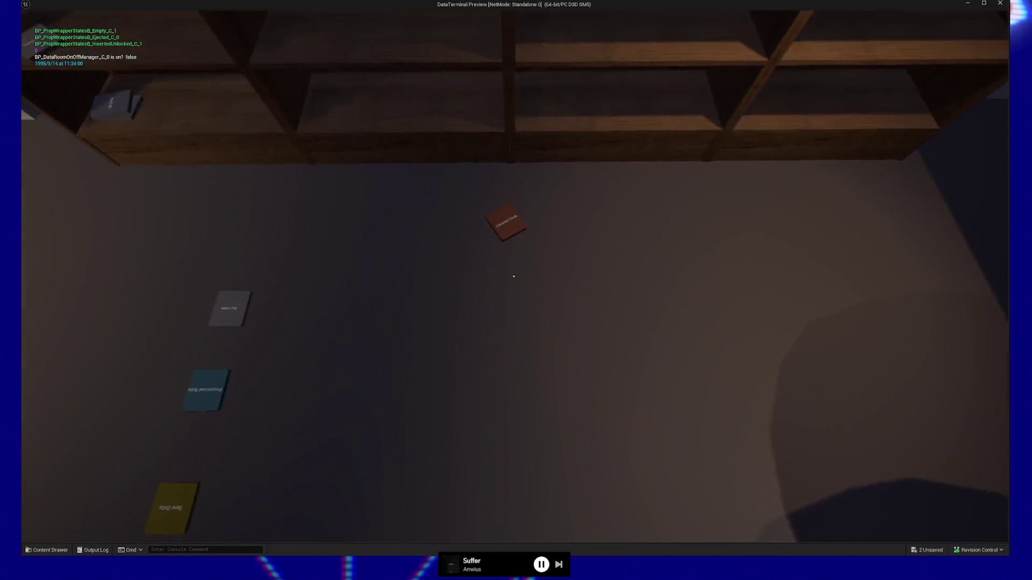
left_click(514, 276)
Walk around the room past the pneumatic stations and back to the desk's disc drive.
key("s")
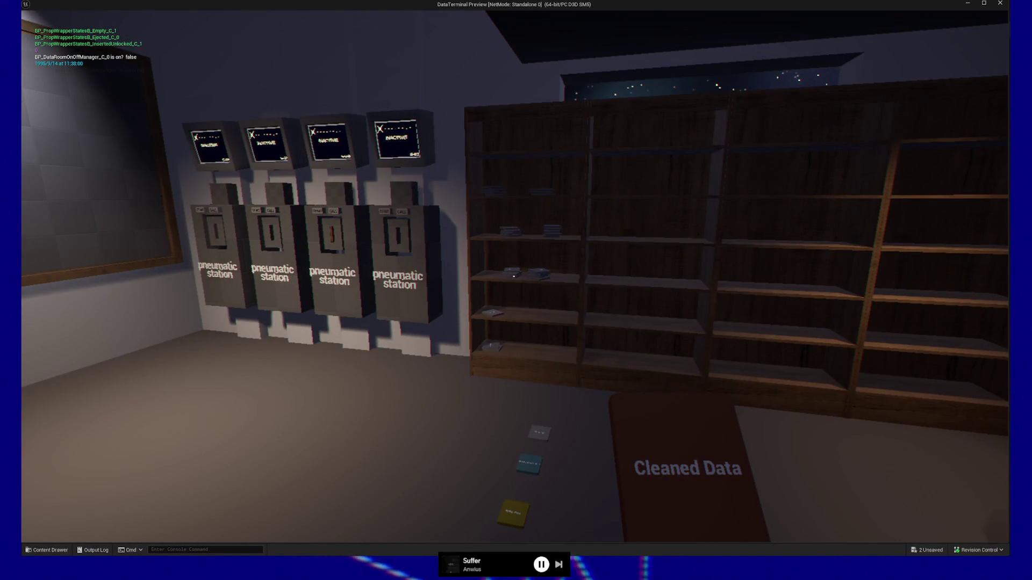
key("s")
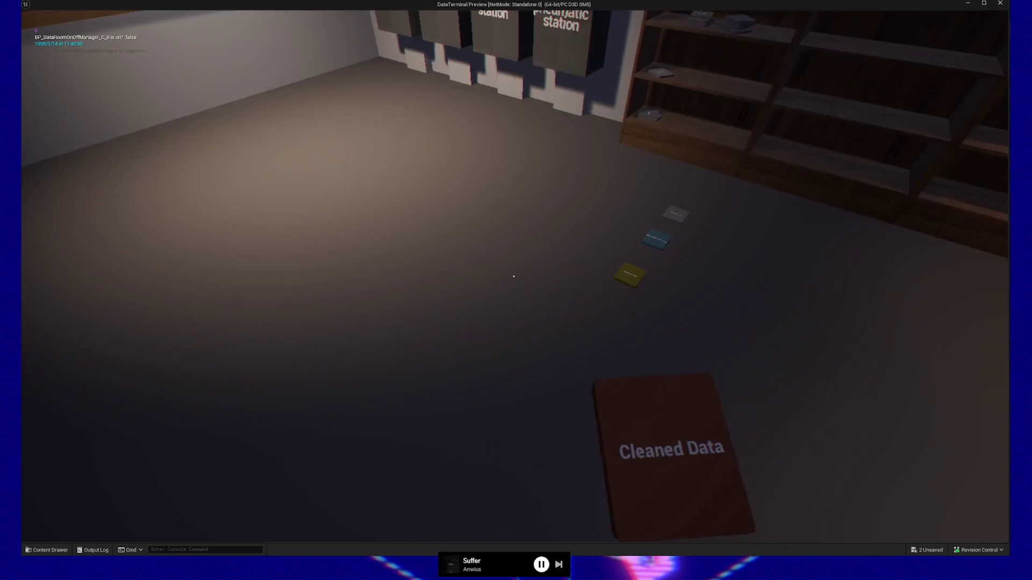
key("s")
key("s")
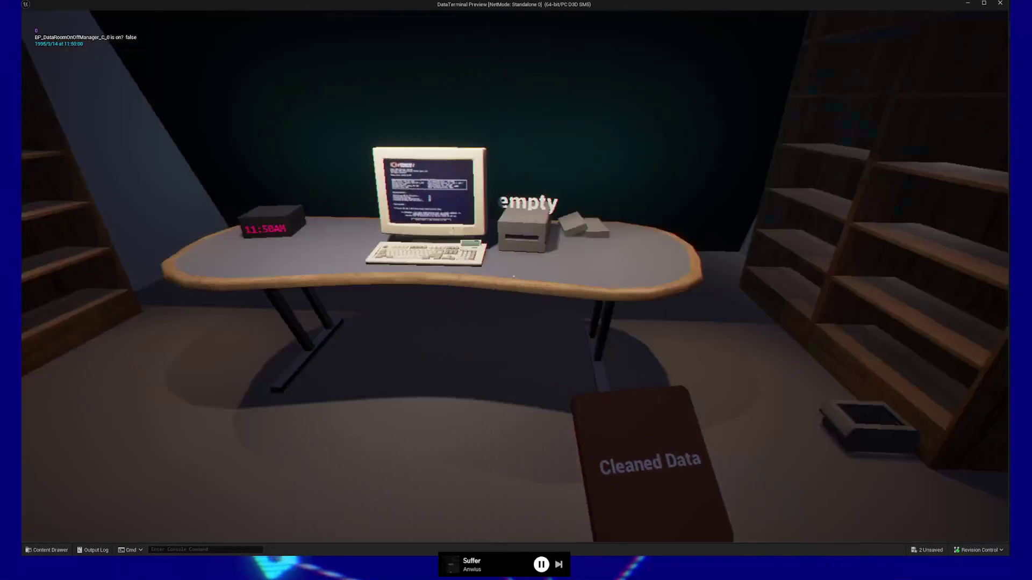
key("w")
key("s")
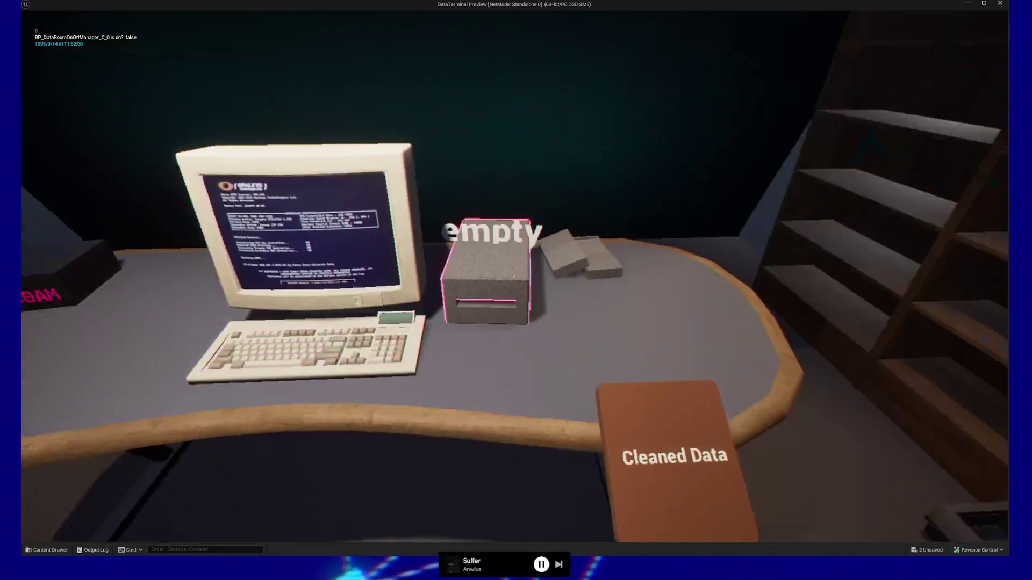
key("w")
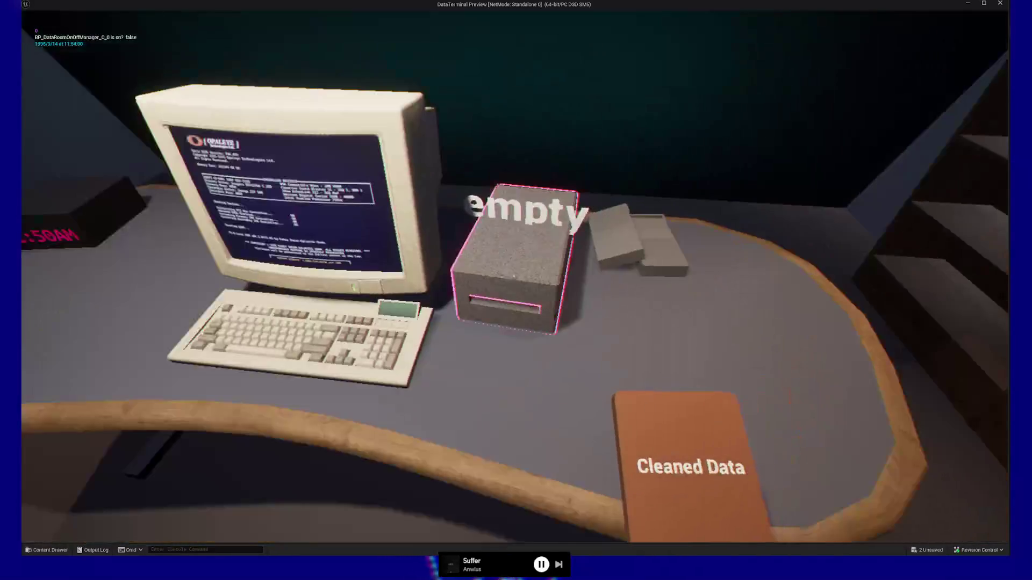
key("w")
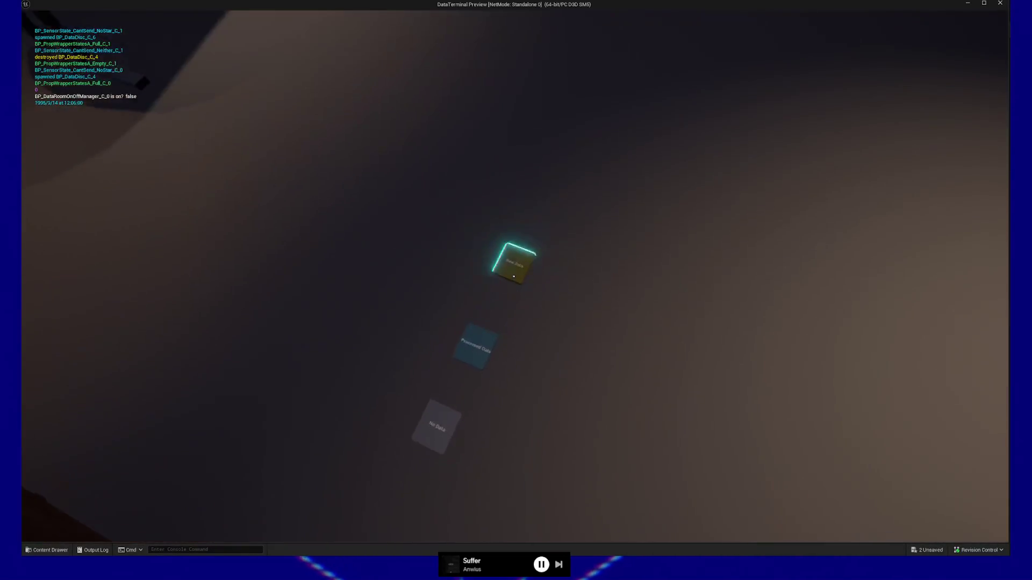
Pick up the Raw Data disc, insert it in the desk drive, and repeatedly eject and reinsert it.
left_click(513, 276)
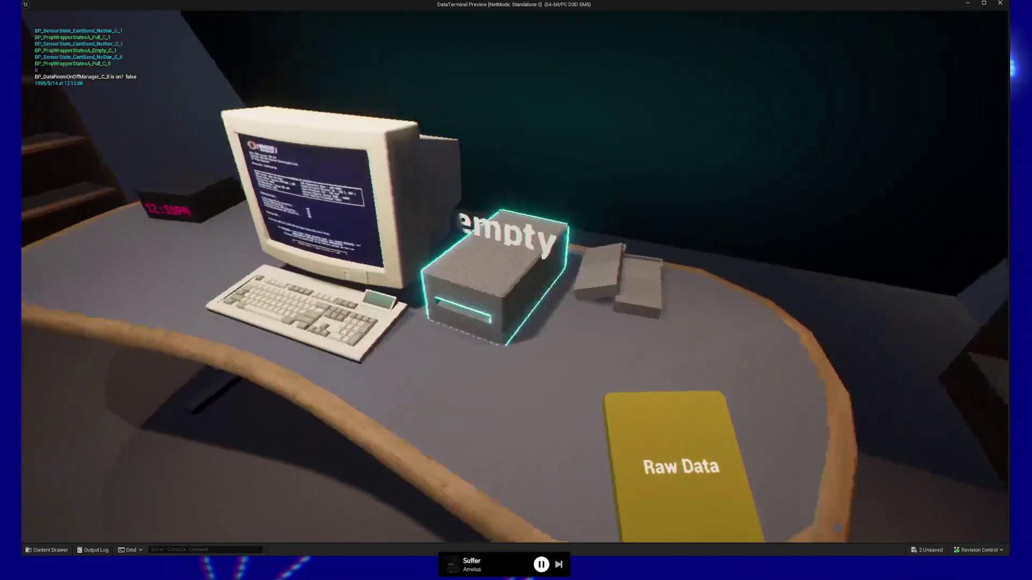
left_click(514, 277)
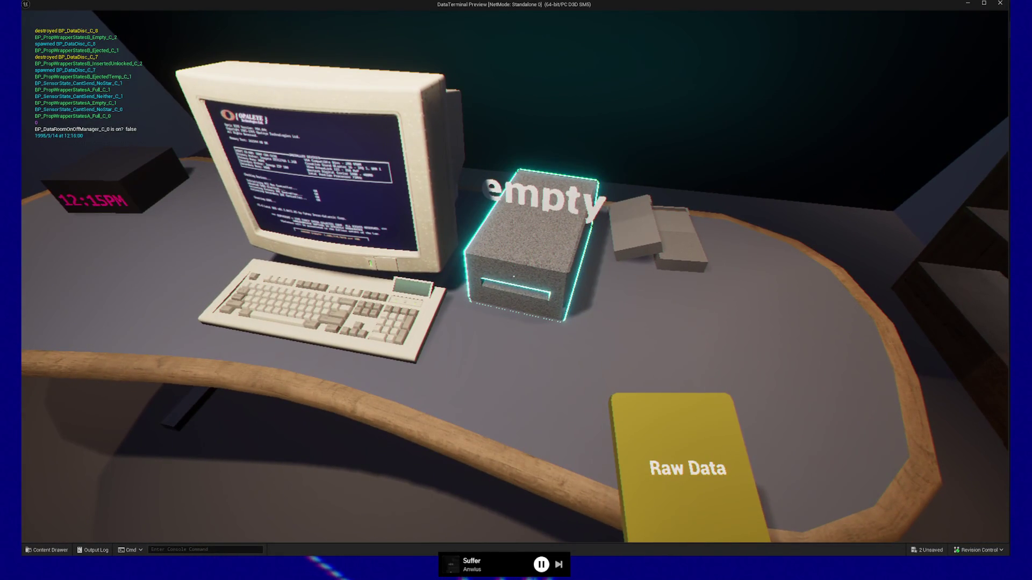
left_click(514, 276)
left_click(514, 277)
left_click(514, 276)
left_click(514, 277)
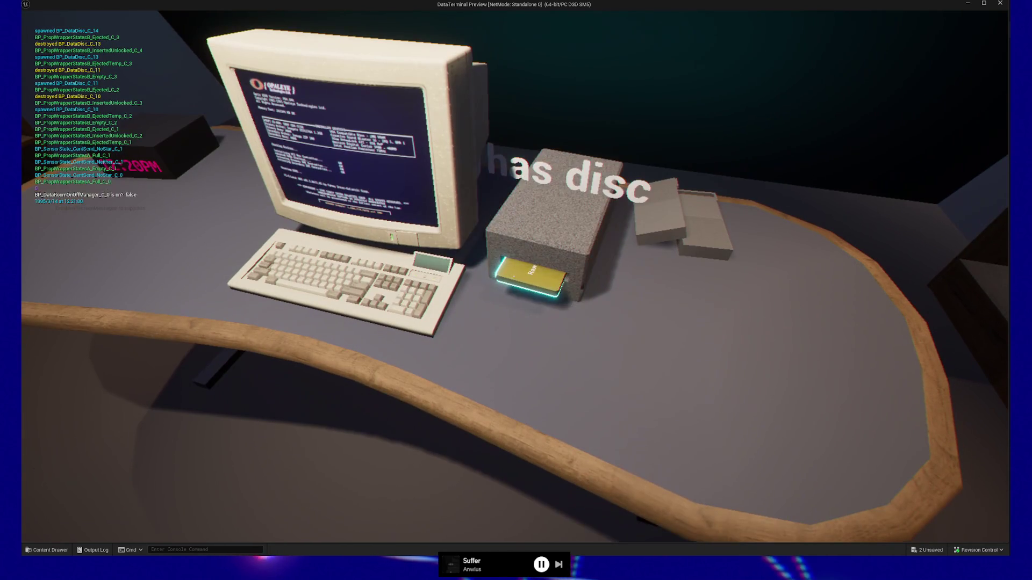
left_click(514, 276)
left_click(514, 277)
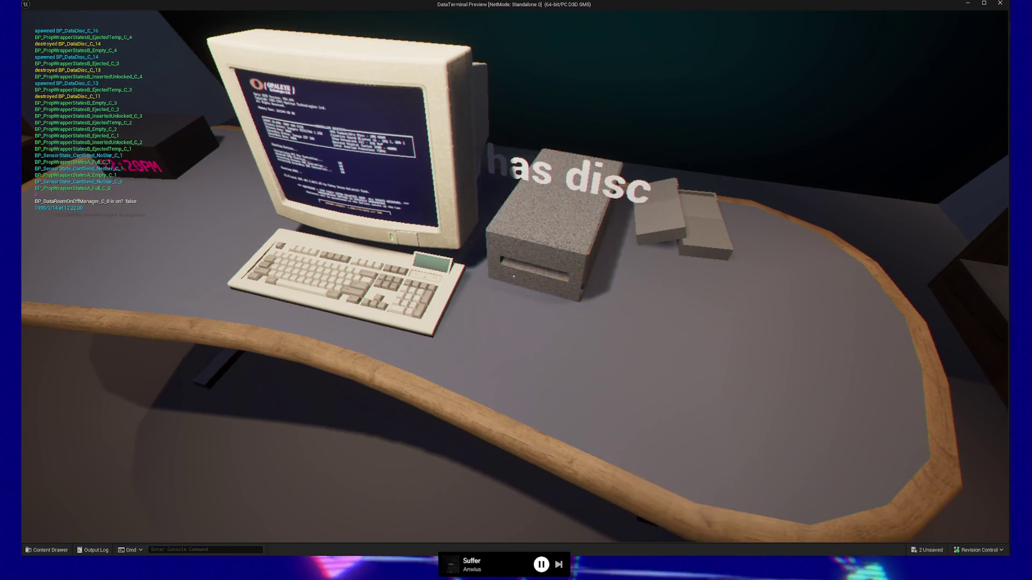
left_click(514, 276)
left_click(514, 277)
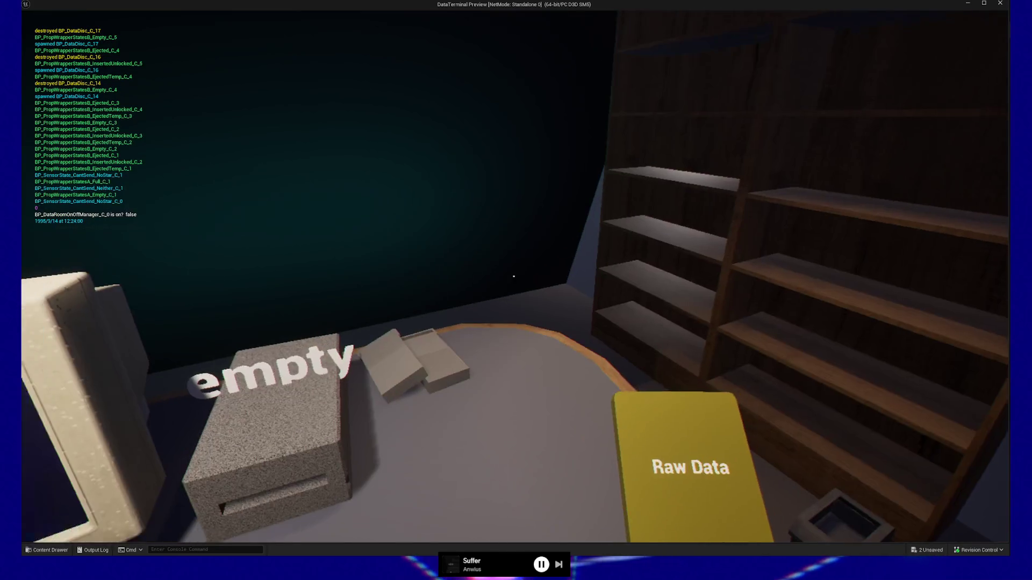
Walk across the room past the shelves and chalkboards up to the rightmost pneumatic station.
key("w")
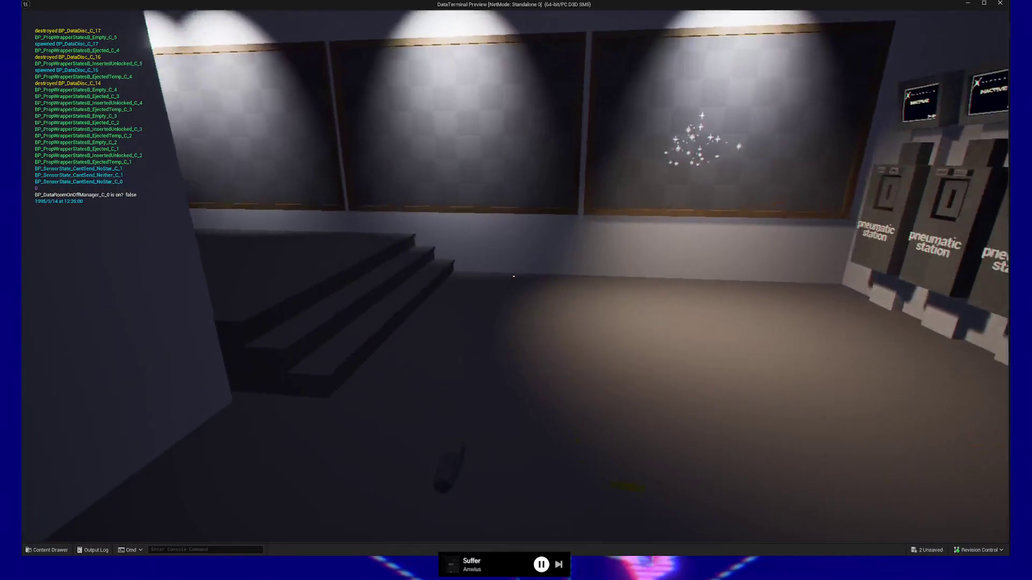
key("w")
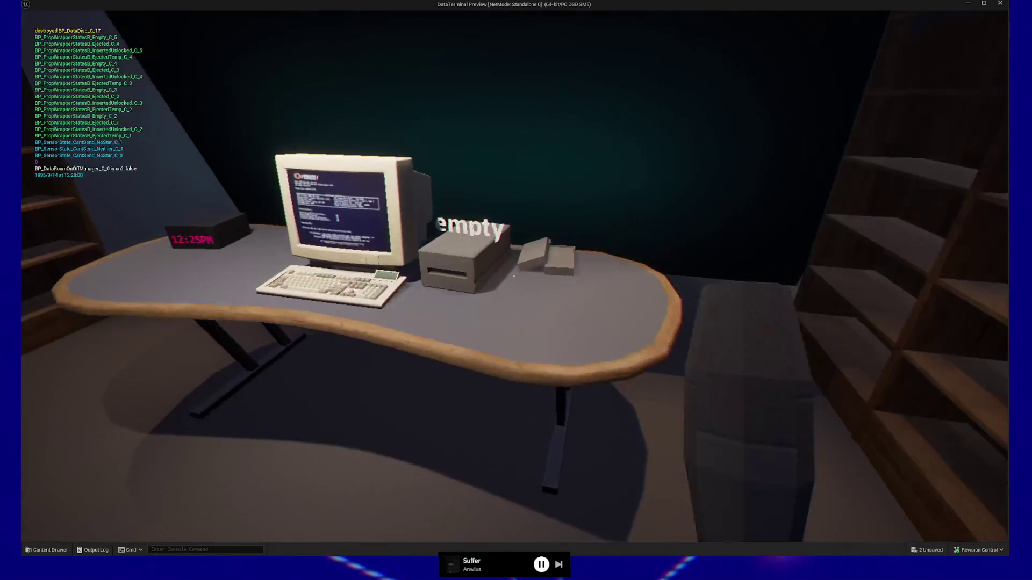
key("s")
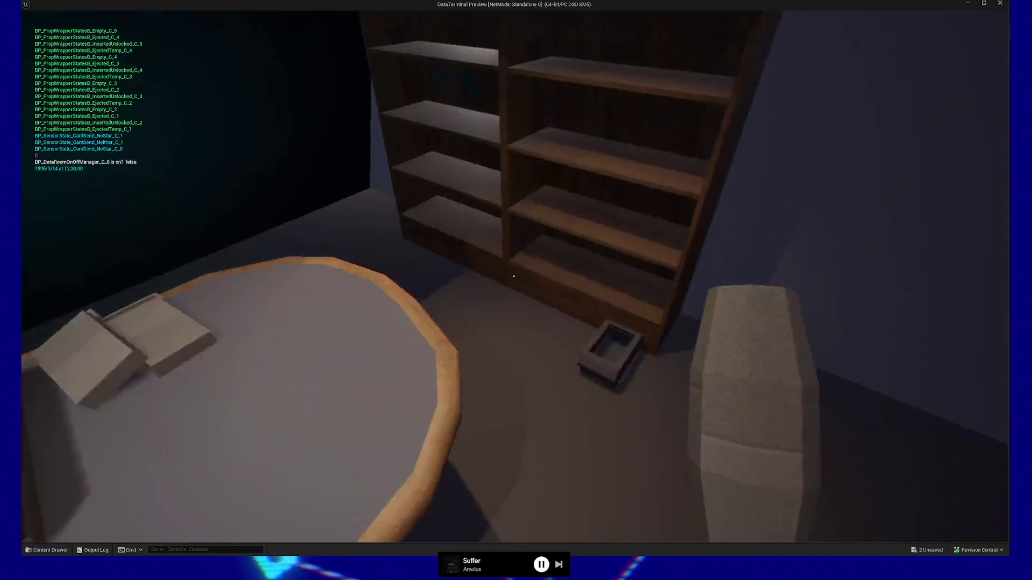
key("s")
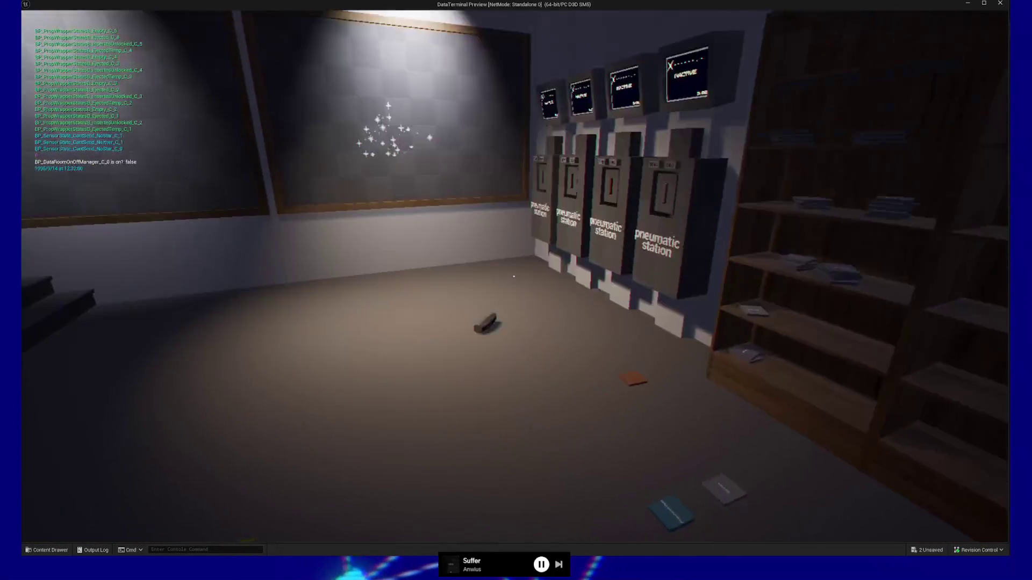
key("w")
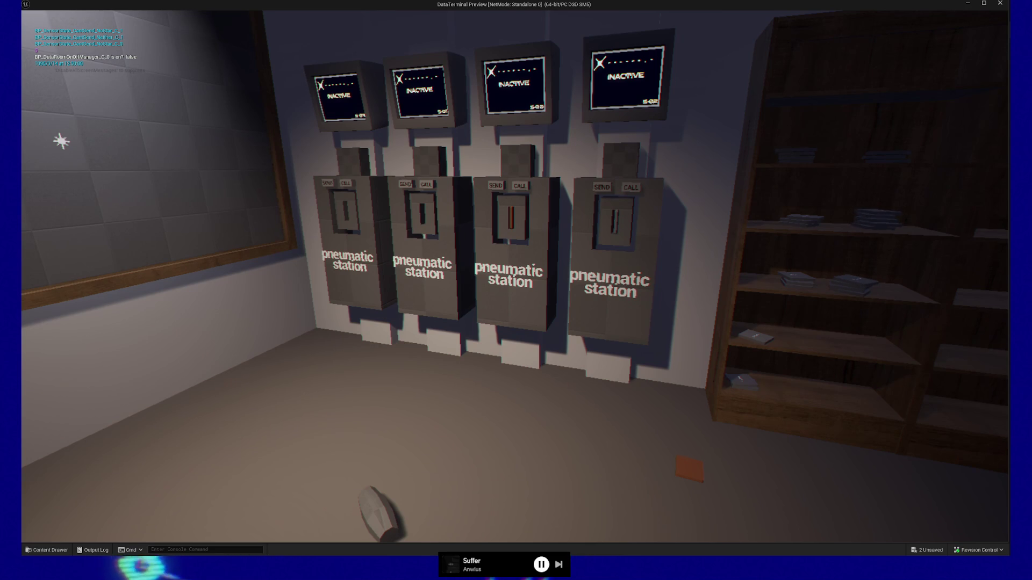
key("w")
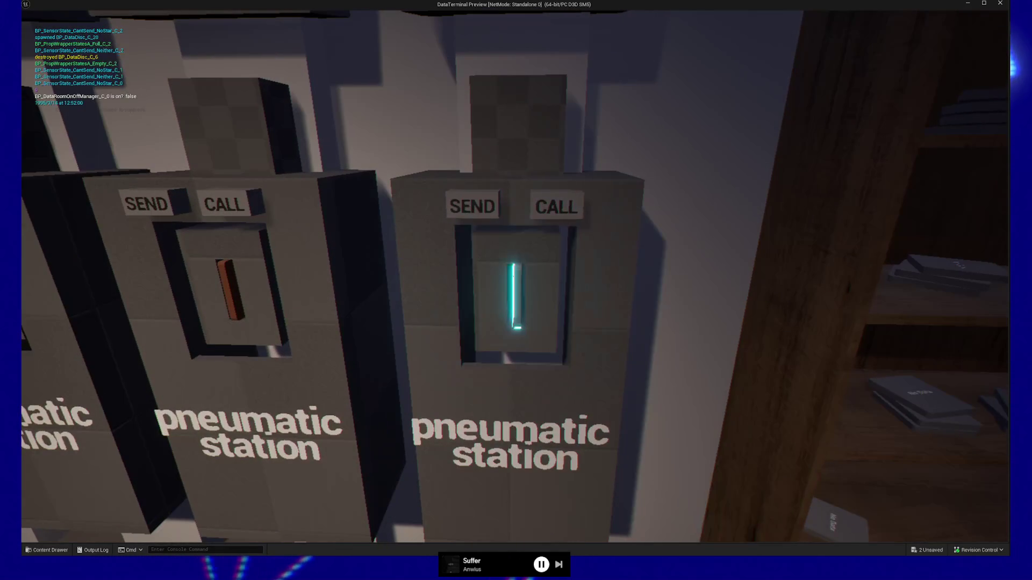